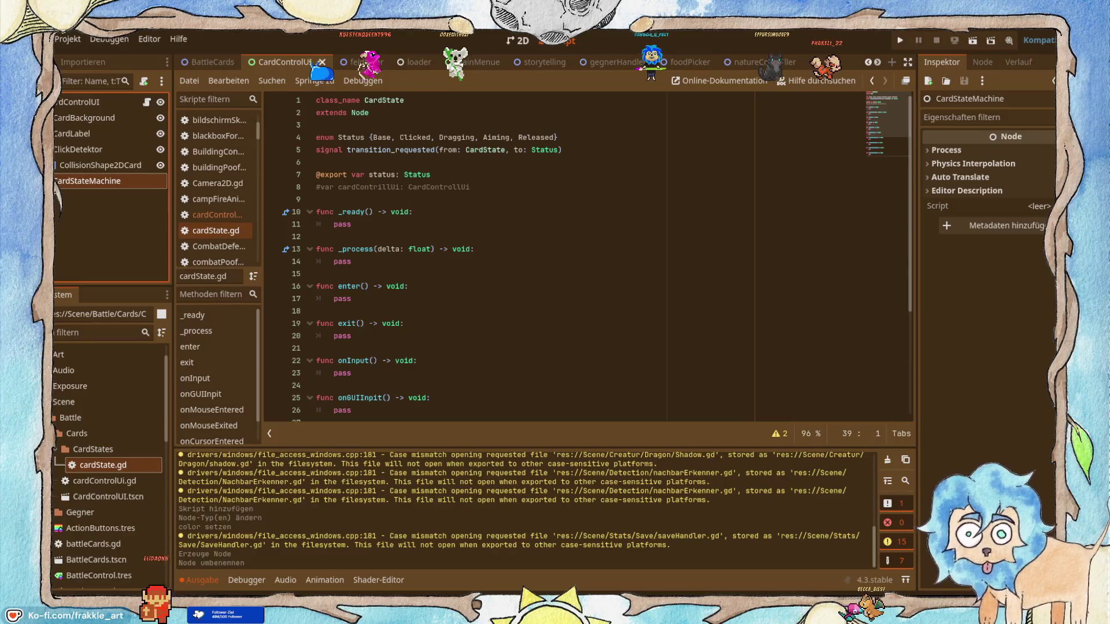
Step: Rewind the tutorial five seconds and pause it on the script editor view
key(alt+Tab)
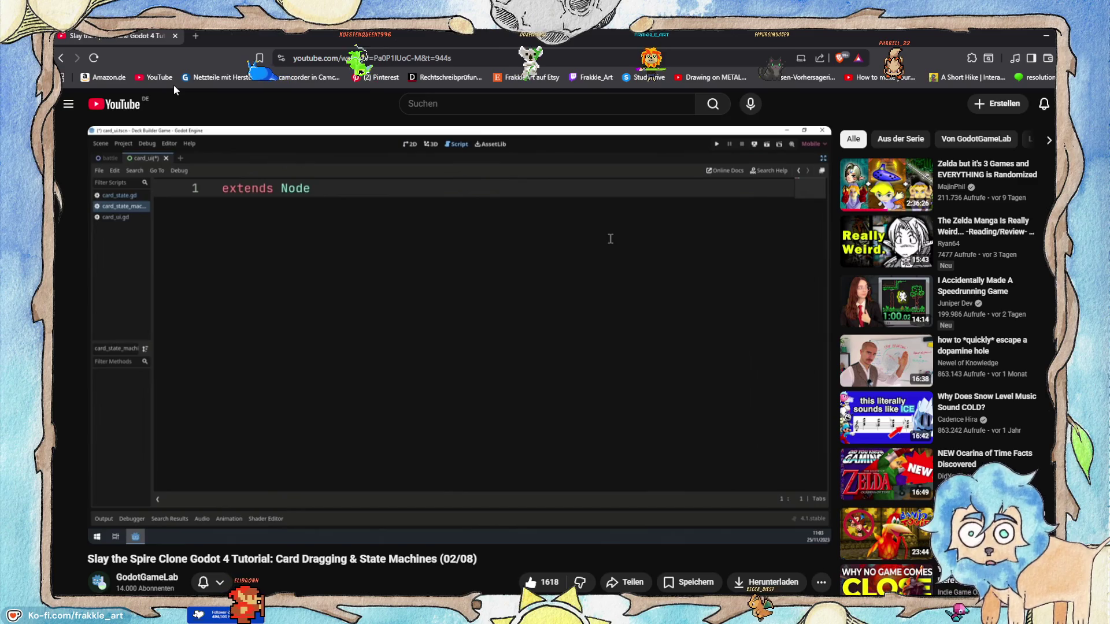
key(Left)
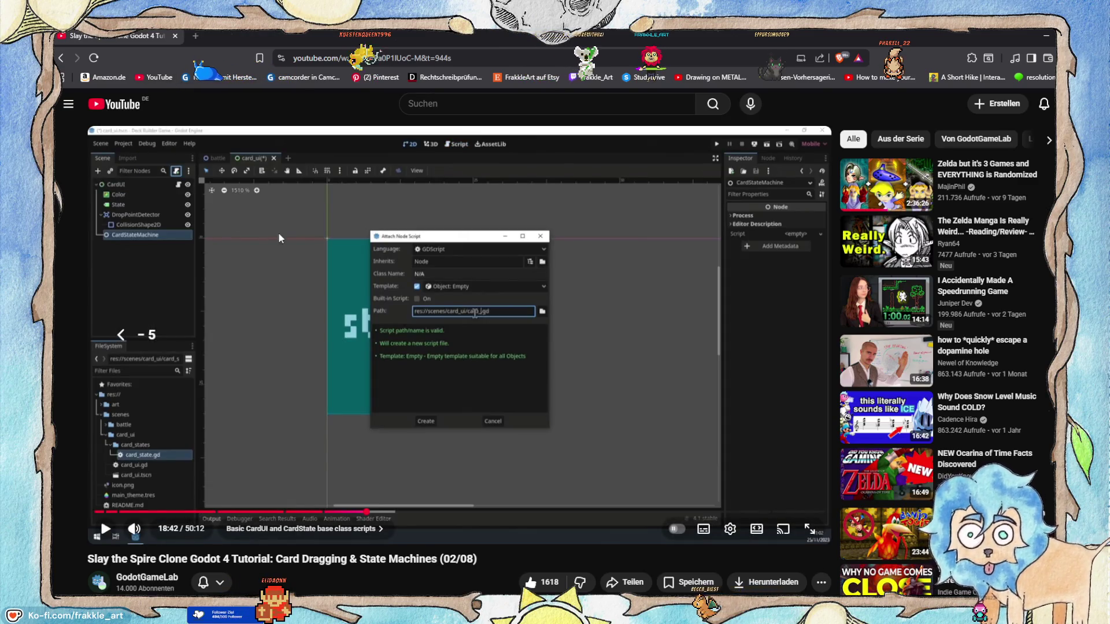
click(300, 237)
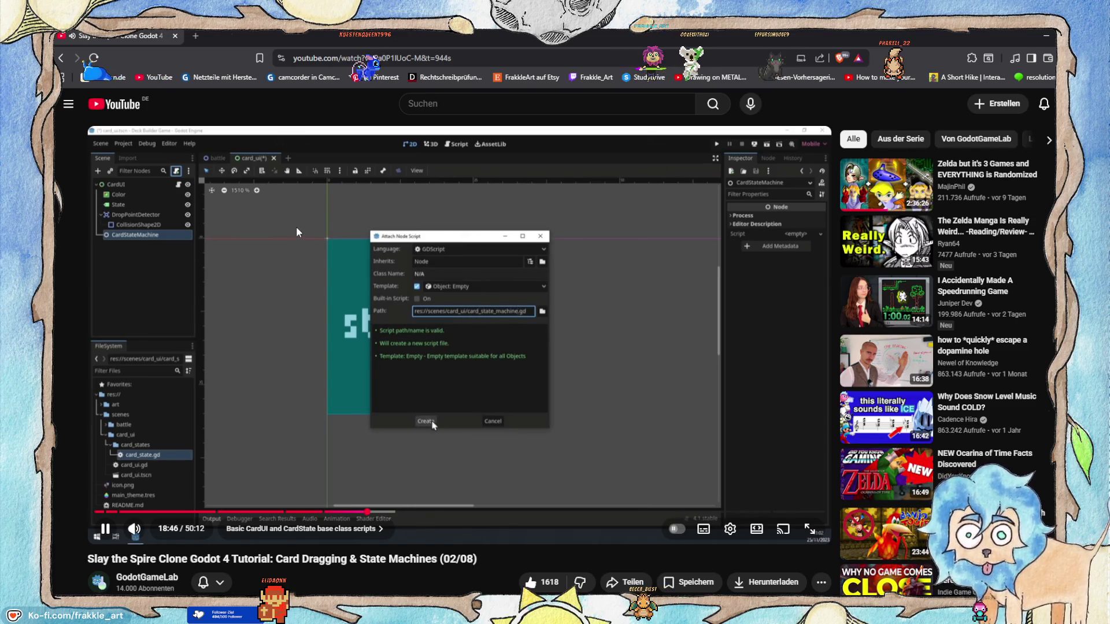
click(299, 235)
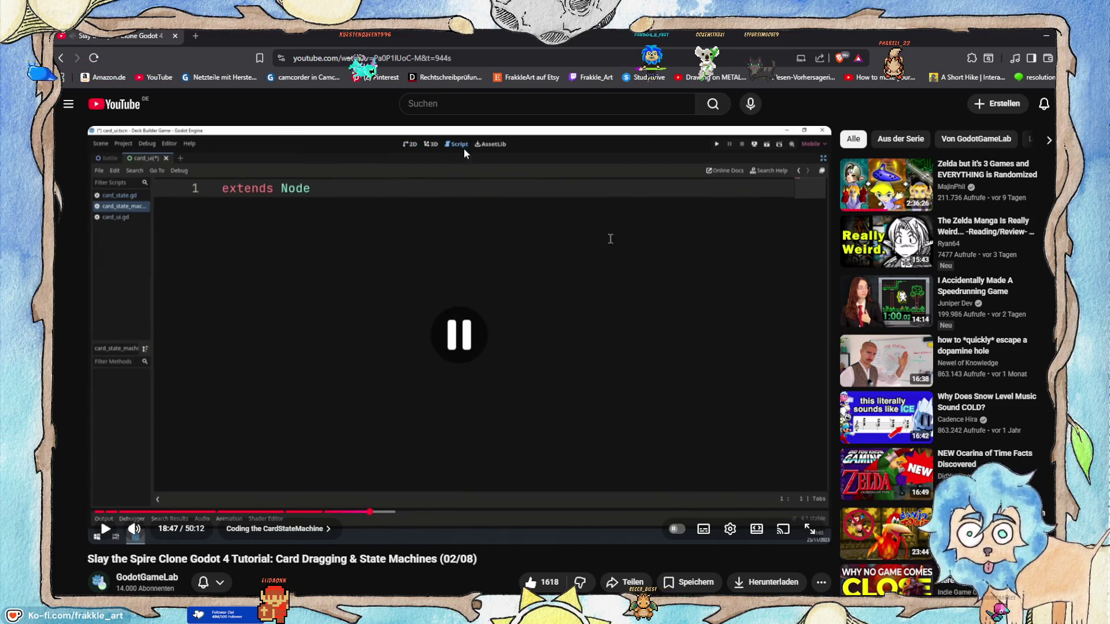
click(1041, 38)
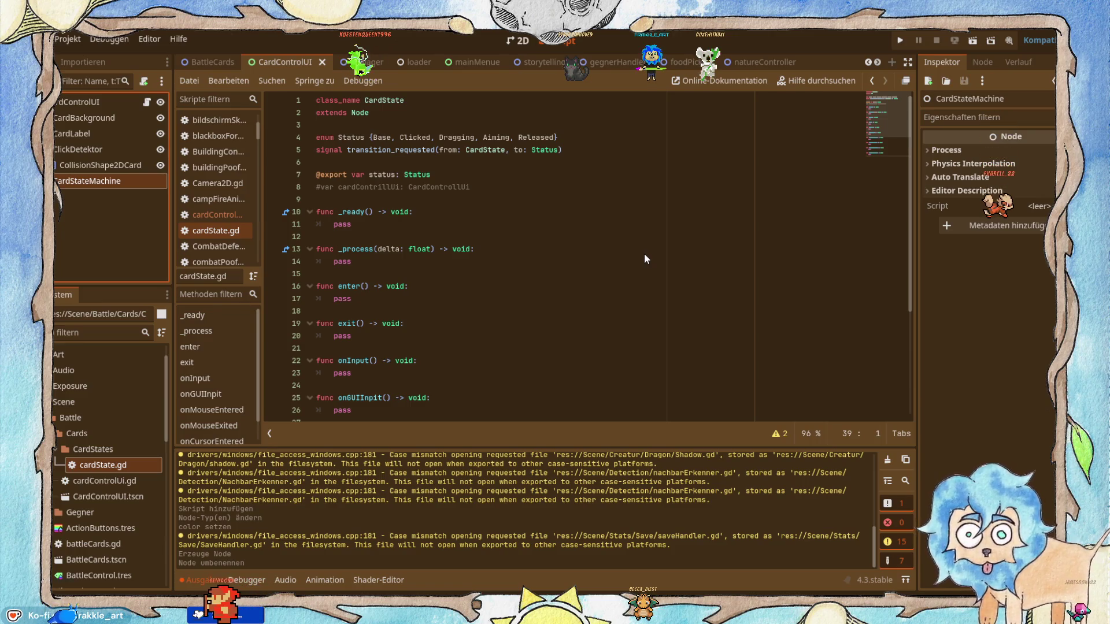
Step: Attach the new empty-template cardStateMachine.gd to CardStateMachine, save the scene, and resume the tutorial
key(Return)
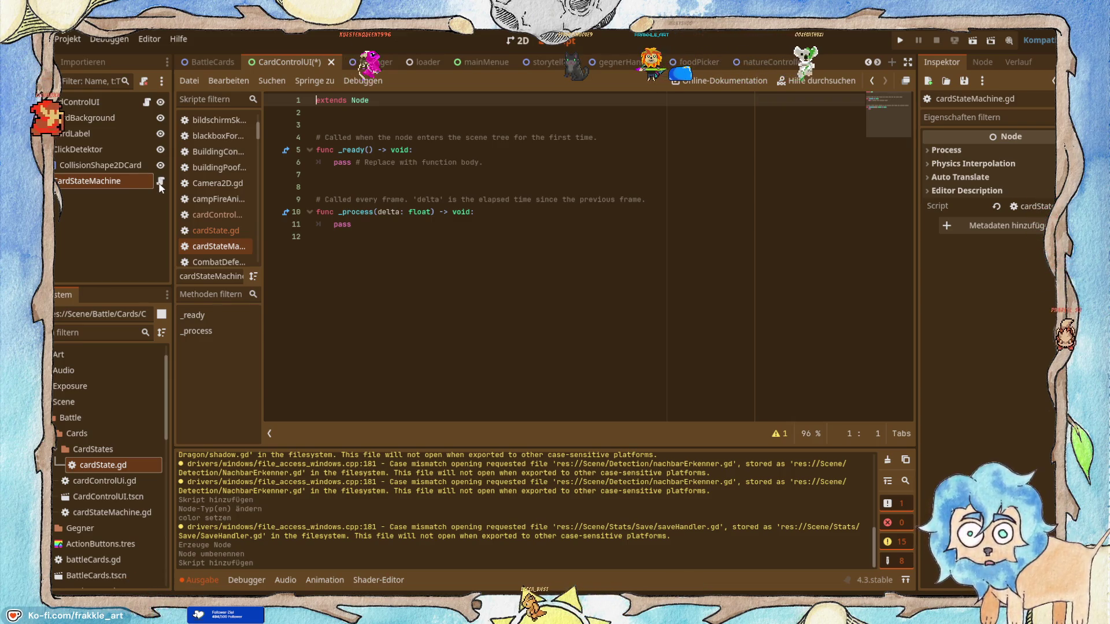
key(ctrl+s)
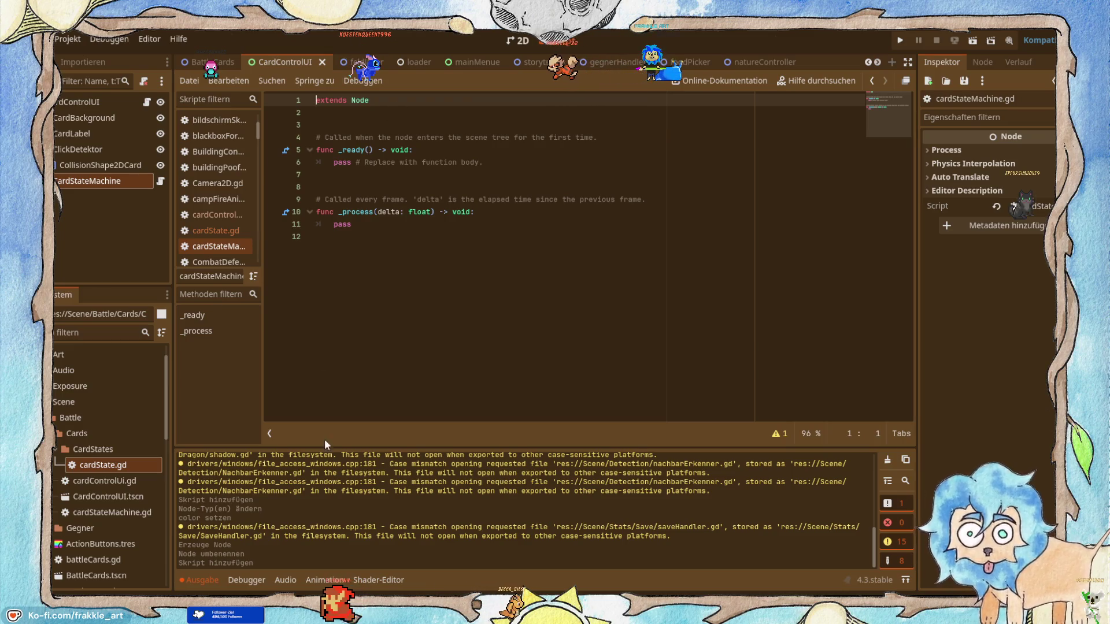
key(alt+Tab)
click(539, 258)
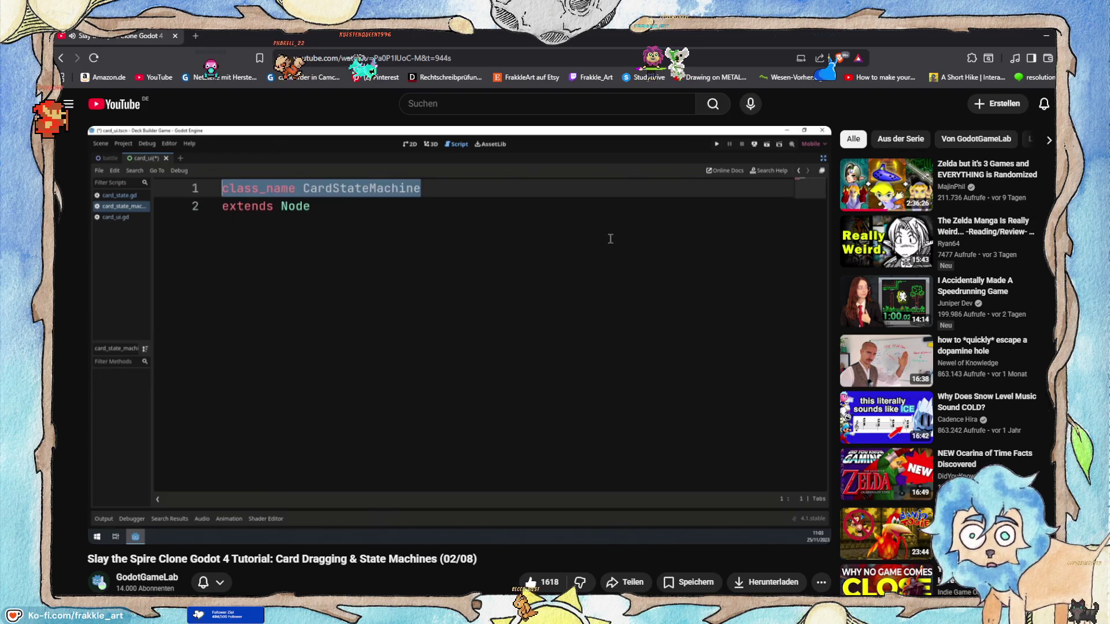
click(228, 359)
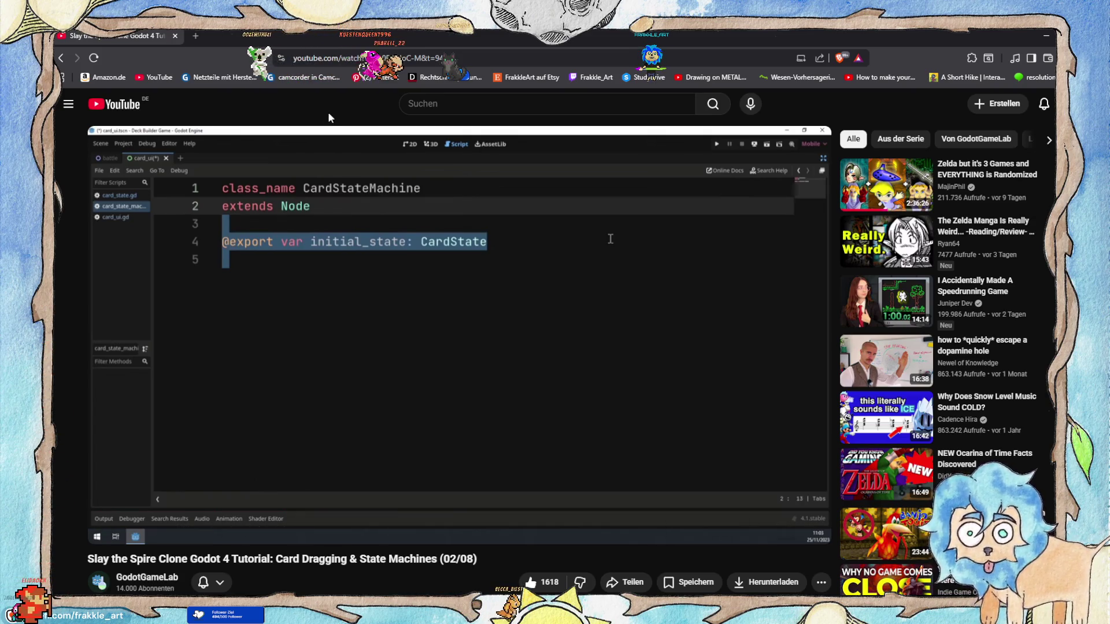
click(196, 36)
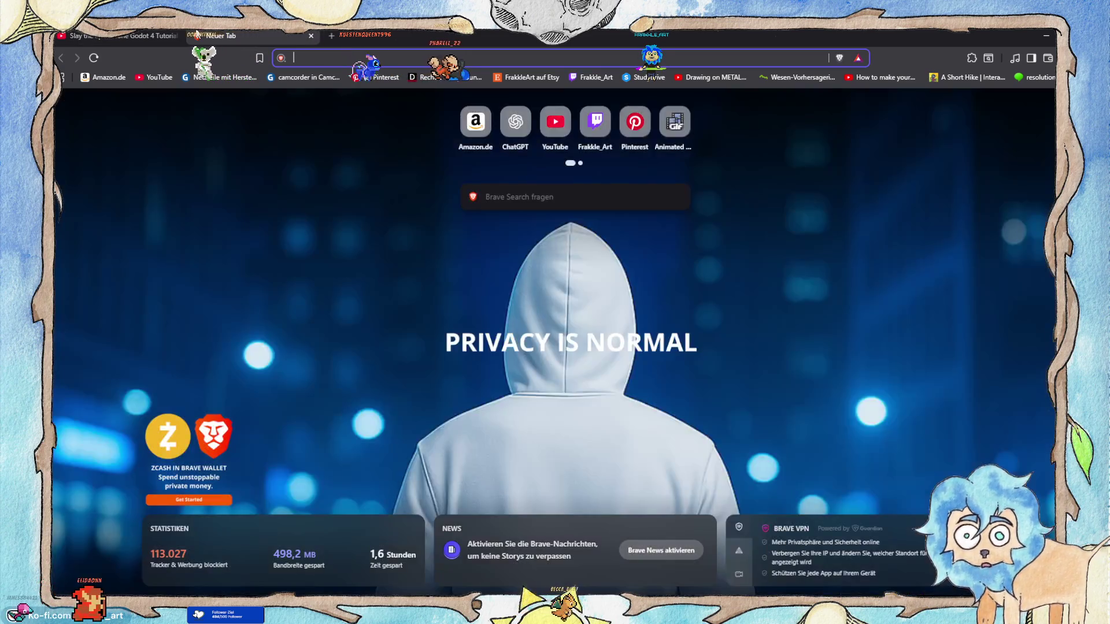
text(cifi game)
key(Return)
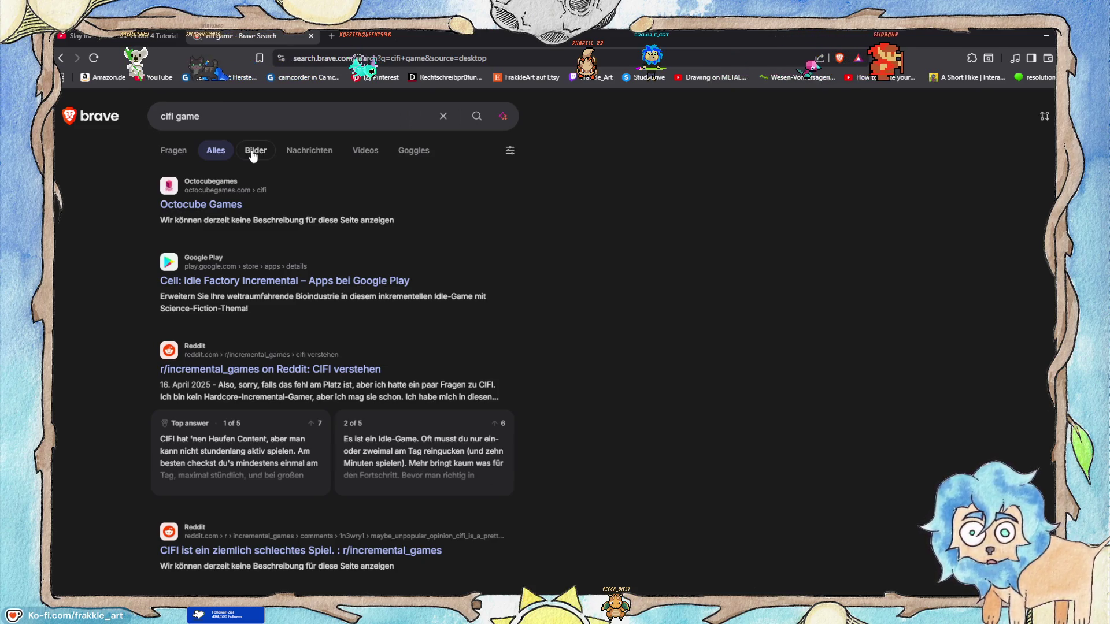
click(244, 148)
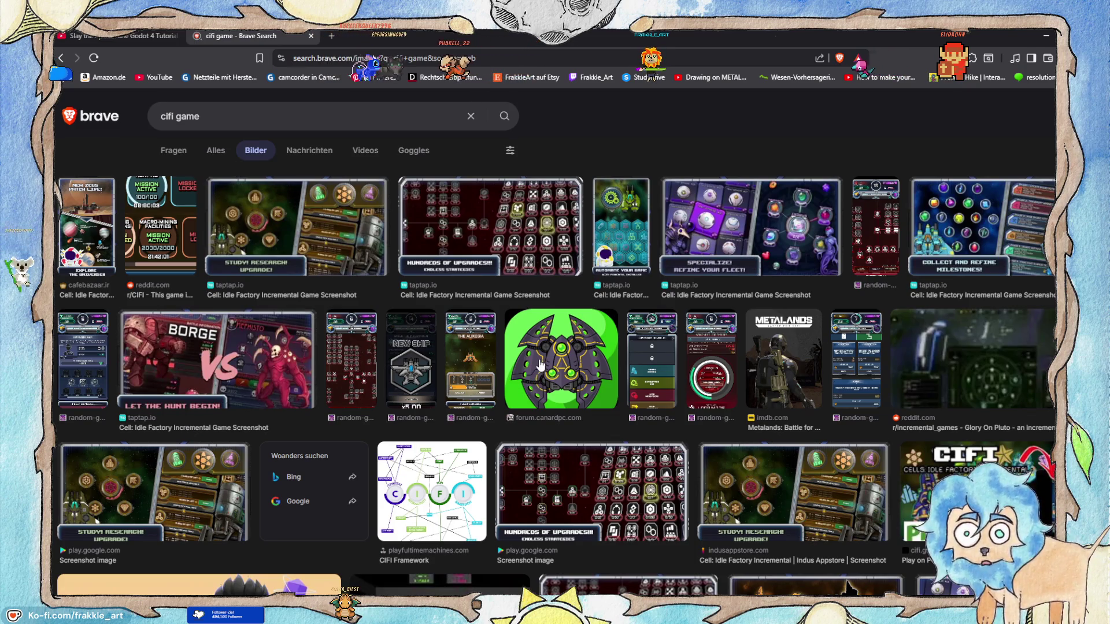
scroll(435, 330, down, 2)
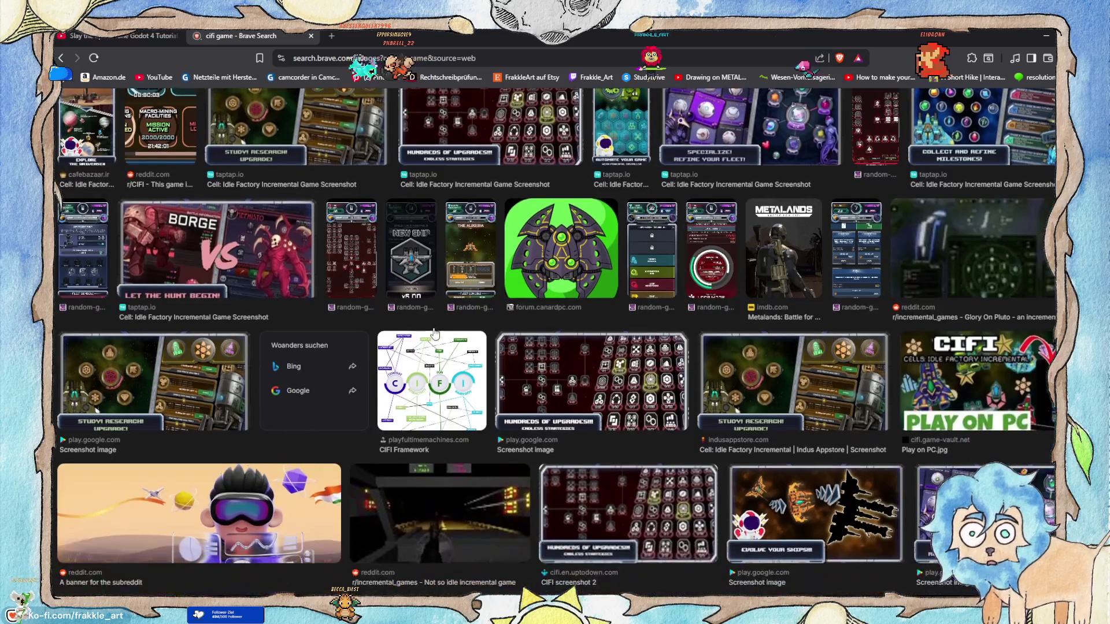
scroll(435, 333, up, 2)
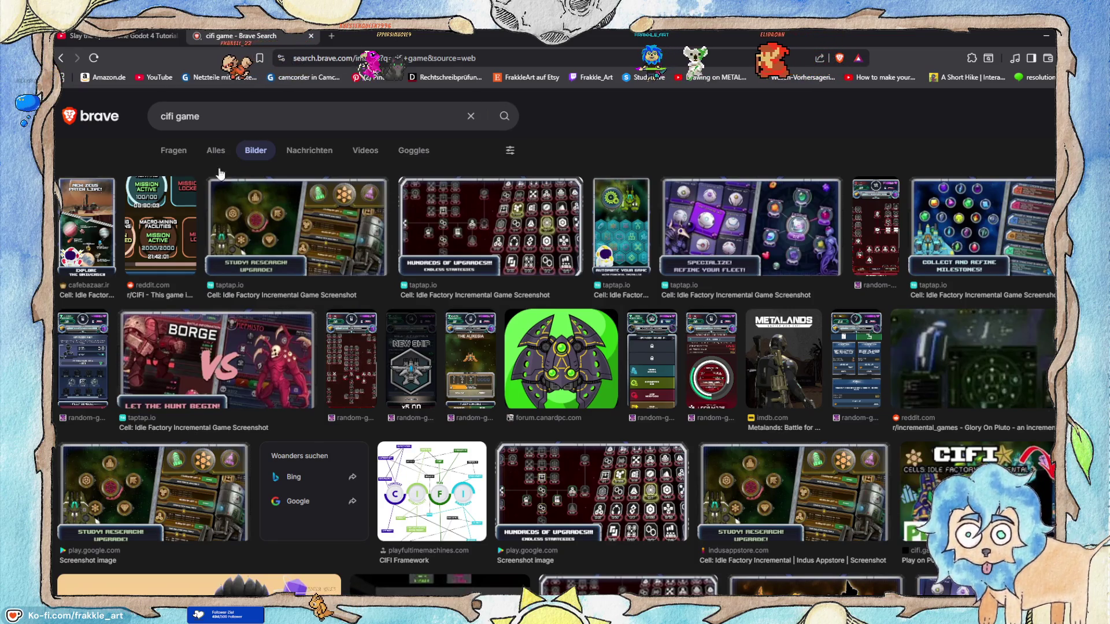
click(309, 37)
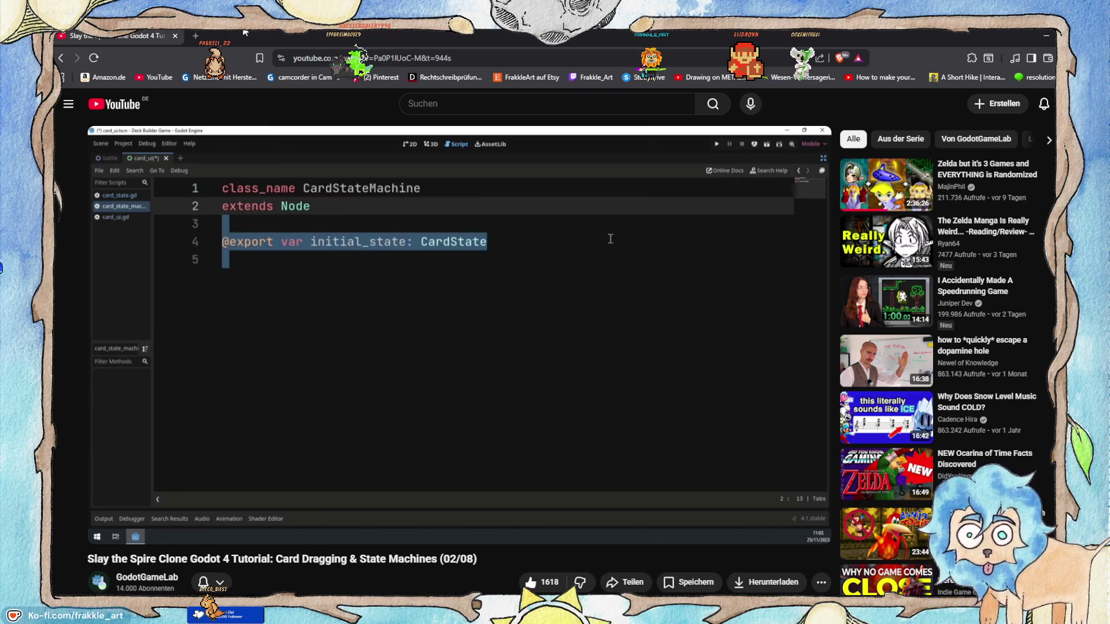
Step: Back in Godot, check the CardControllUi class name in cardControlUi.gd
mouse_move(184, 240)
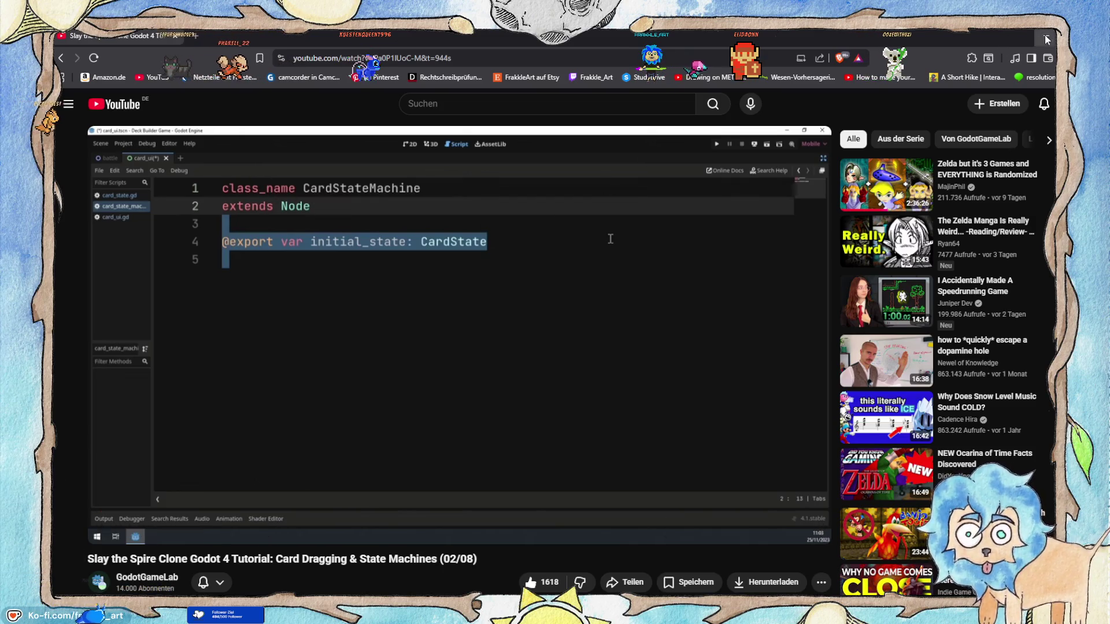
key(alt+Tab)
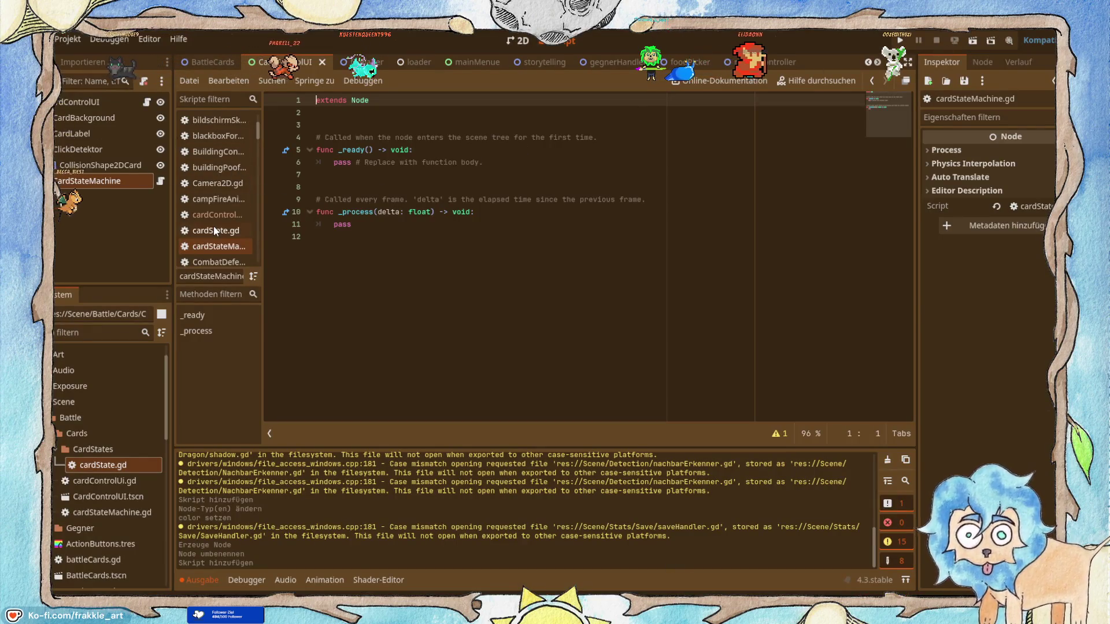
click(217, 215)
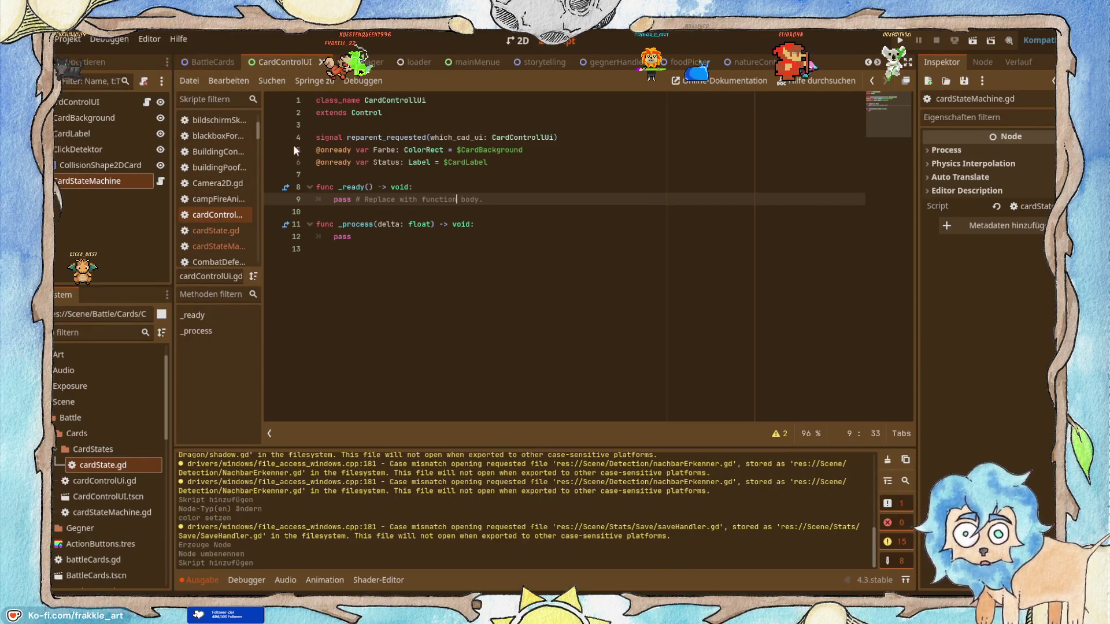
double_click(395, 101)
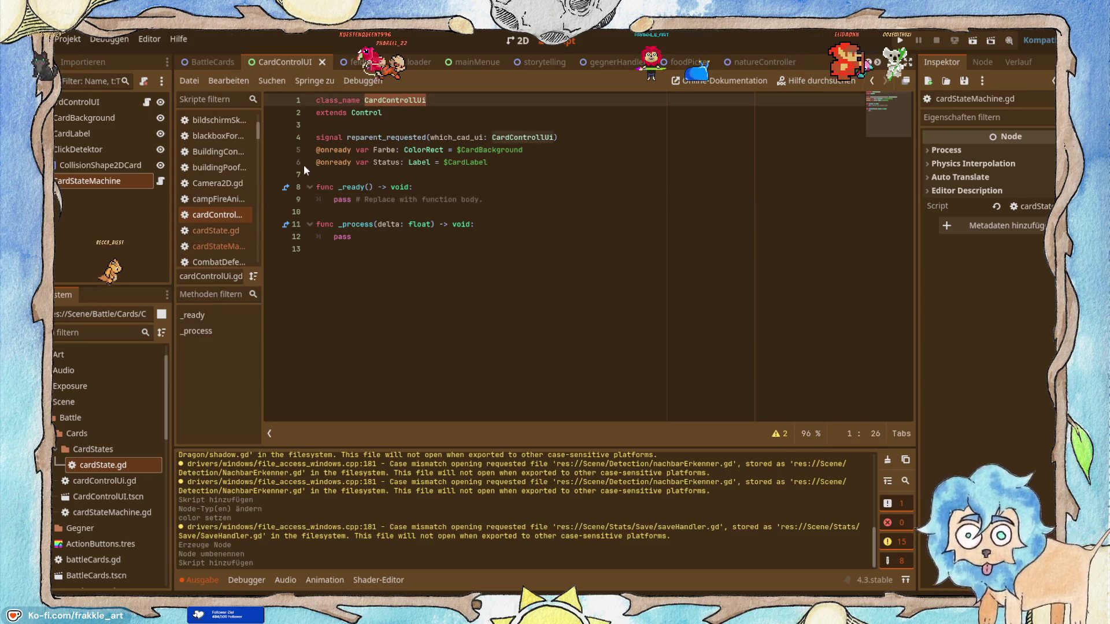
Step: Uncomment the cardContrillUi: CardControllUi variable on line 8 of cardState.gd
click(215, 231)
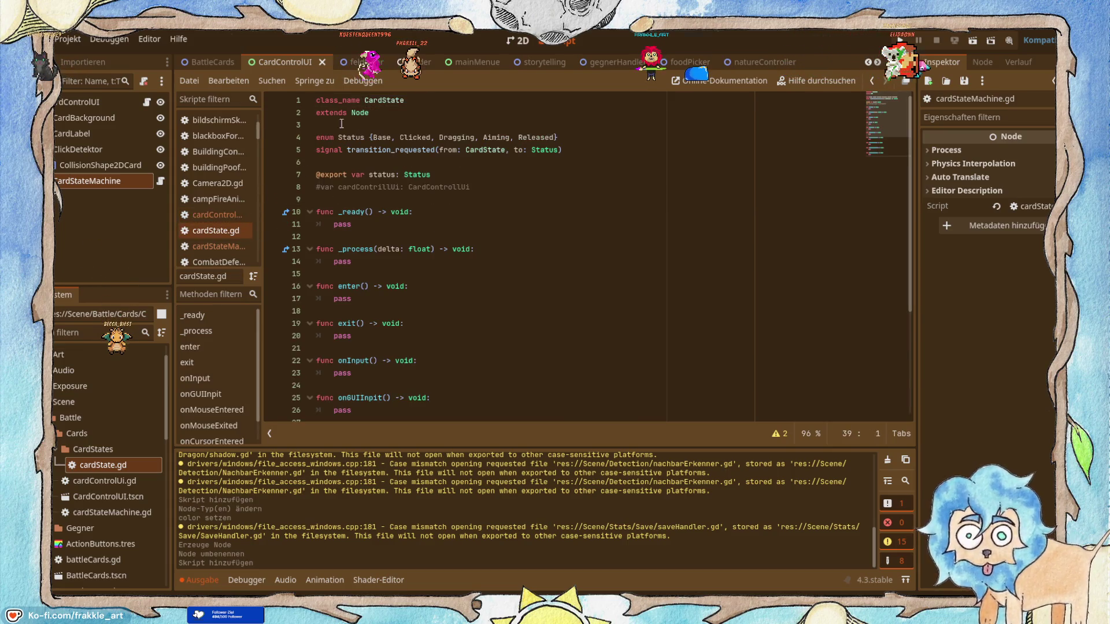
click(318, 187)
key(ctrl+k)
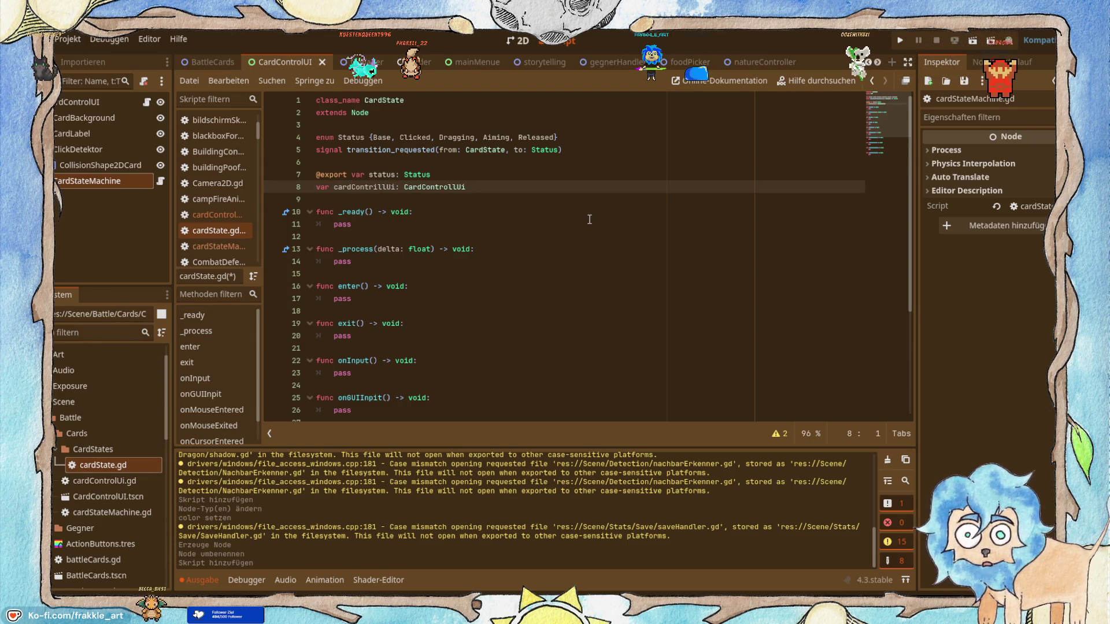
click(414, 211)
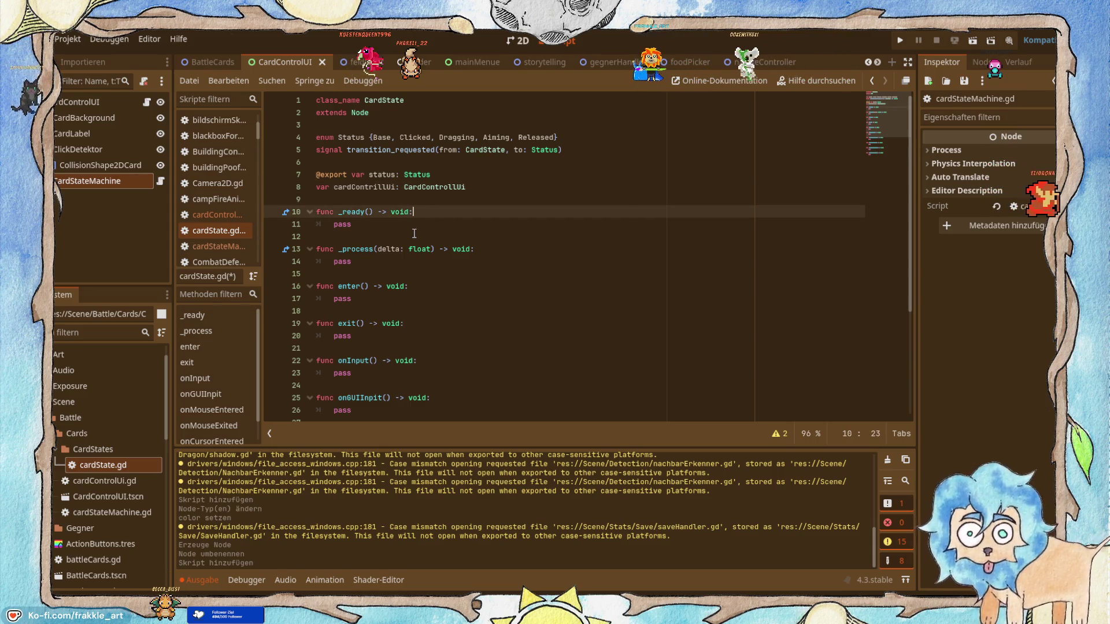
click(343, 196)
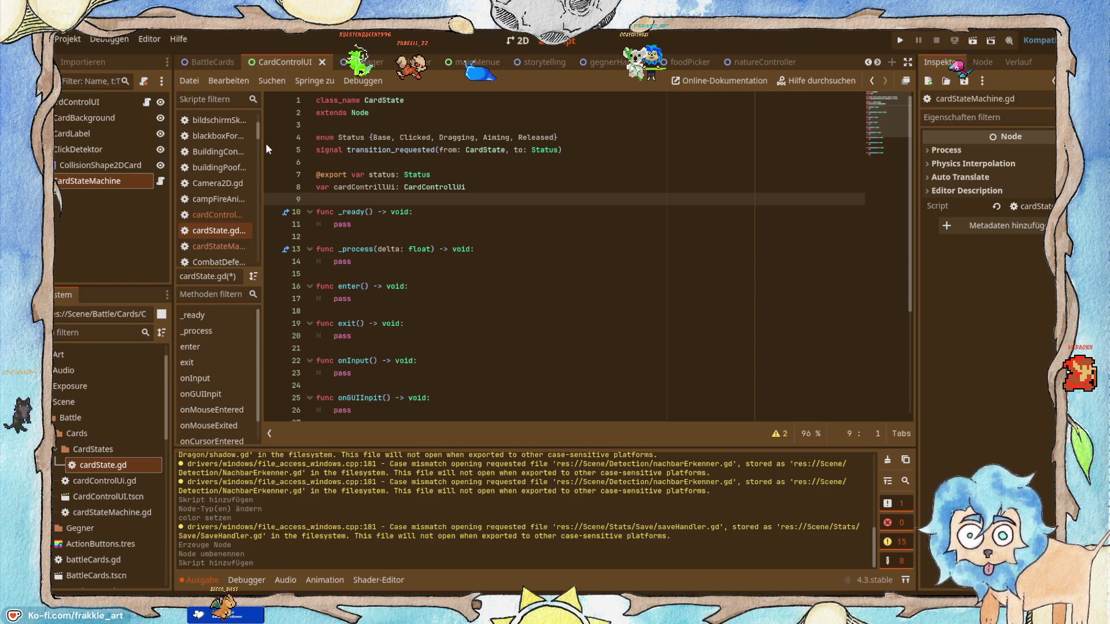
click(218, 246)
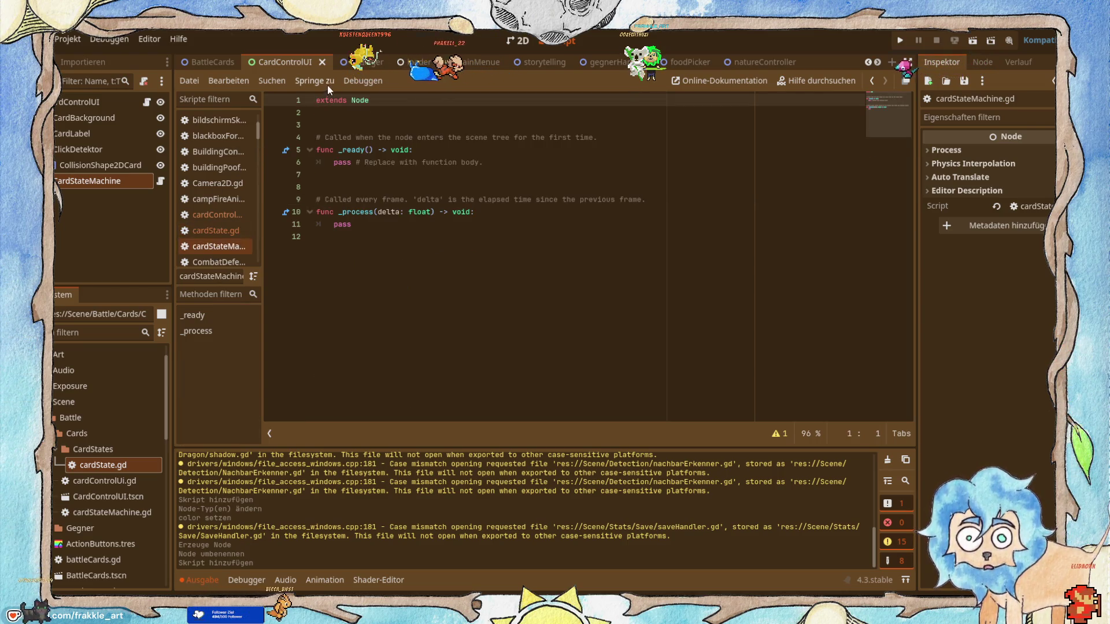
Step: Start a class_name CardStateMachine declaration on a new first line above extends Node
key(Return)
key(Up)
text(c)
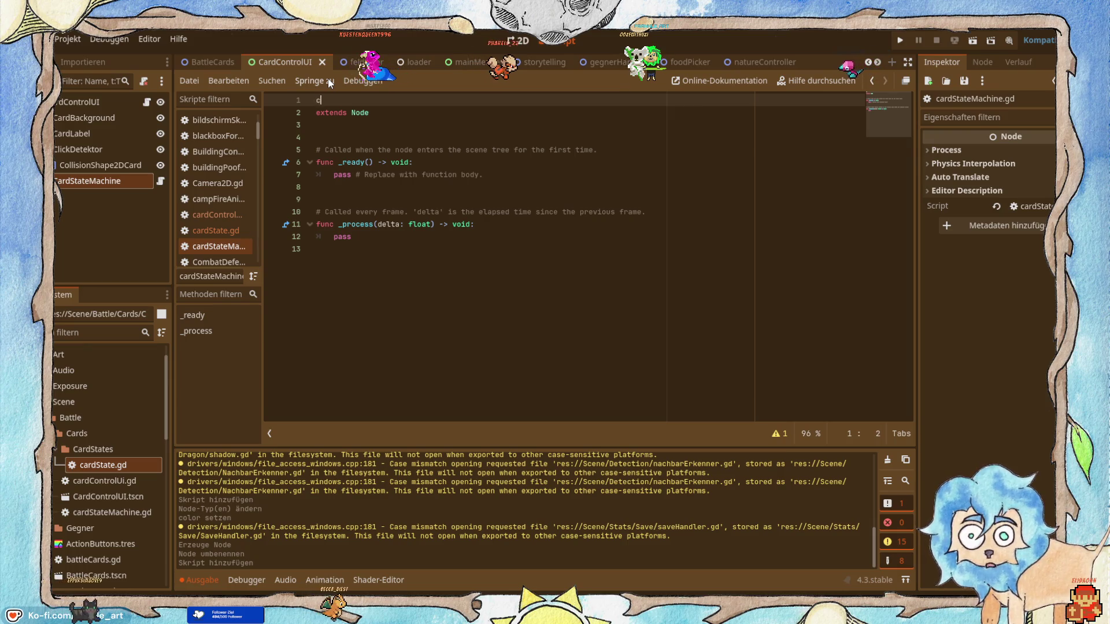
text(lass_)
key(Return)
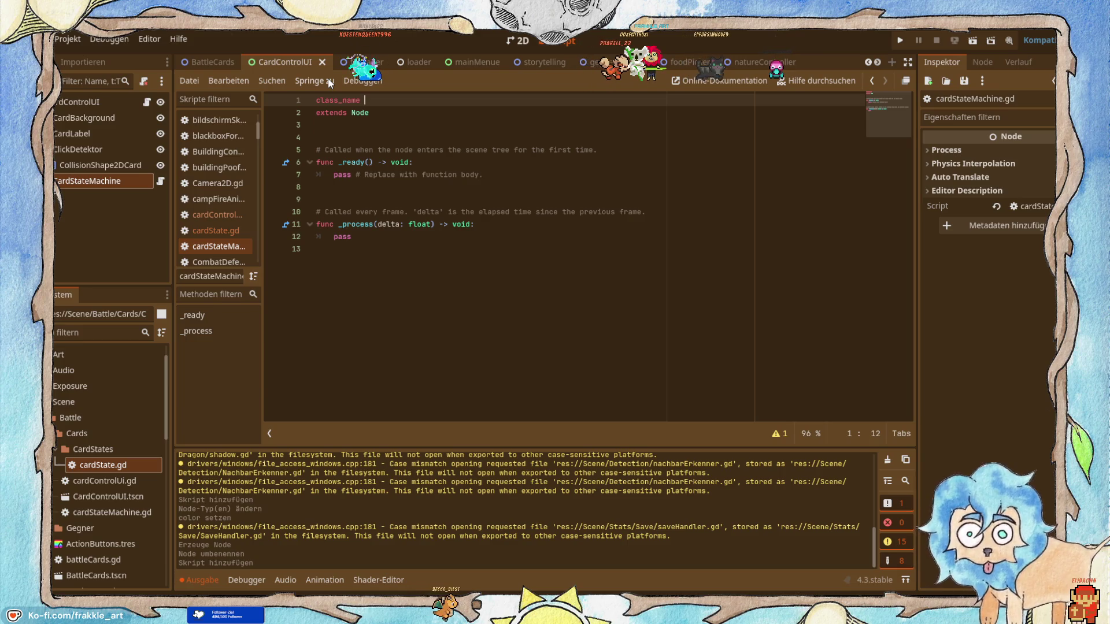
key(alt+Tab)
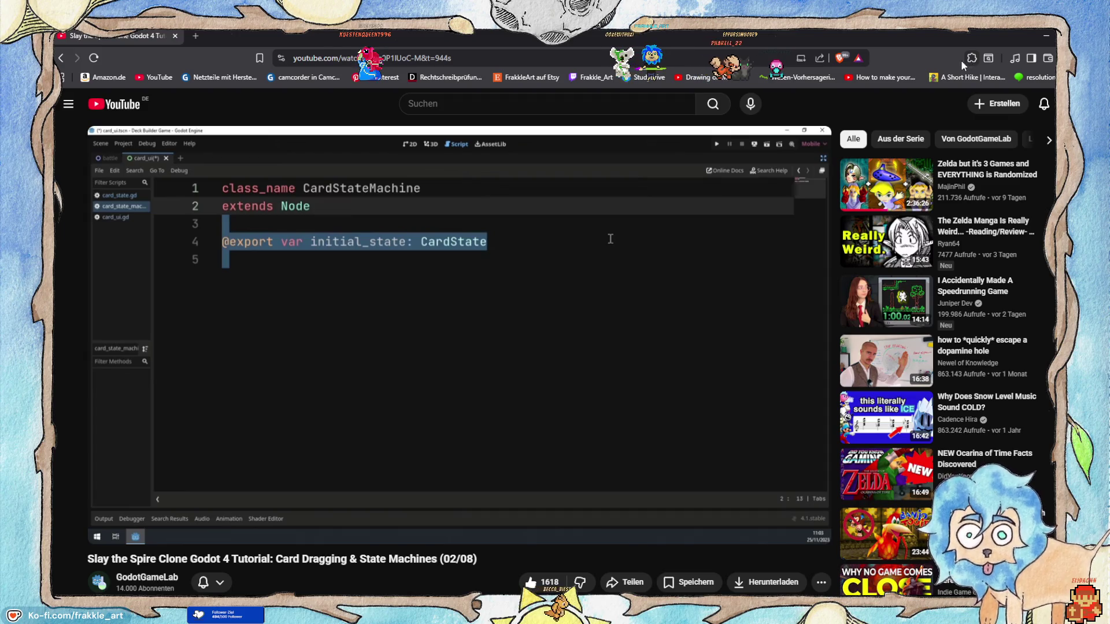
click(1044, 36)
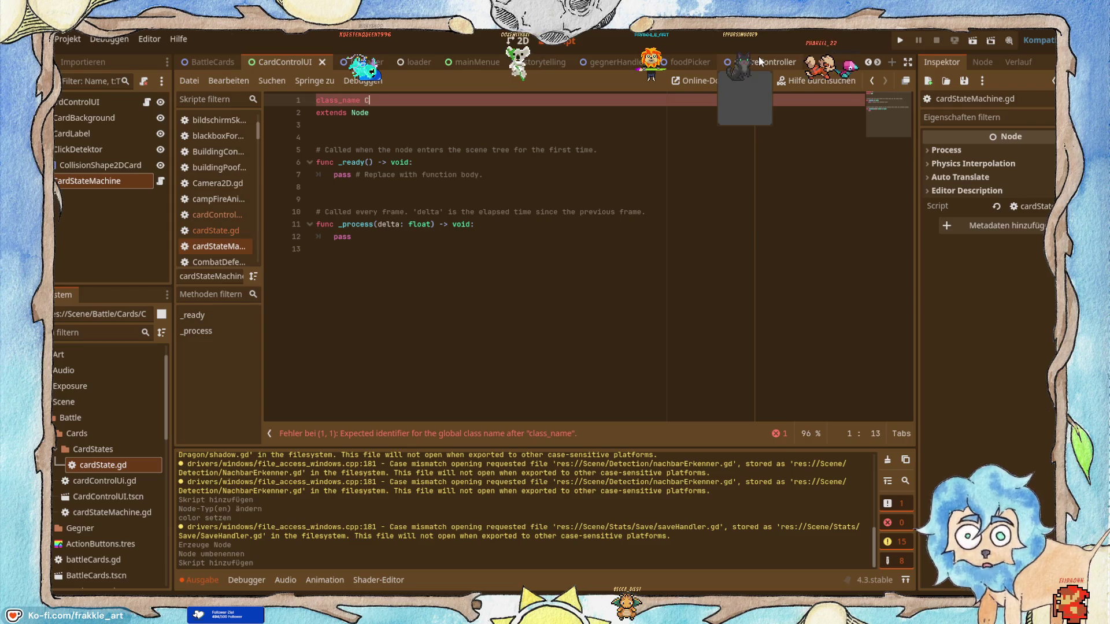
text(ardStateMac)
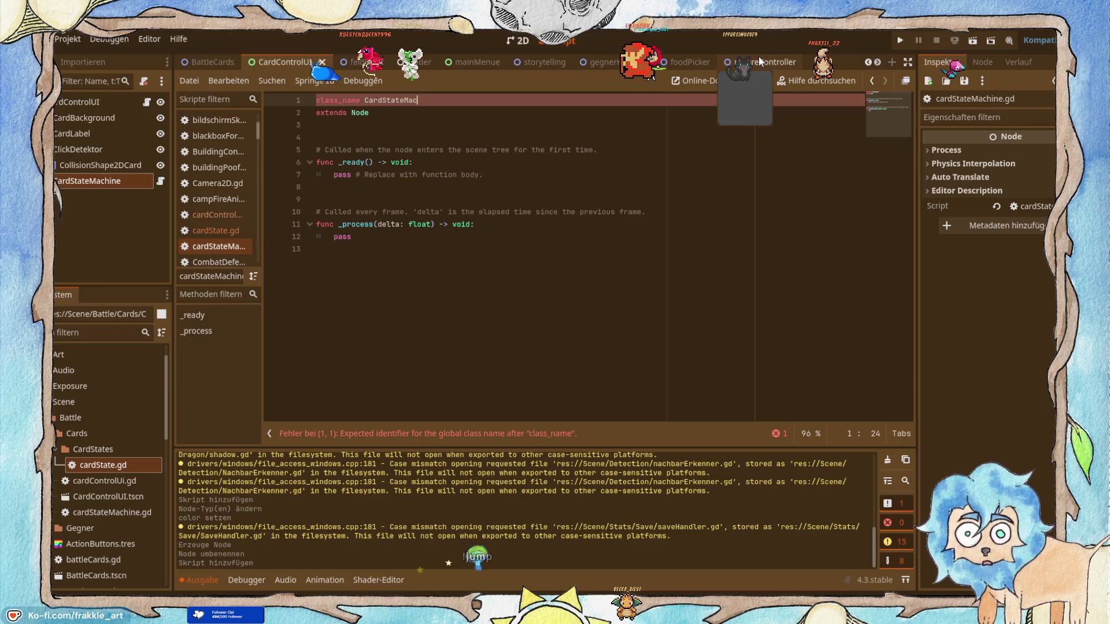
text(hine)
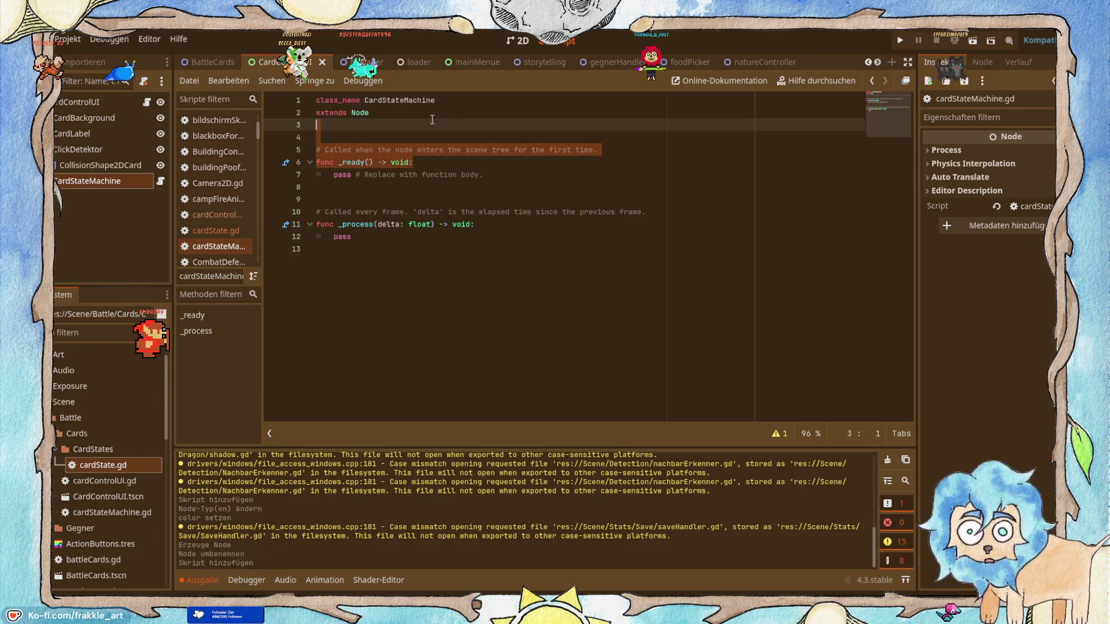
Step: Delete the template comments above _ready, above _process, and after pass
click(611, 148)
drag(611, 148, 315, 150)
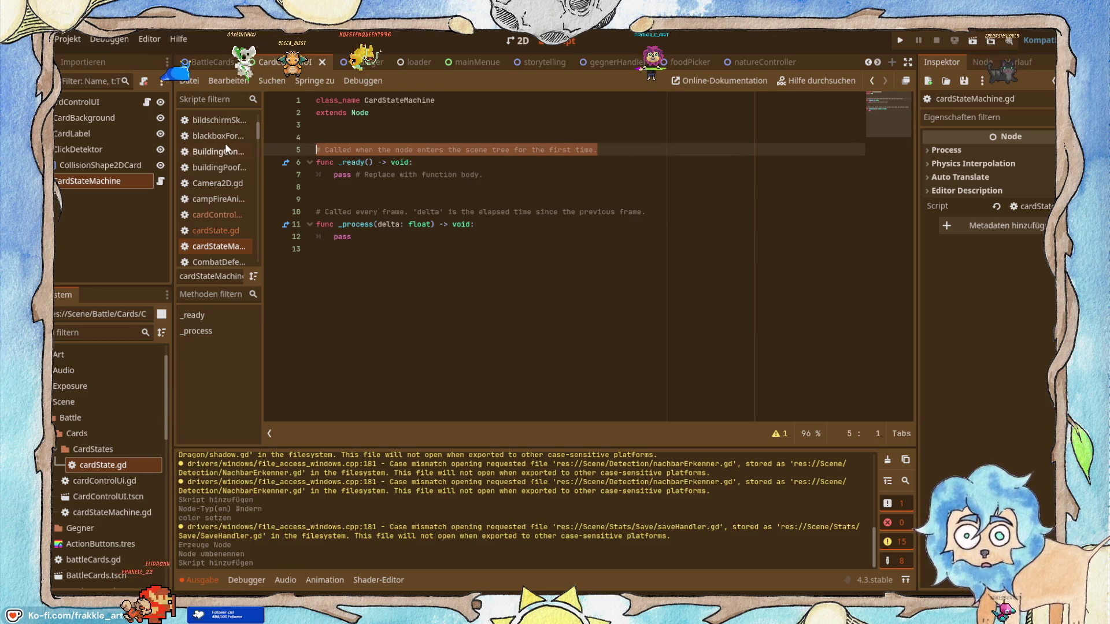
key(BackSpace)
key(BackSpace)
drag(647, 199, 315, 199)
key(BackSpace)
key(BackSpace)
drag(484, 162, 439, 162)
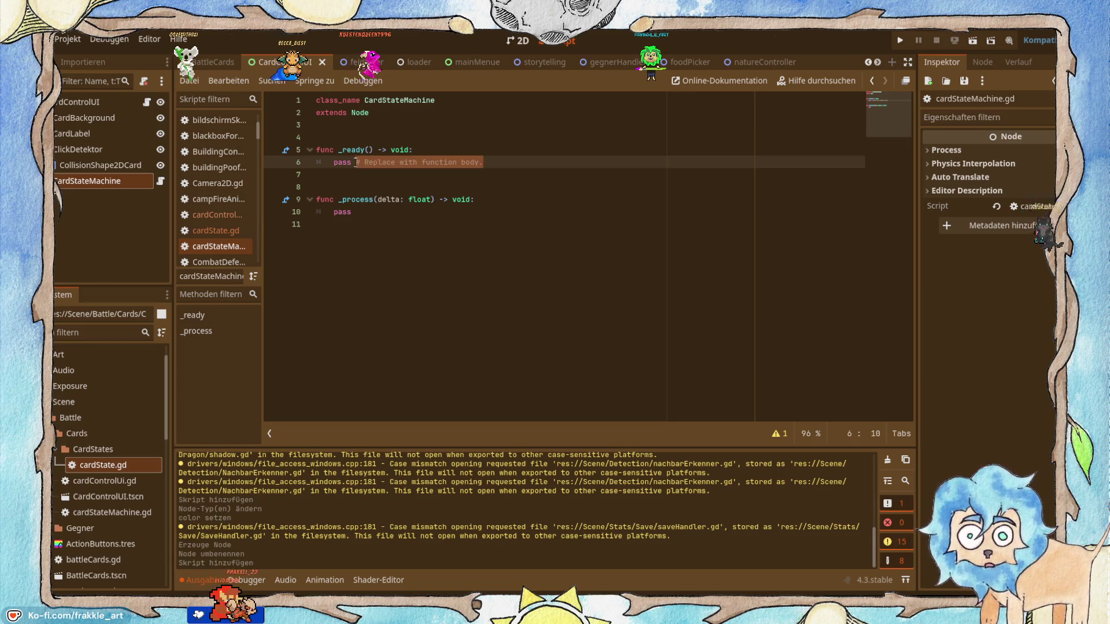
key(BackSpace)
click(439, 187)
key(BackSpace)
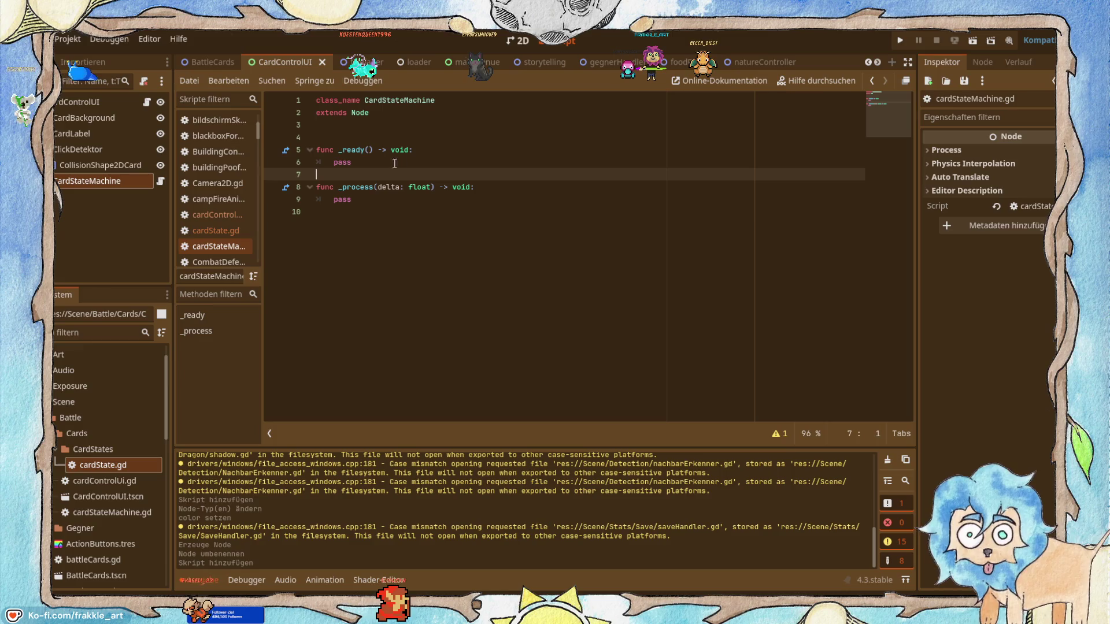
Step: Review the remaining cleaned-up code, then resume the YouTube tutorial
drag(302, 140, 272, 266)
click(270, 290)
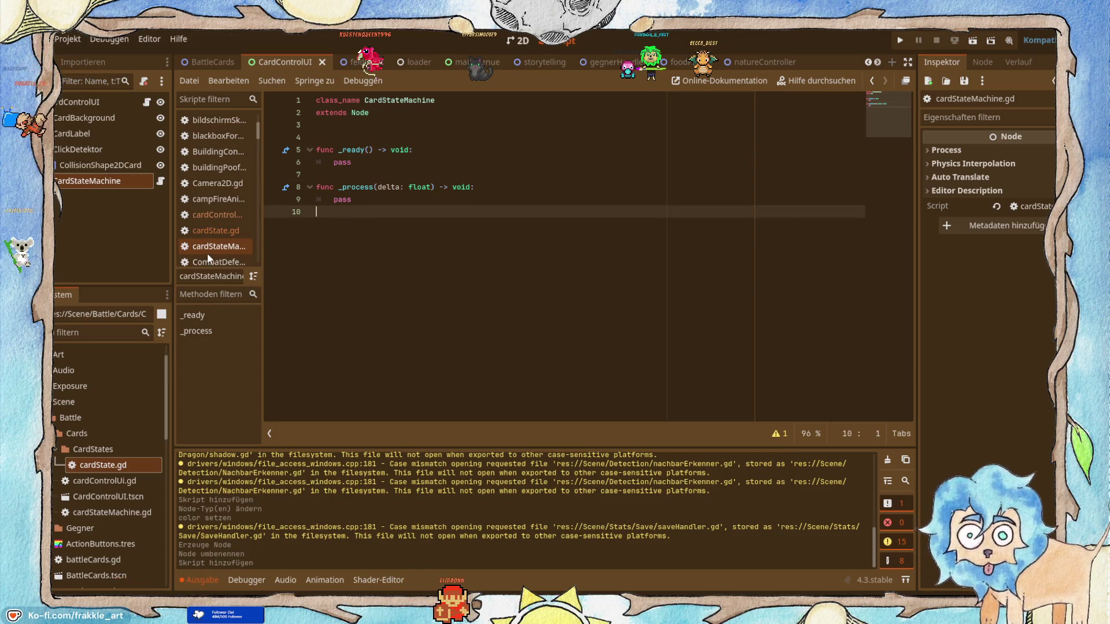
key(alt+Tab)
click(481, 431)
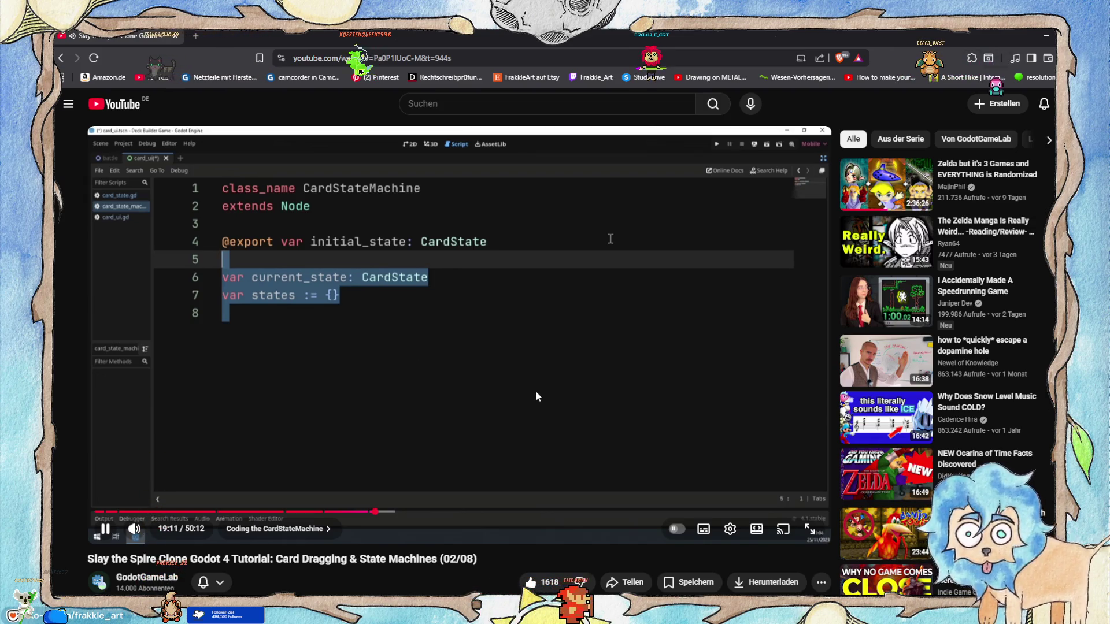
click(533, 354)
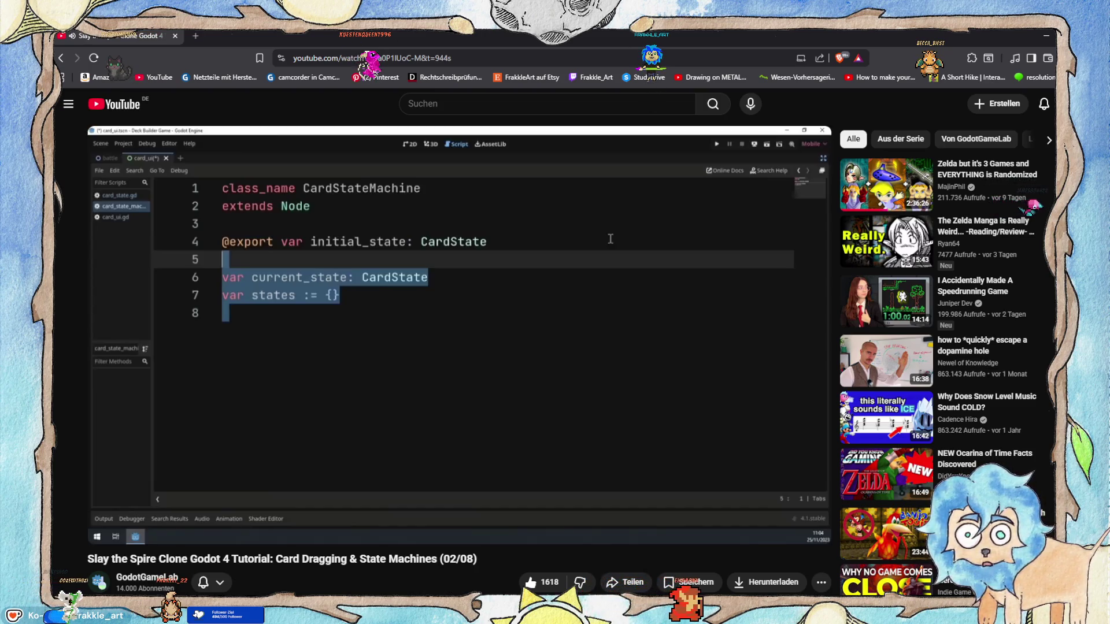
key(alt+Tab)
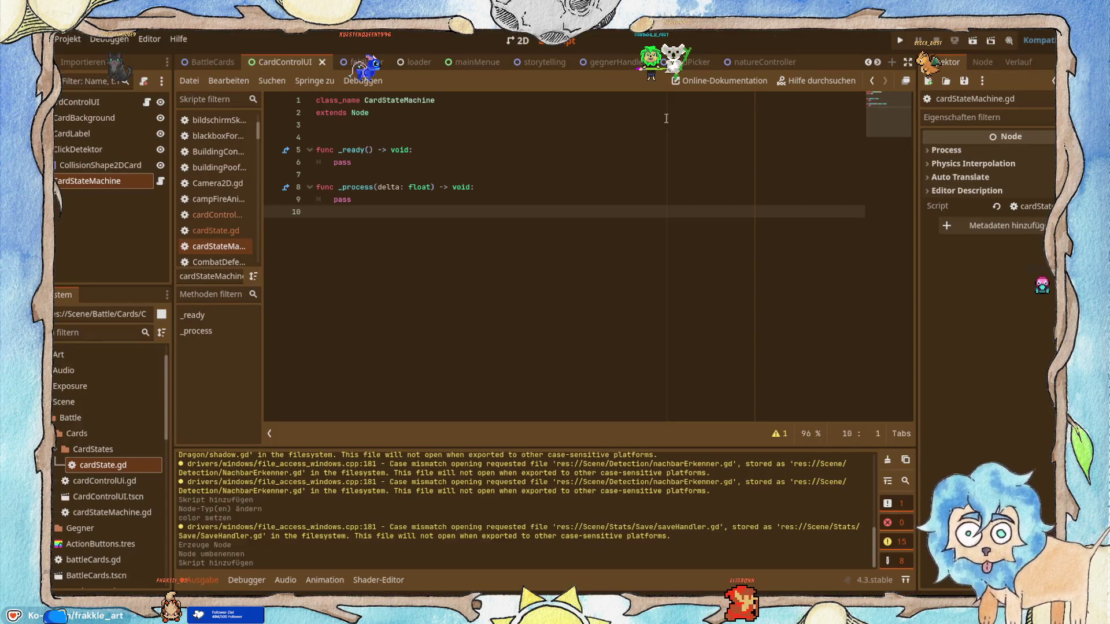
click(354, 133)
key(Up)
key(Return)
text(@)
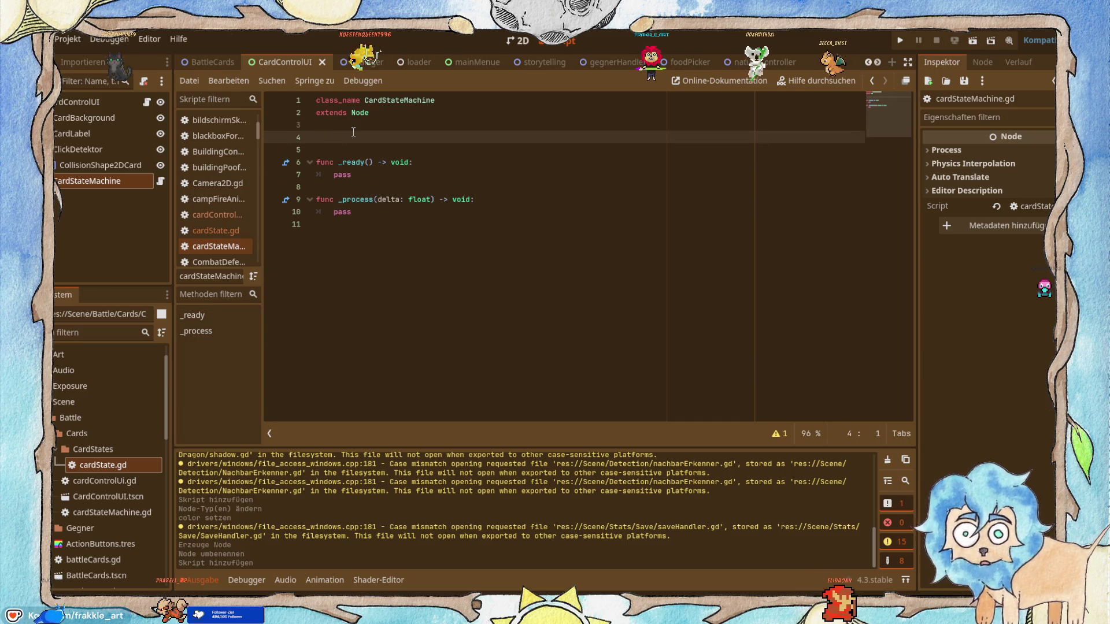
text(export )
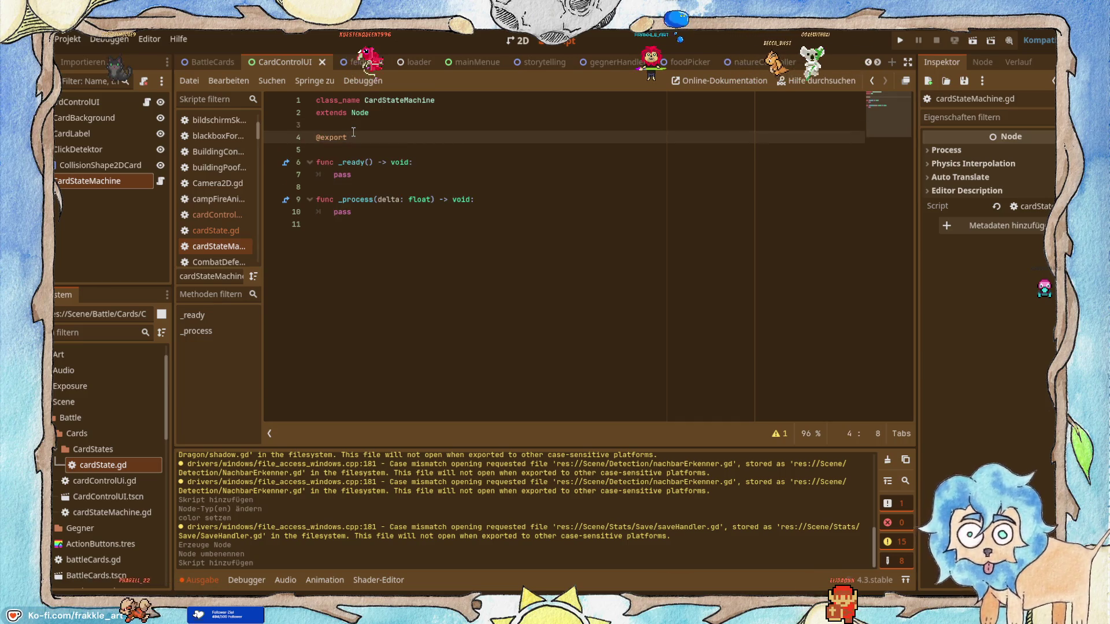
text(var)
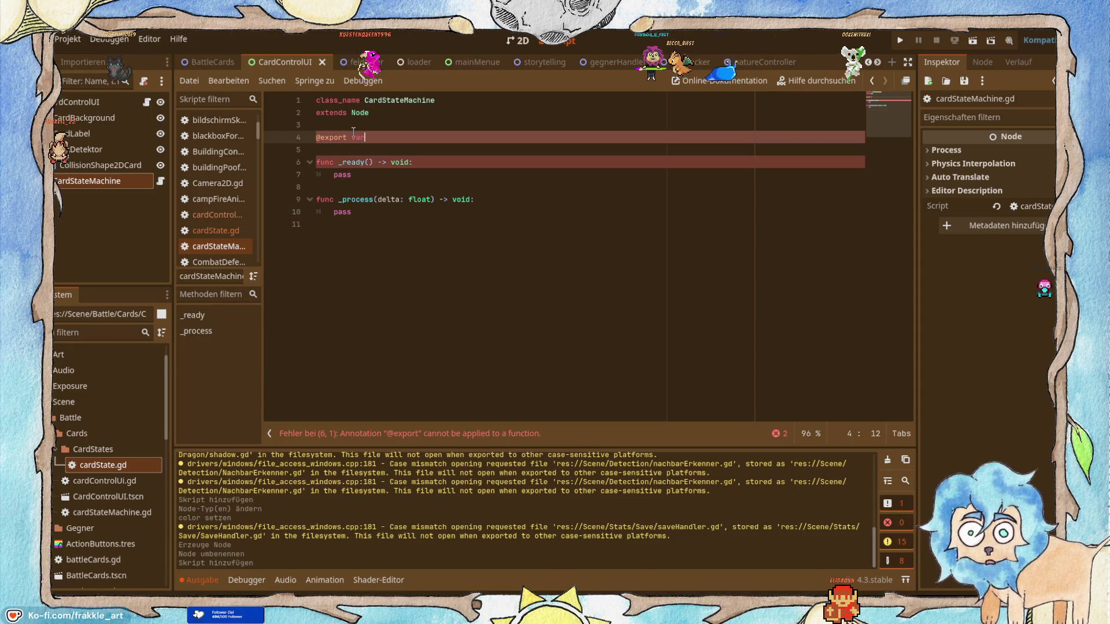
key(alt+Tab)
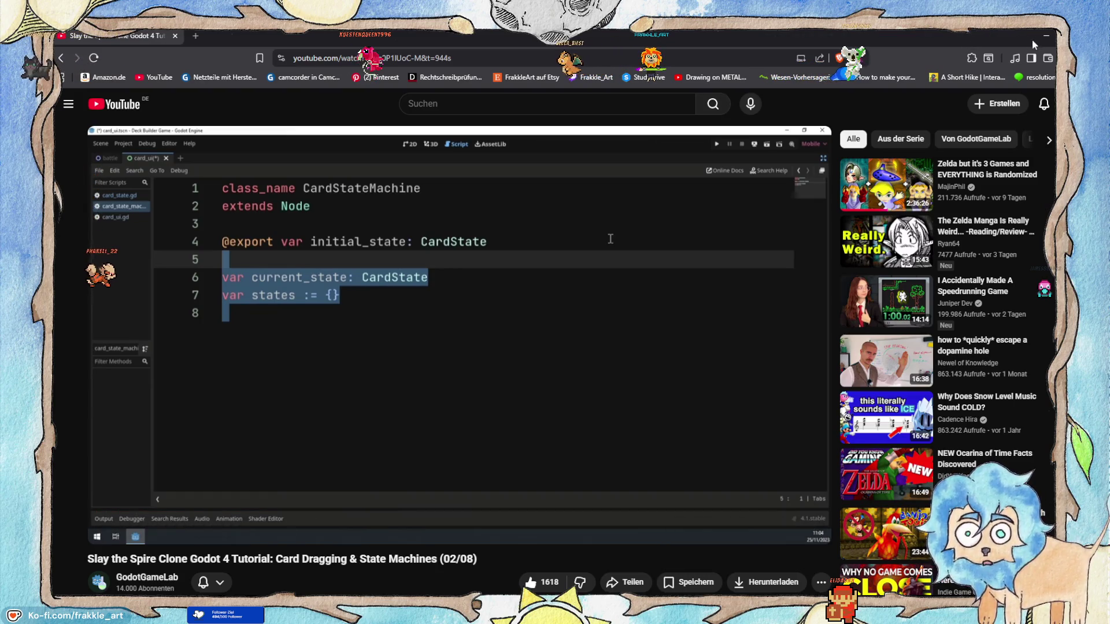
click(1046, 38)
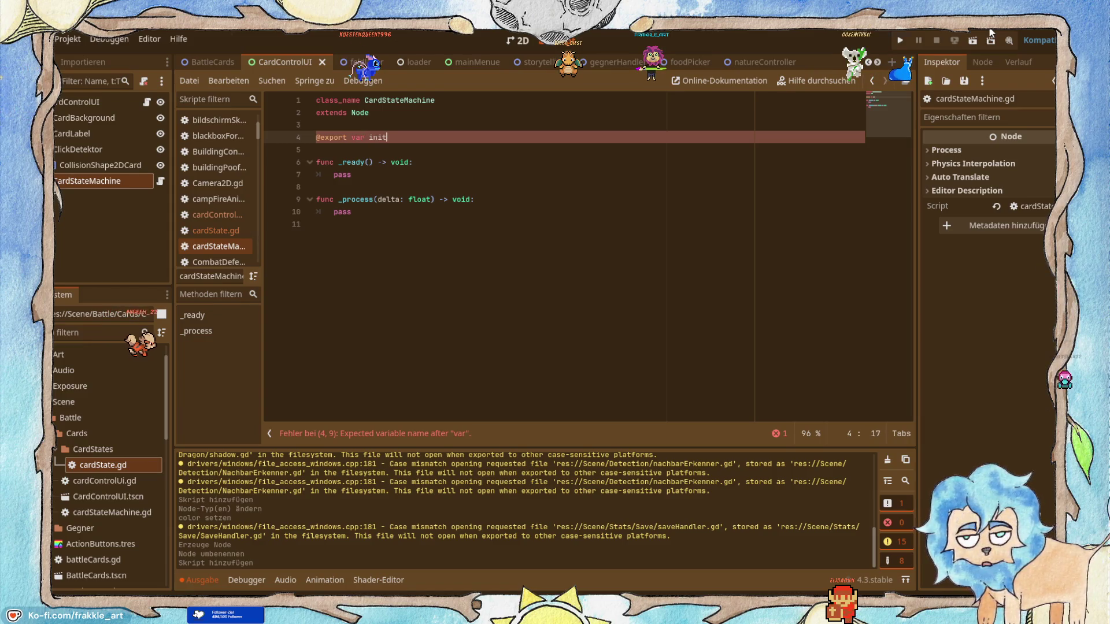
text(lSta)
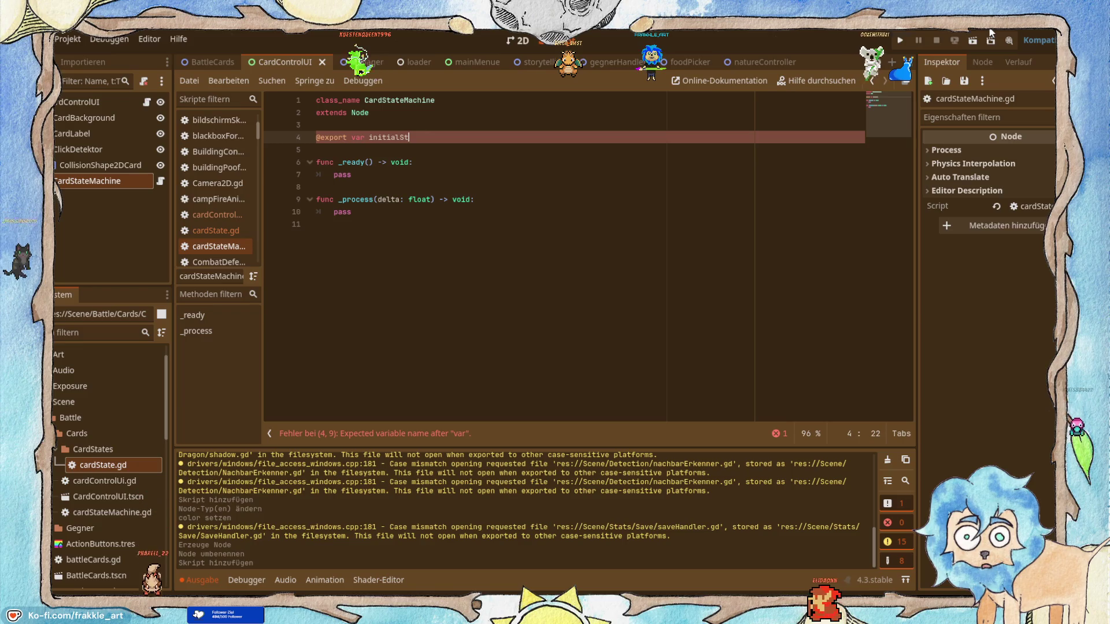
text(tus:)
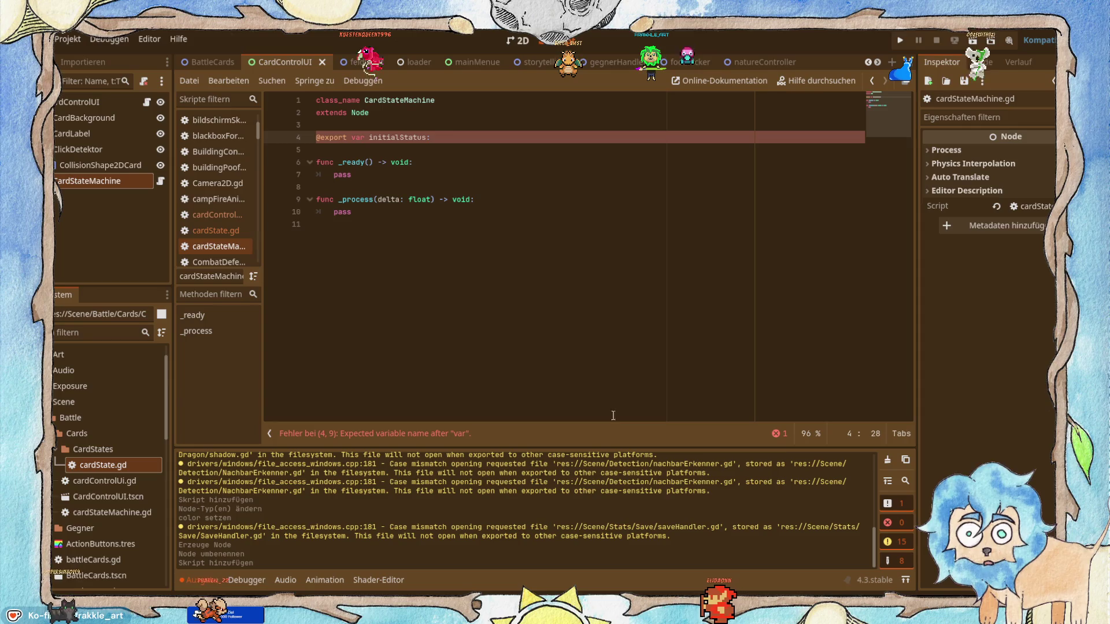
Step: Copy CardState from cardState.gd's class_name and paste it as initialStatus's type
click(213, 231)
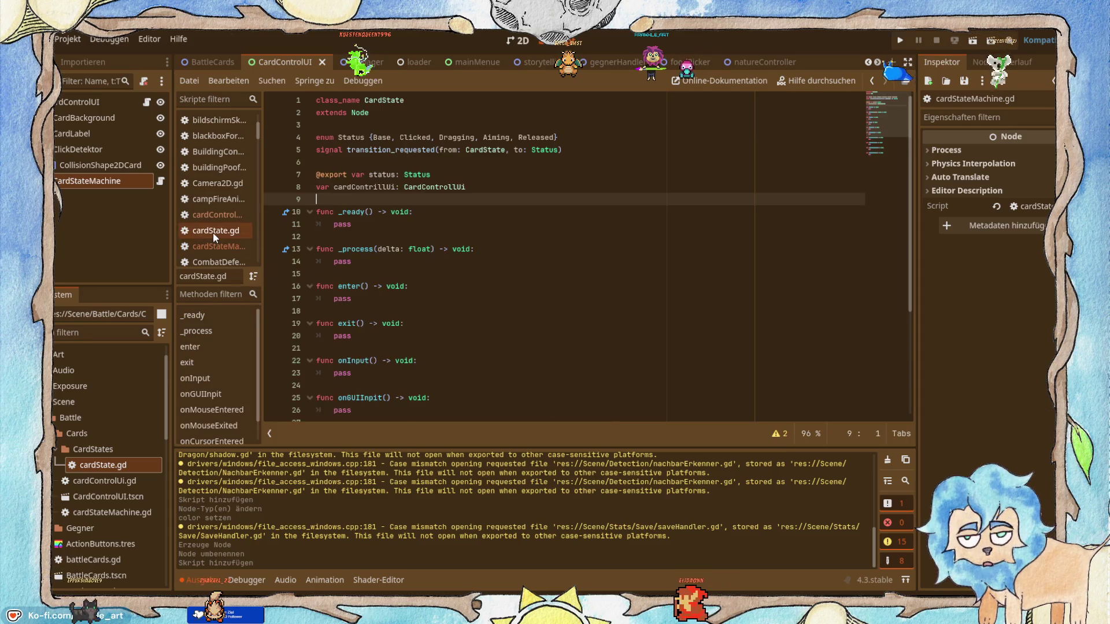
double_click(400, 101)
key(ctrl+c)
key(alt+Left)
key(ctrl+v)
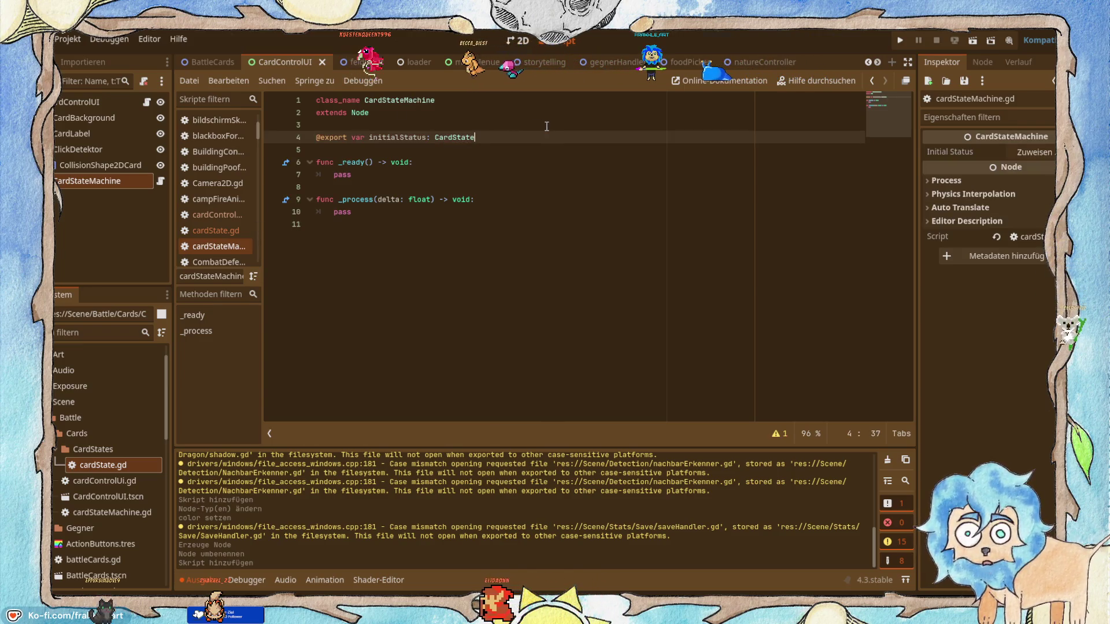
key(Return)
Step: Add 'var currentStatus: CardState' below the exported initialStatus, checking the tutorial
key(alt+Tab)
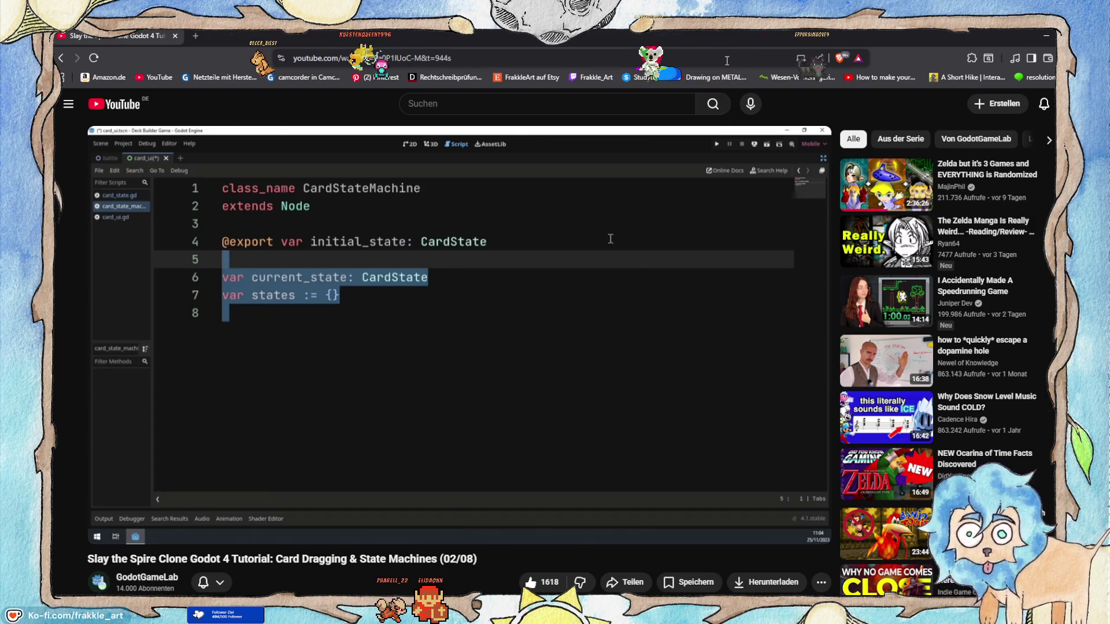
key(alt+Tab)
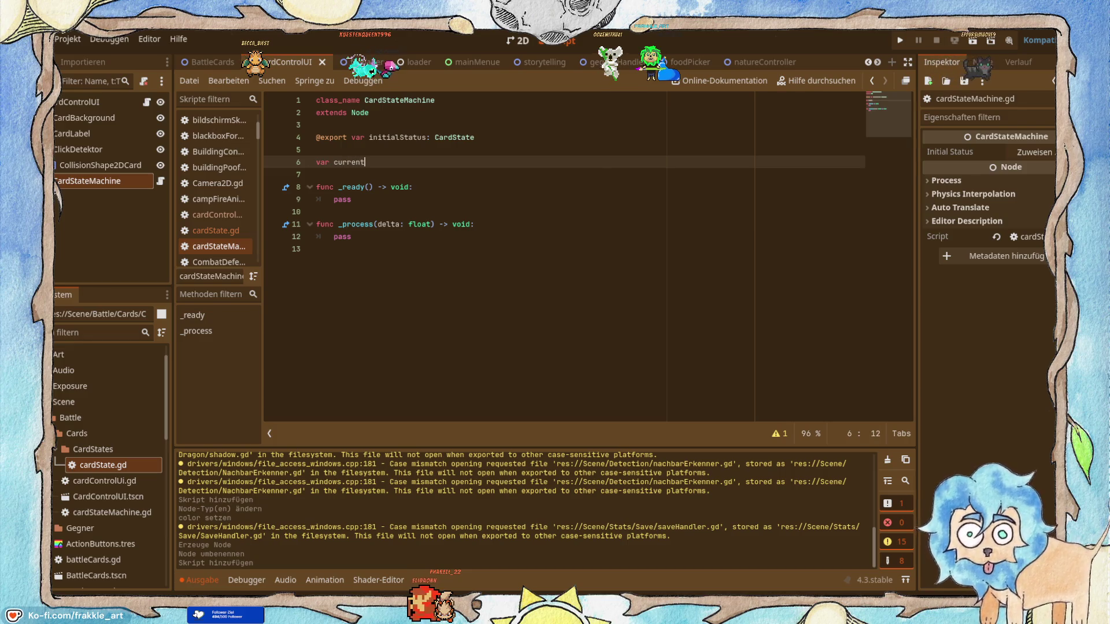
key(BackSpace)
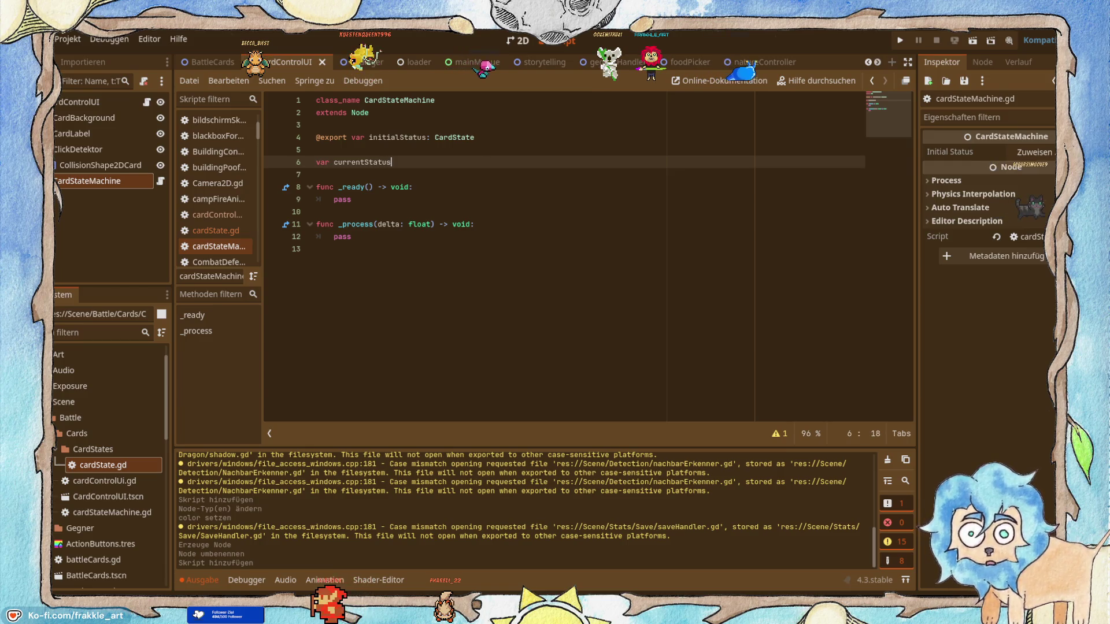
key(alt+Tab)
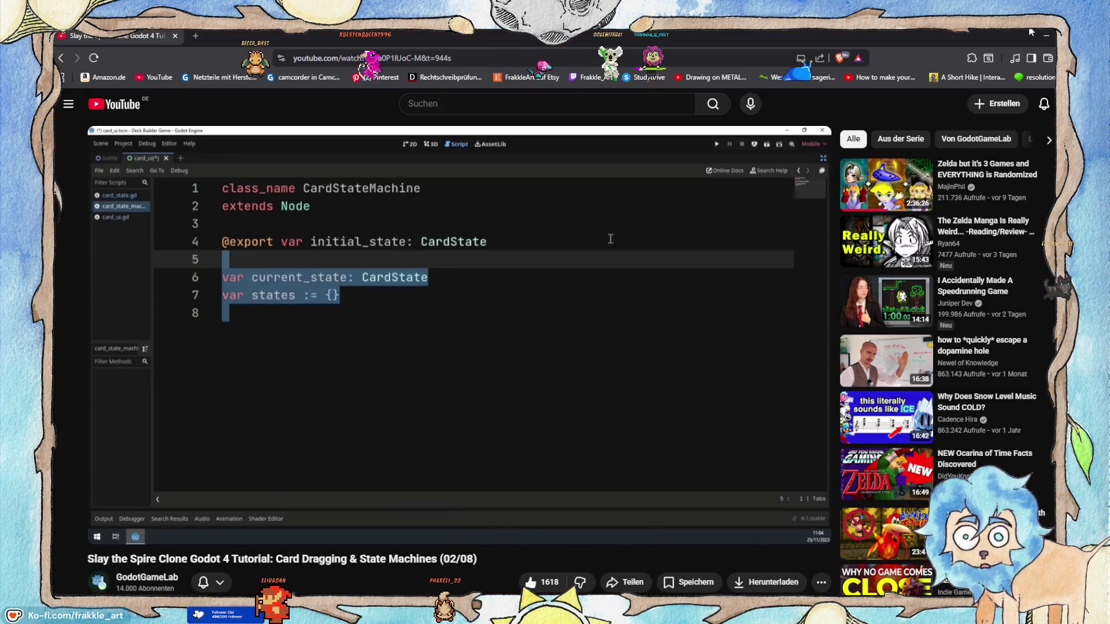
key(alt+Tab)
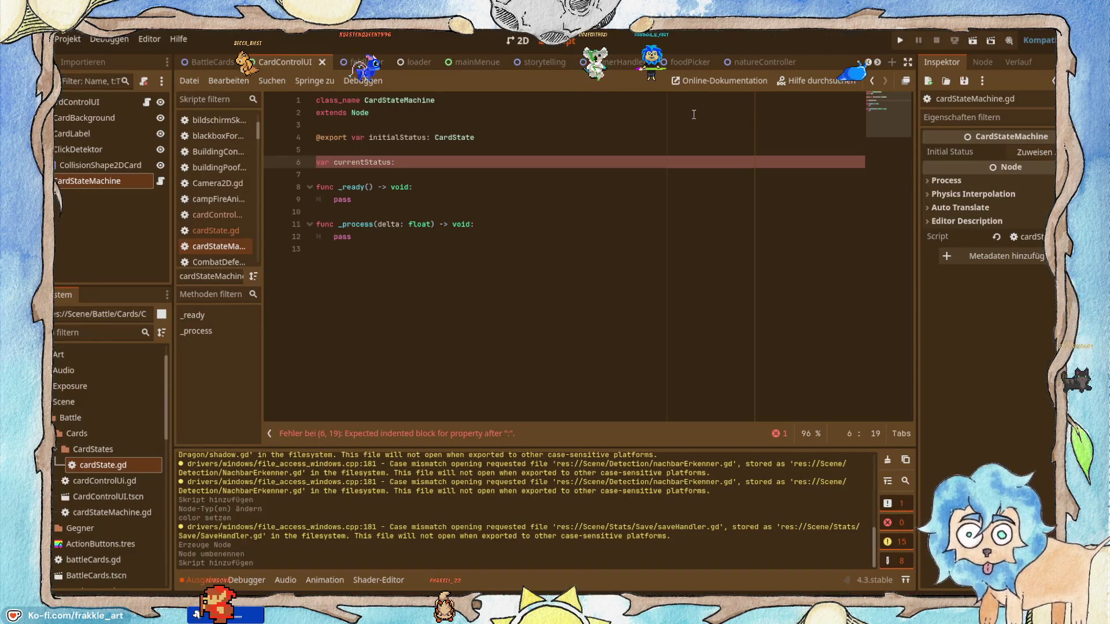
Step: Add 'var cardStatus := {}' on the next line, matching the tutorial's states variable
key(Return)
text(var)
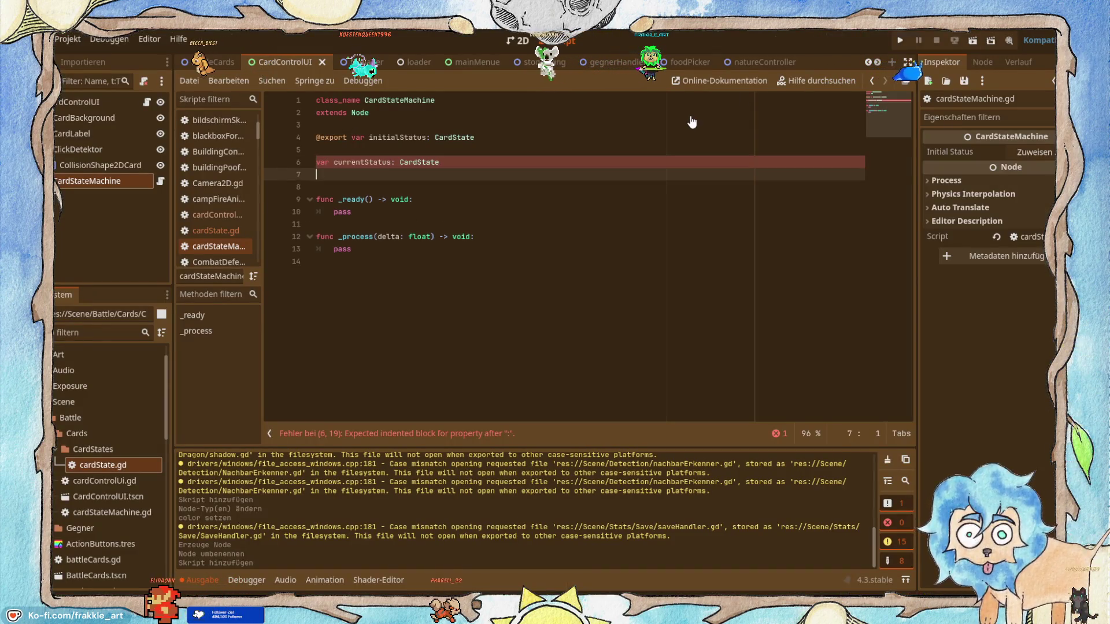
key(alt+Tab)
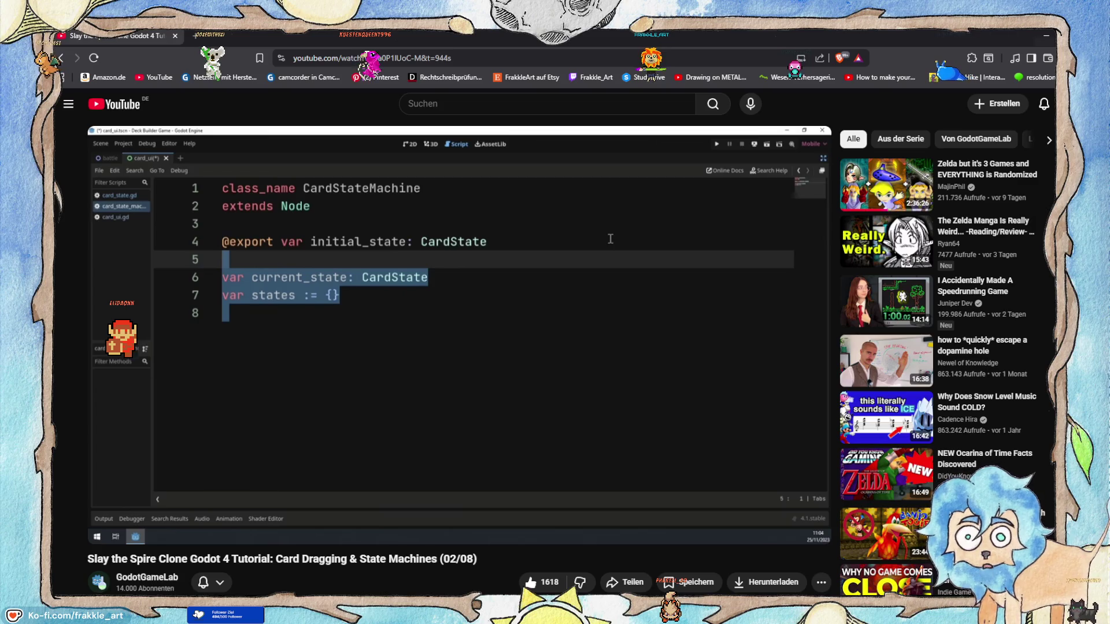
key(alt+Tab)
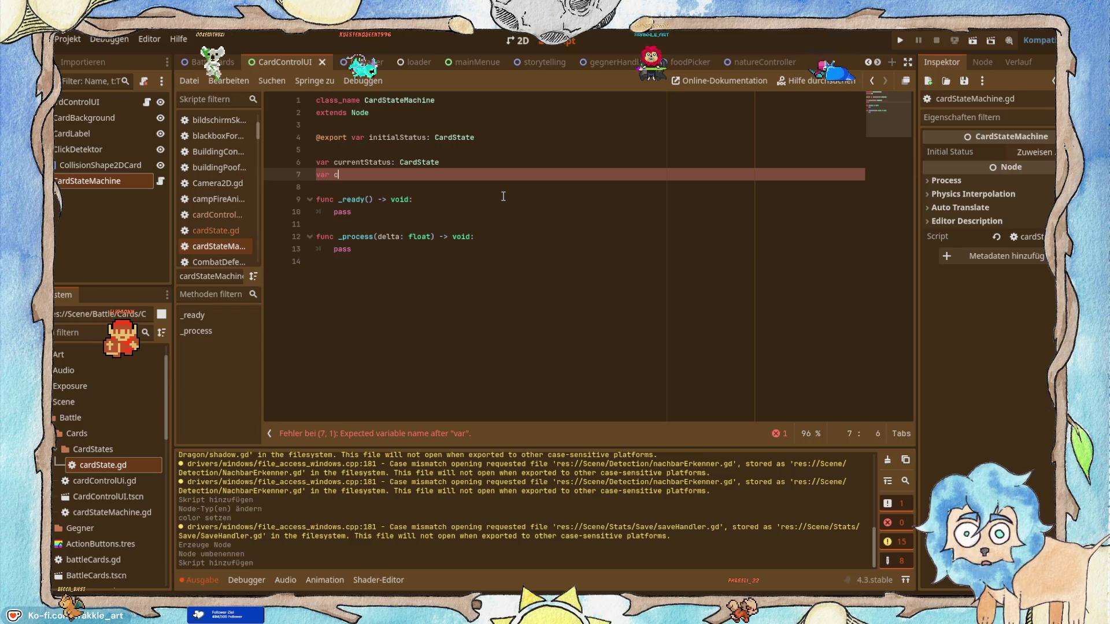
text(tatus:)
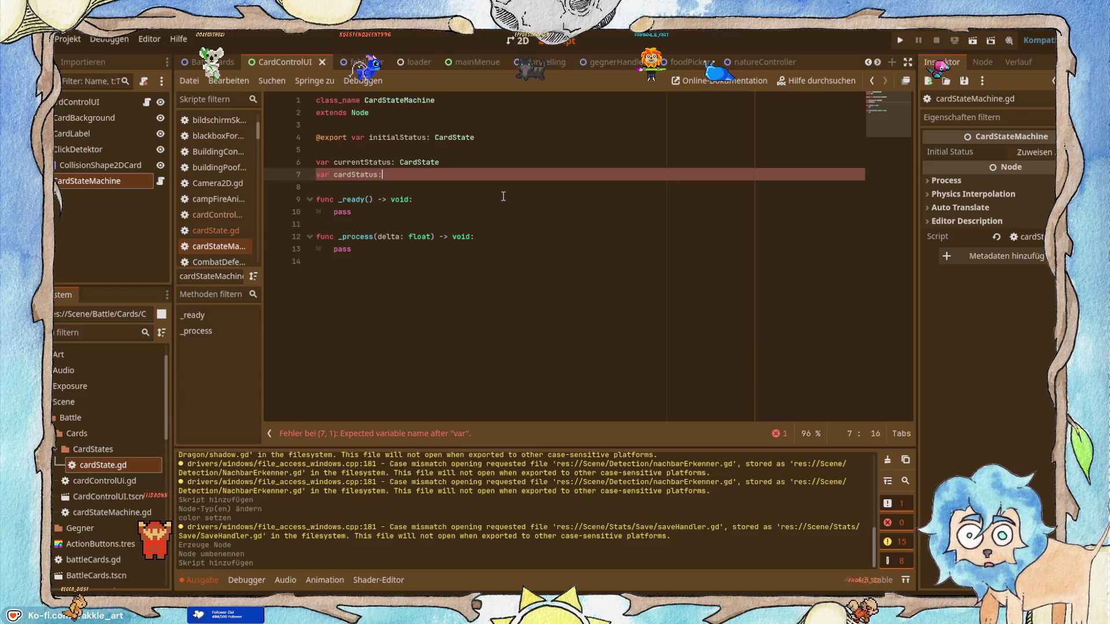
key(alt+Tab)
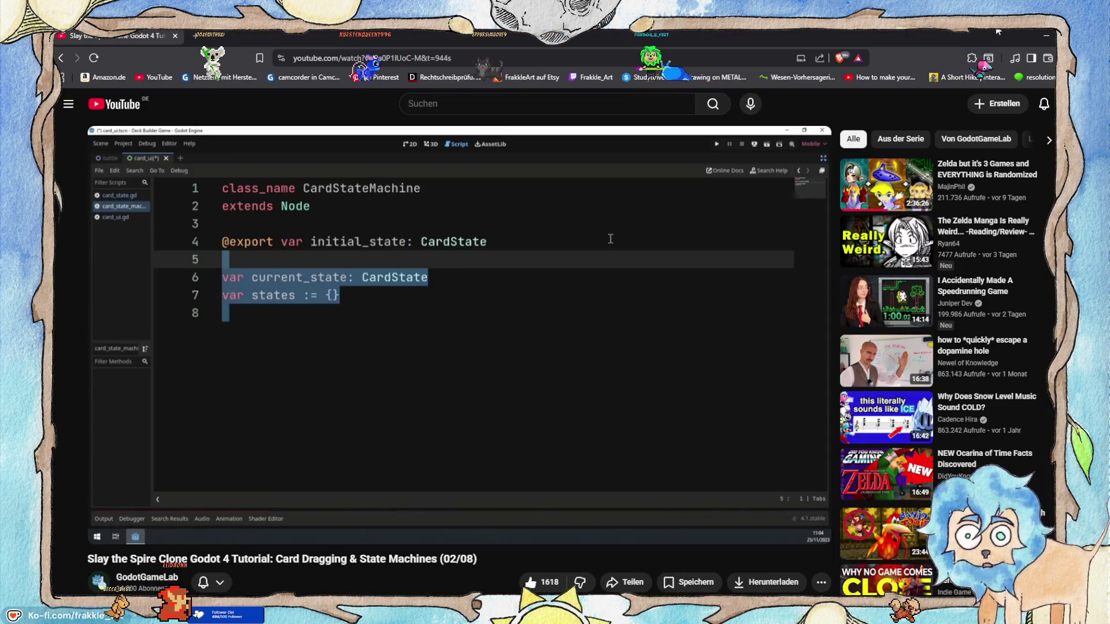
key(alt+Tab)
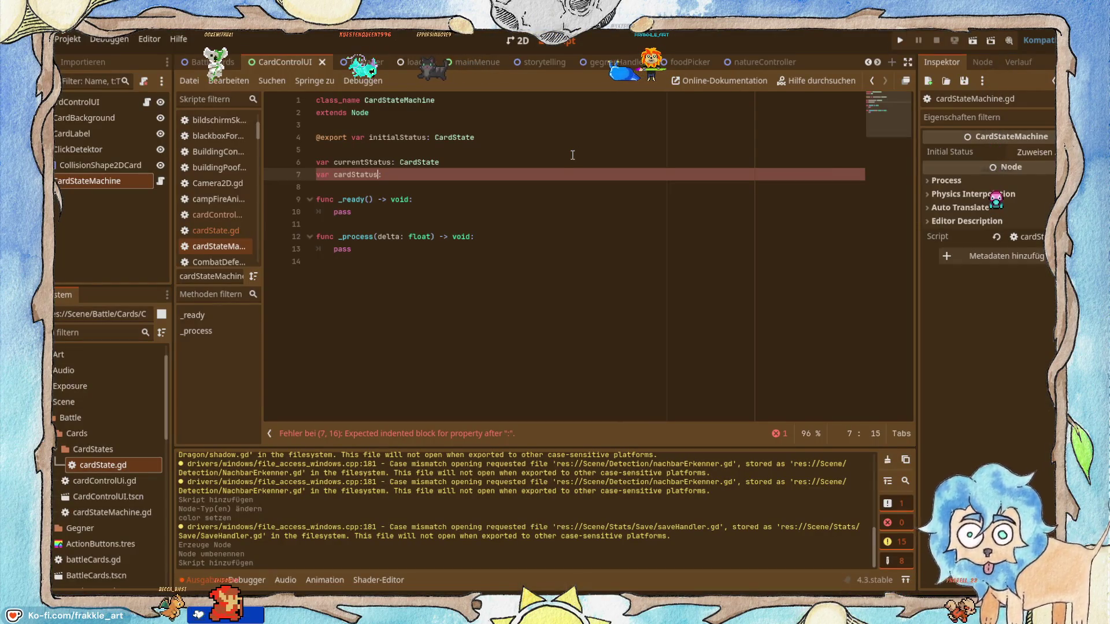
key(Right)
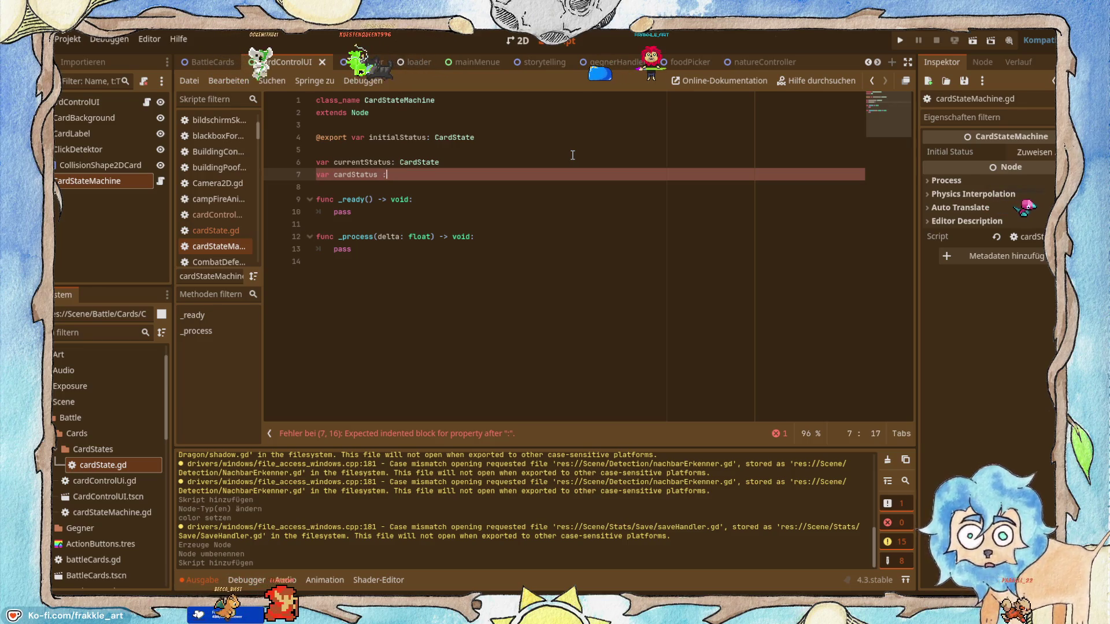
text(= )
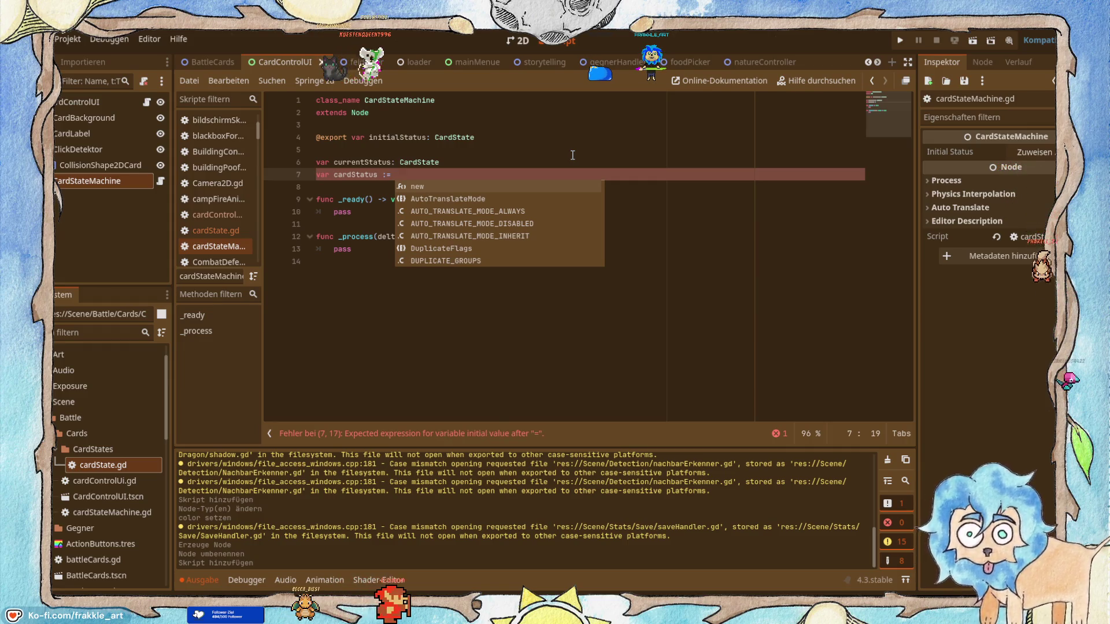
text({)
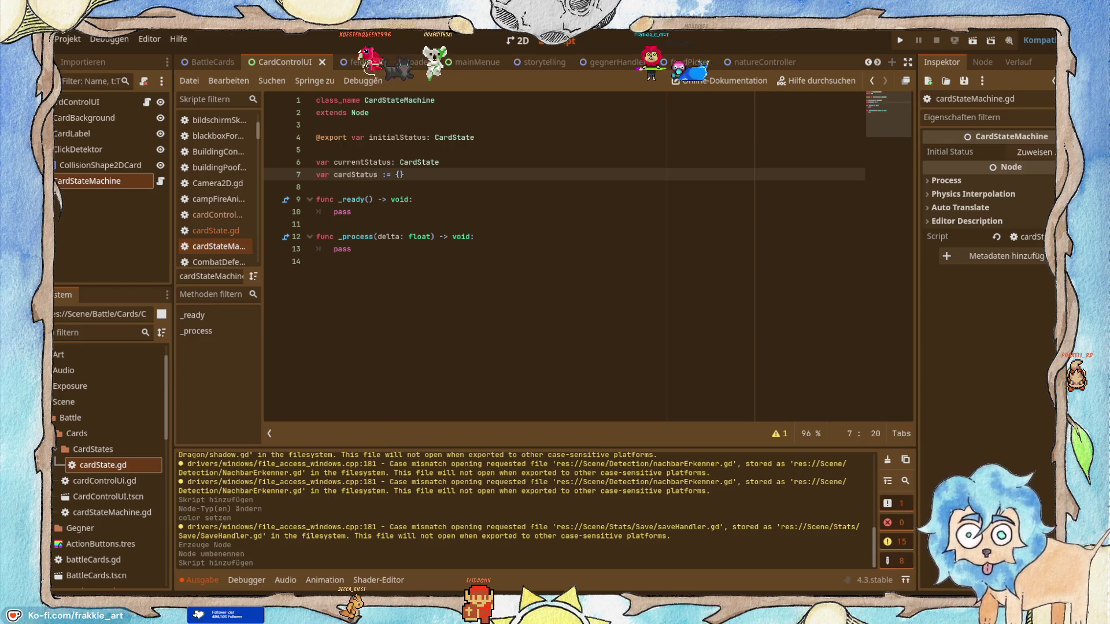
key(alt+Tab)
Step: Play and pause the tutorial to read the next state machine code
click(445, 251)
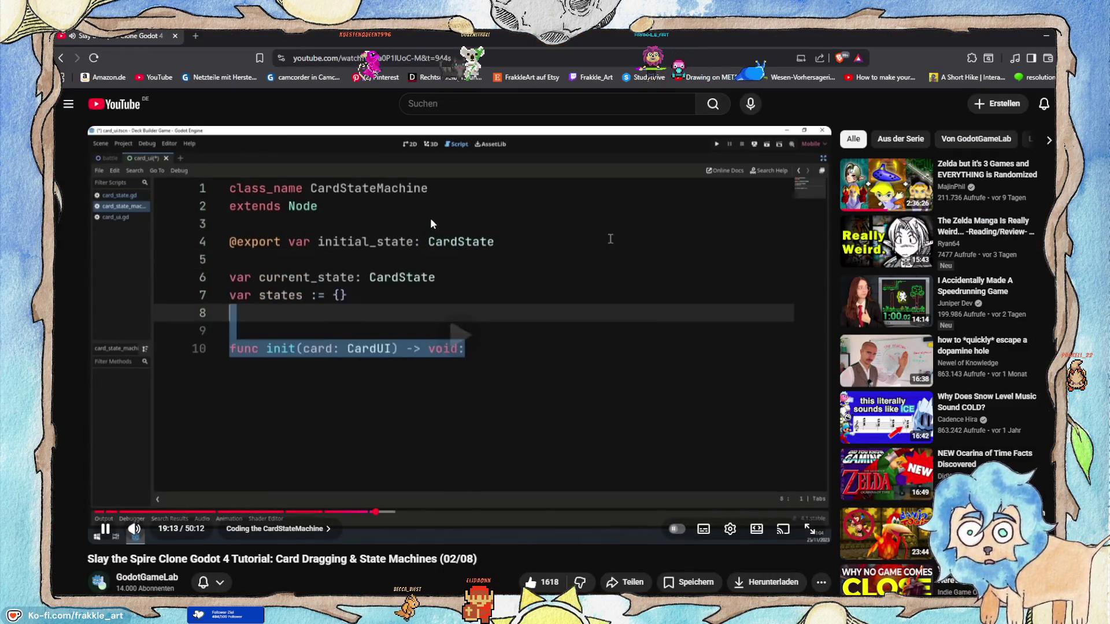
click(417, 190)
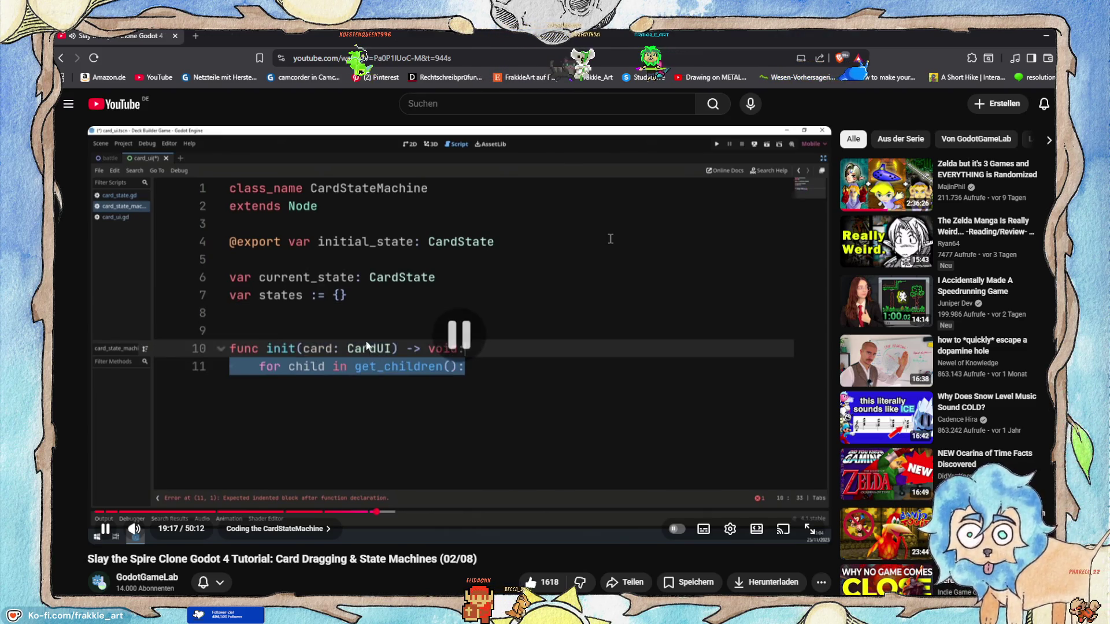
click(419, 254)
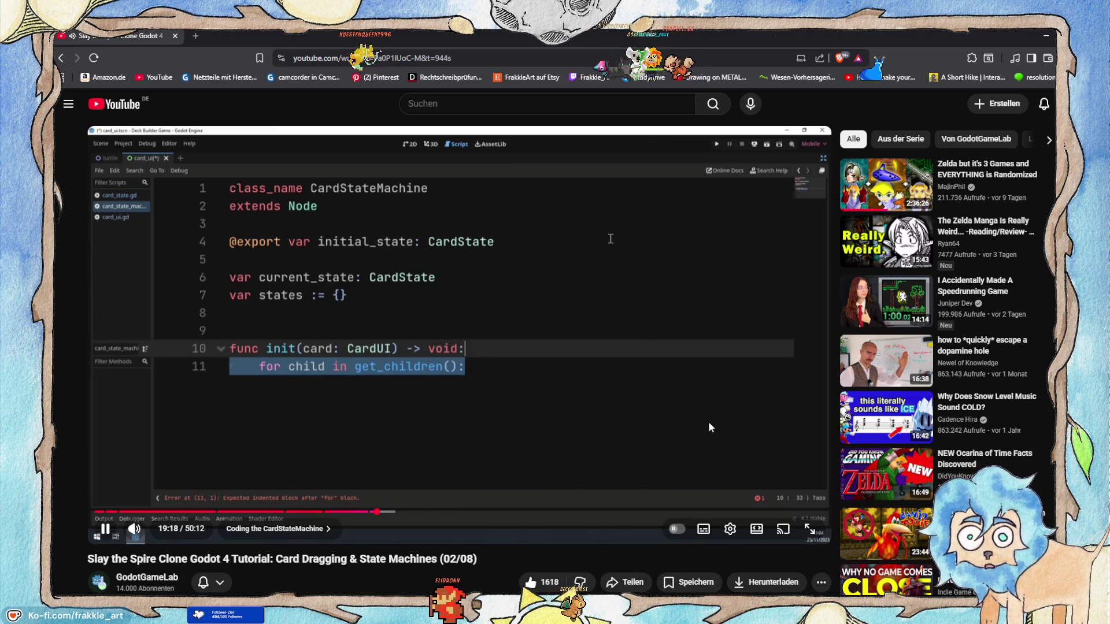
click(694, 385)
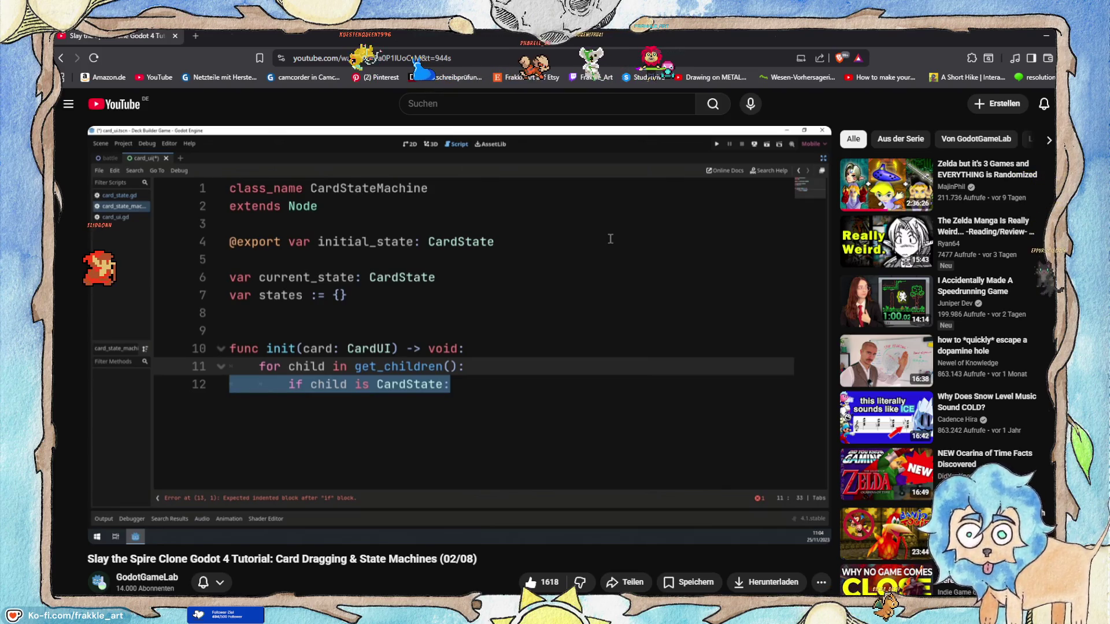
Step: Rewind five seconds and pause at about 19:30 on the finished init function
click(440, 373)
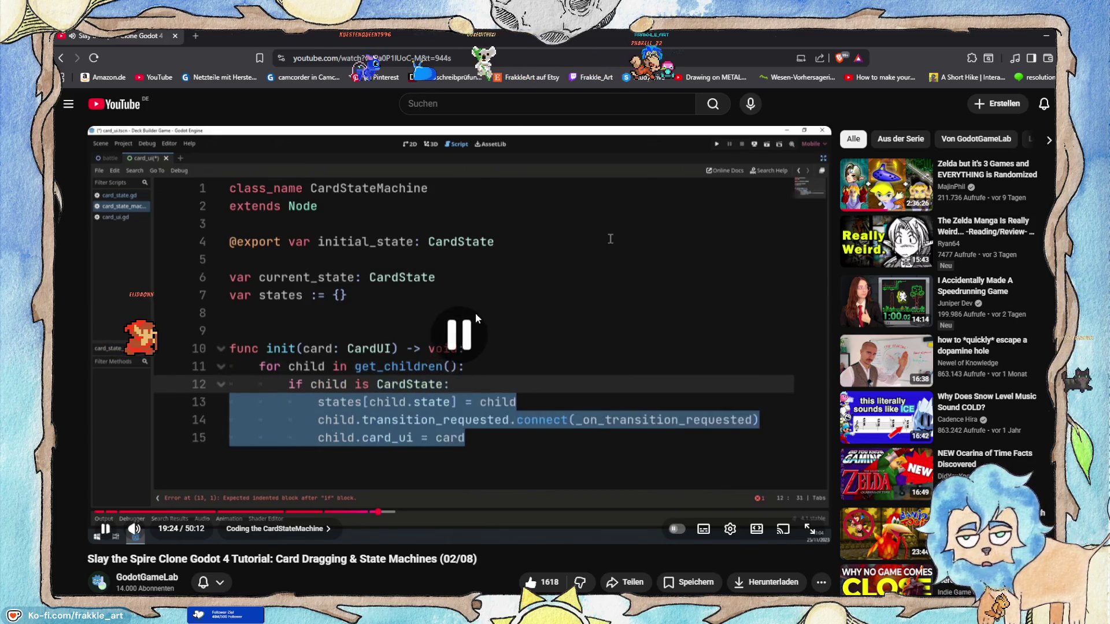
click(473, 298)
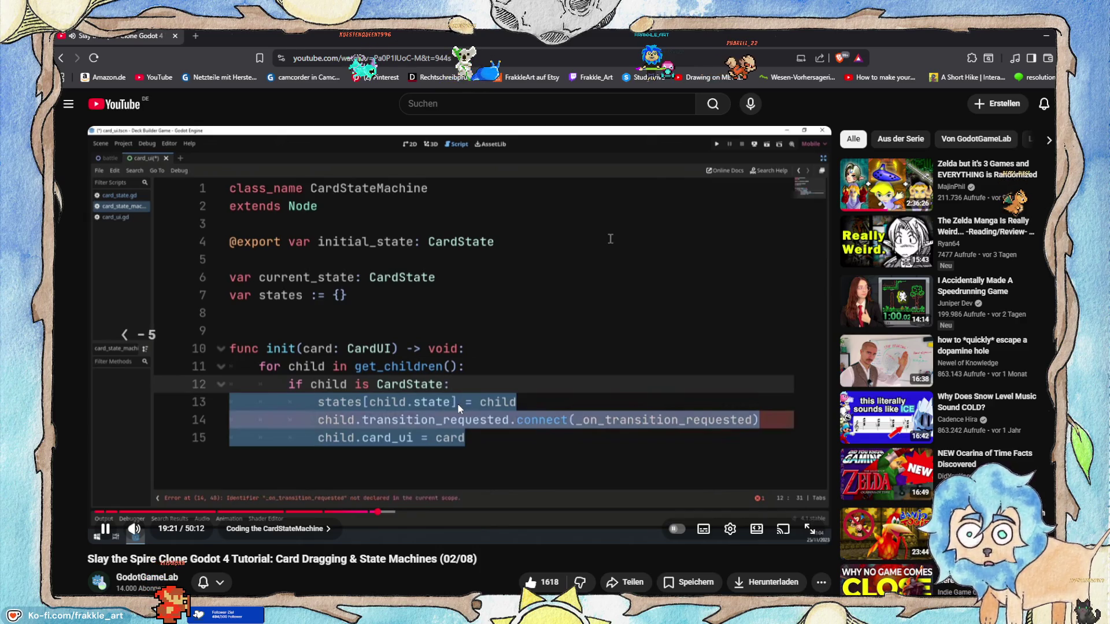
key(Left)
key(Left)
key(Left)
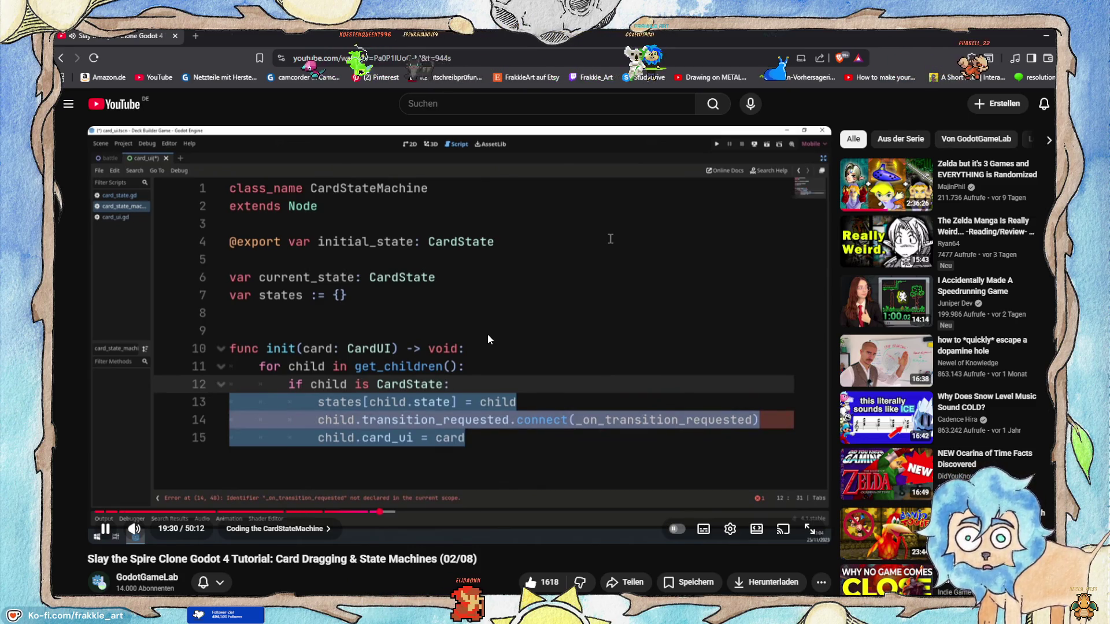
click(508, 310)
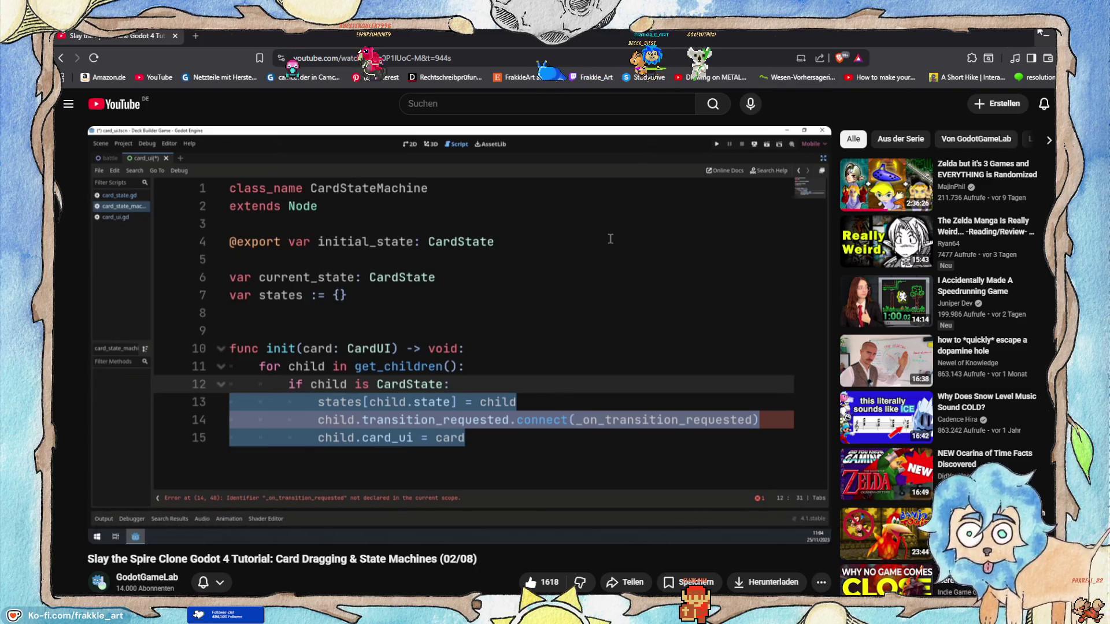
key(alt+Tab)
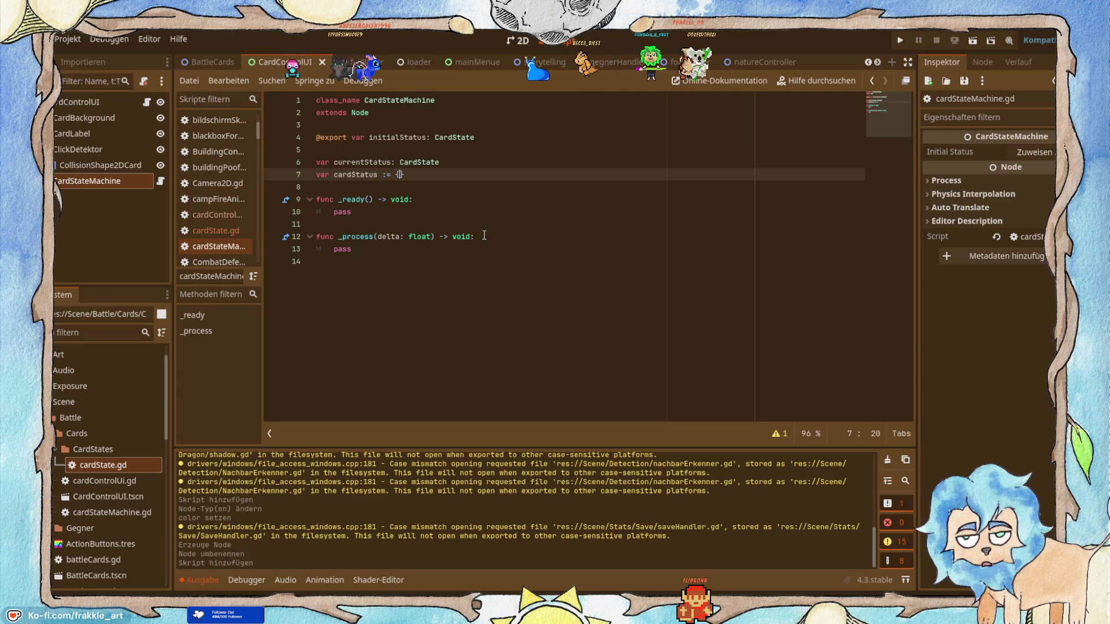
Step: Add a new line 15 below the last function and begin typing the init function
click(365, 211)
click(431, 252)
click(431, 256)
key(Return)
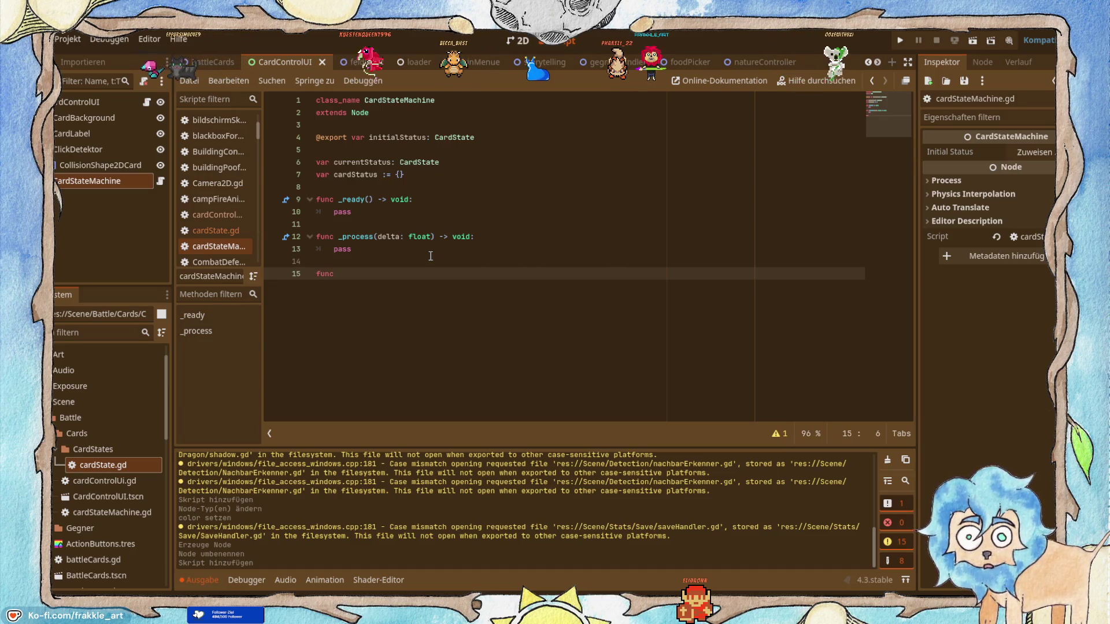
key(alt+Tab)
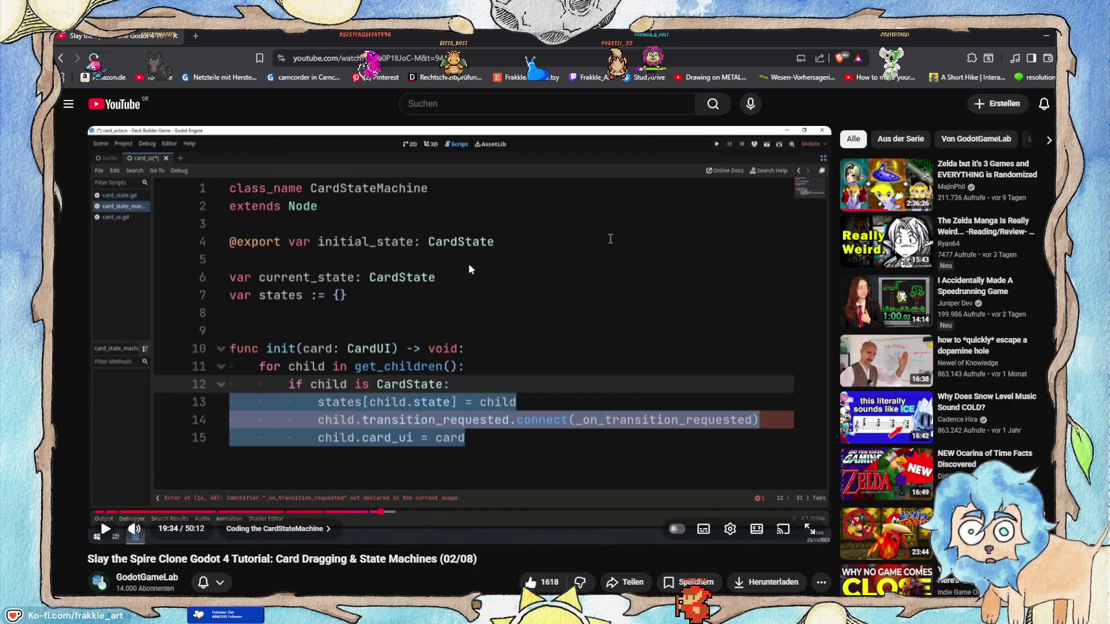
key(alt+Tab)
text(ini)
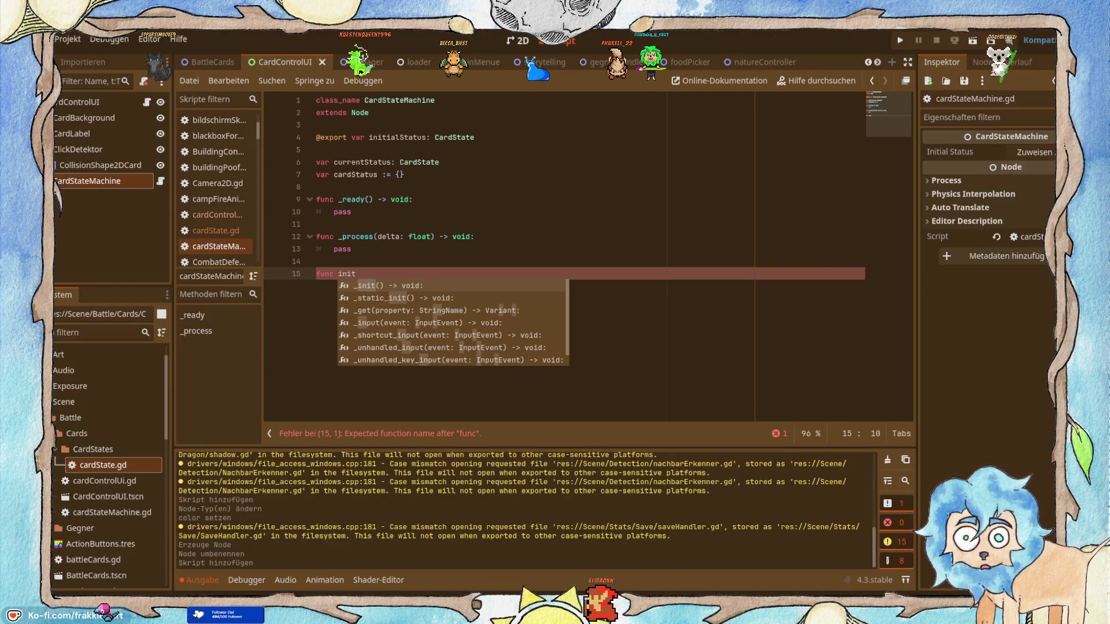
key(alt+Tab)
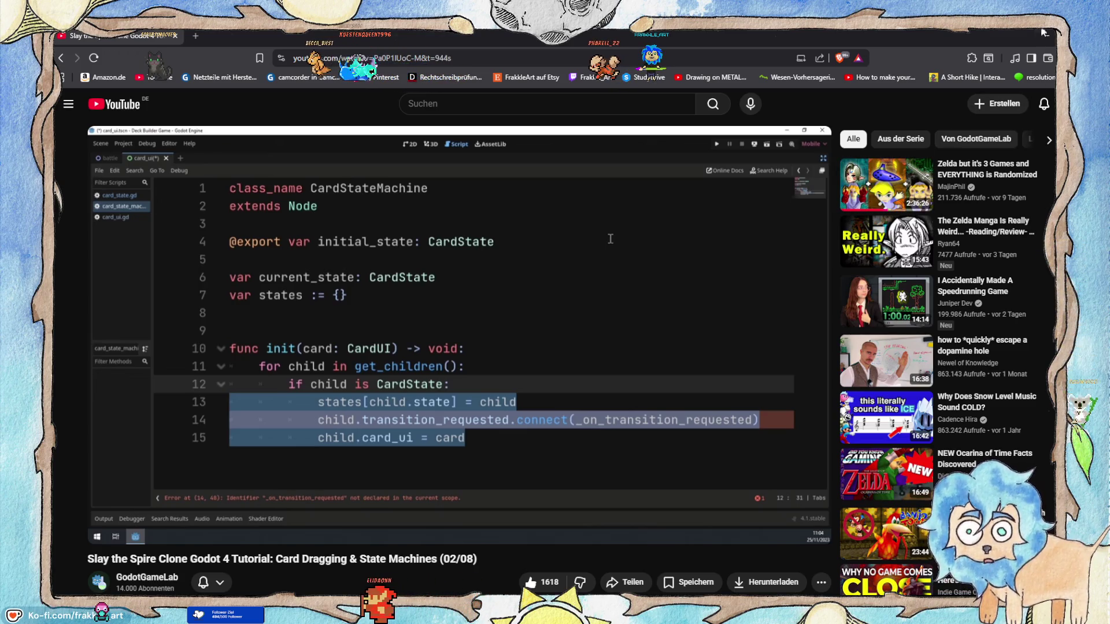
click(1046, 36)
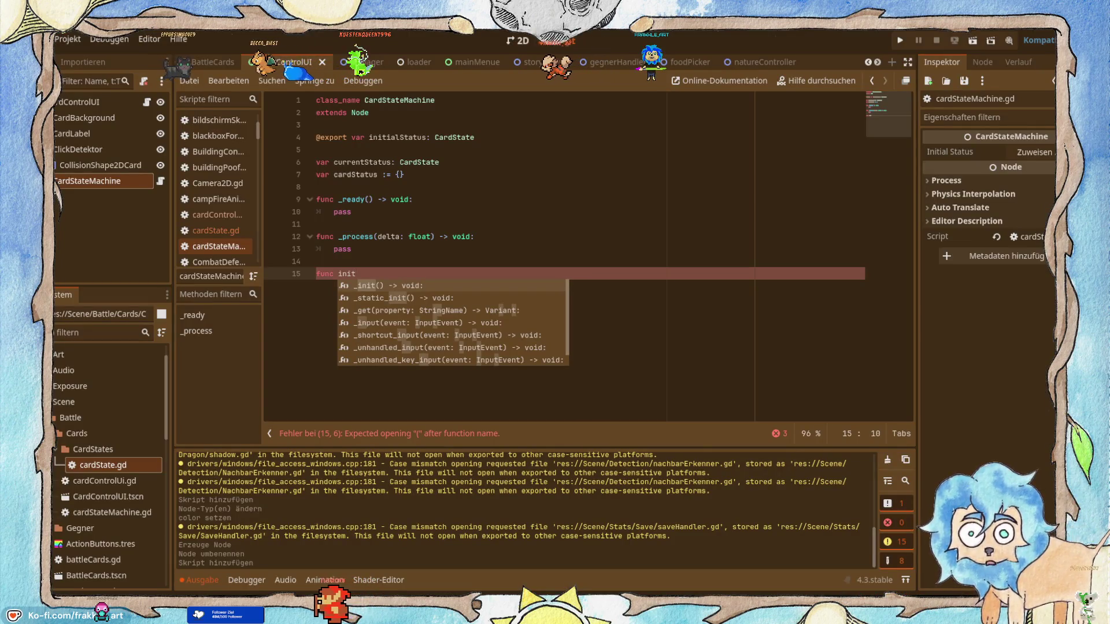
Step: Complete the signature as func init(karte: CardControllUi) -> void, without the colon yet
key(BackSpace)
text((K)
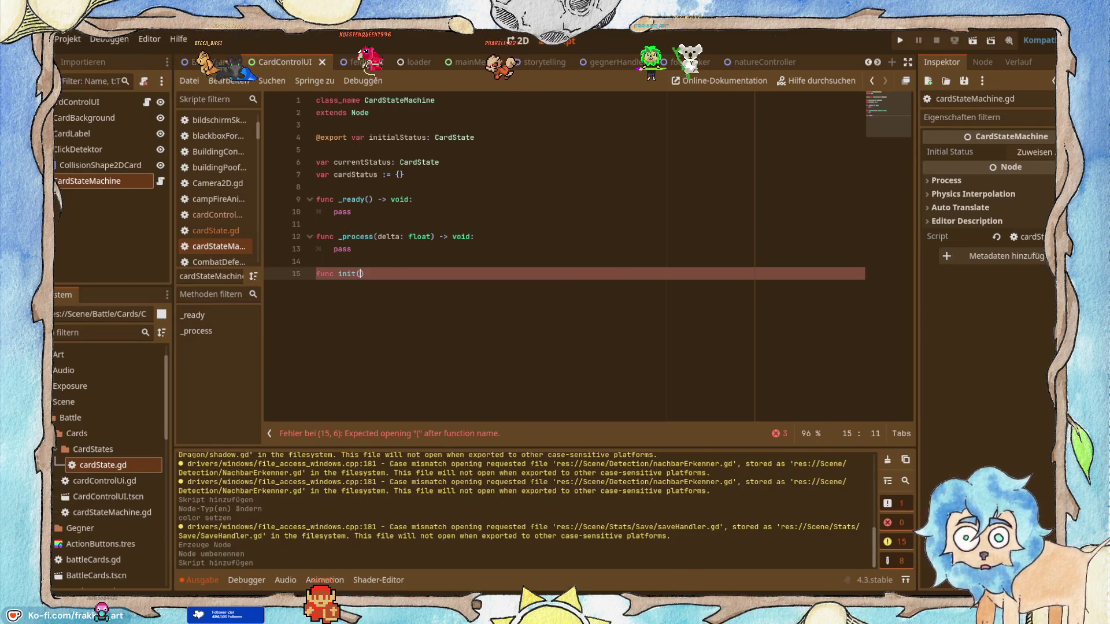
key(BackSpace)
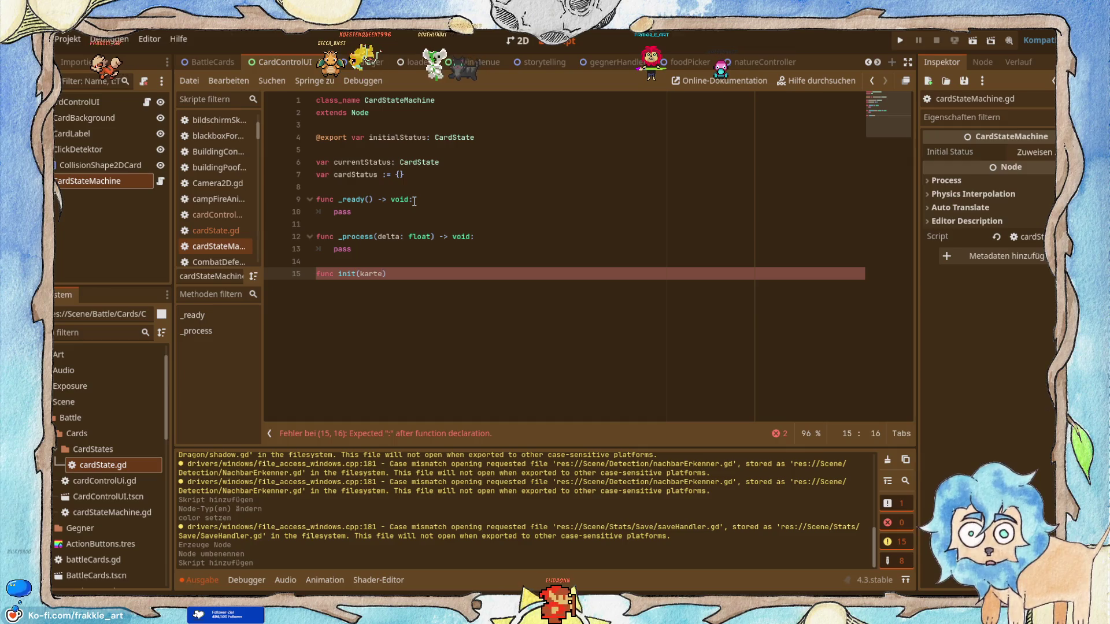
text(: CardState)
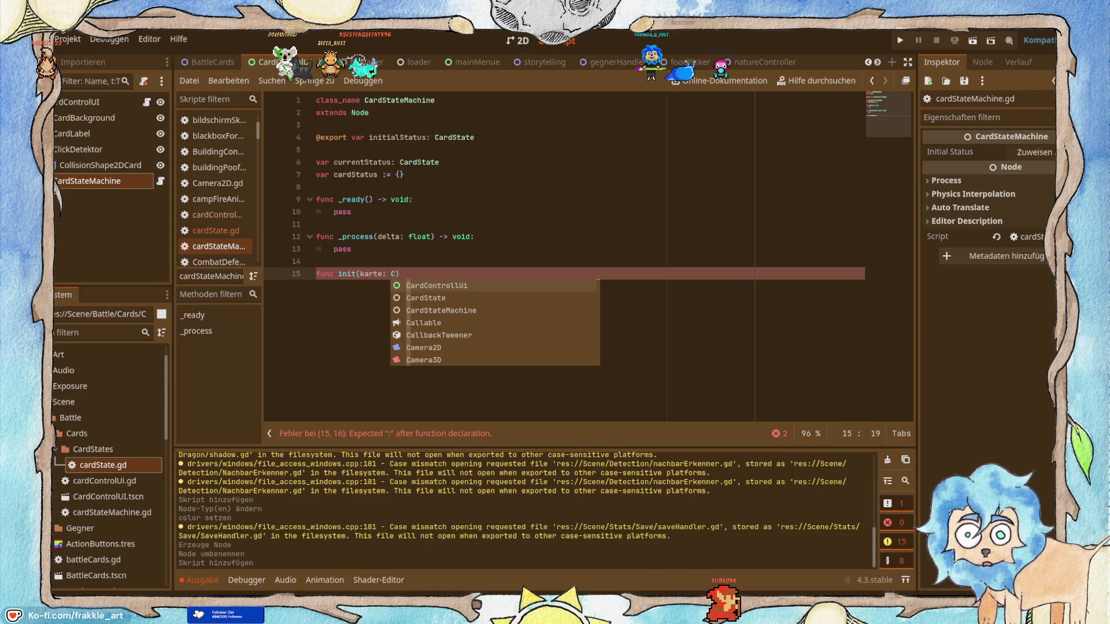
key(alt+Tab)
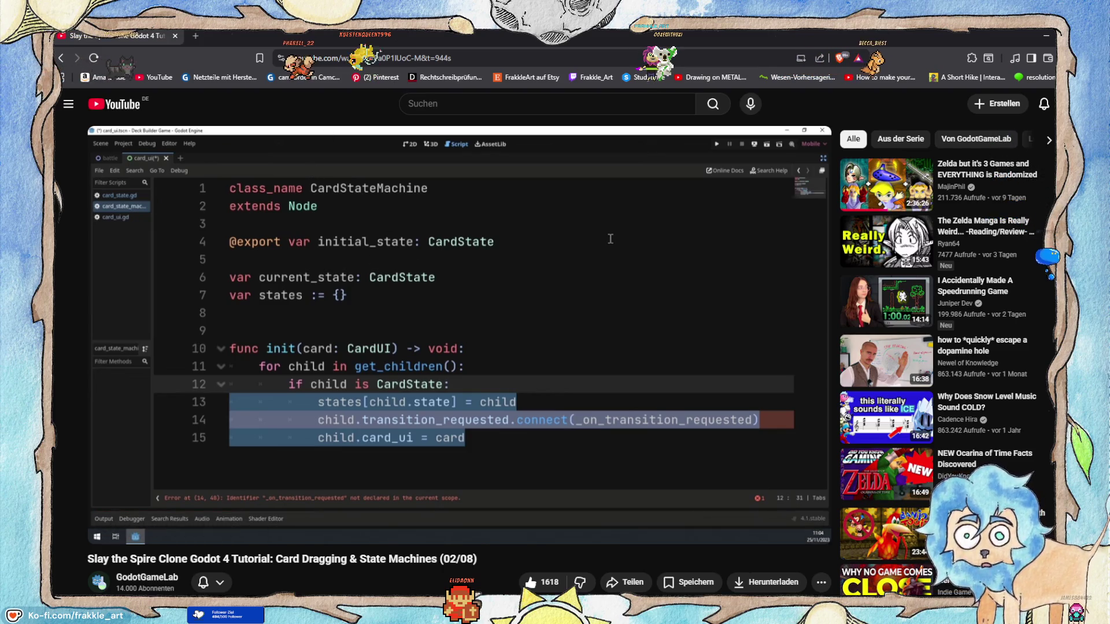
key(alt+Tab)
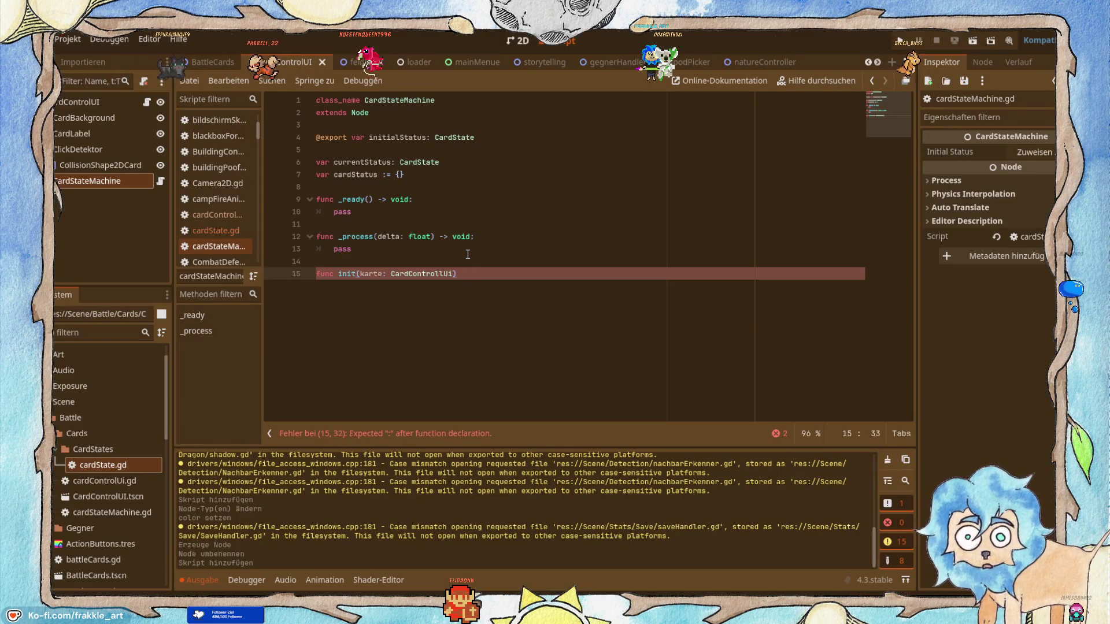
text(->)
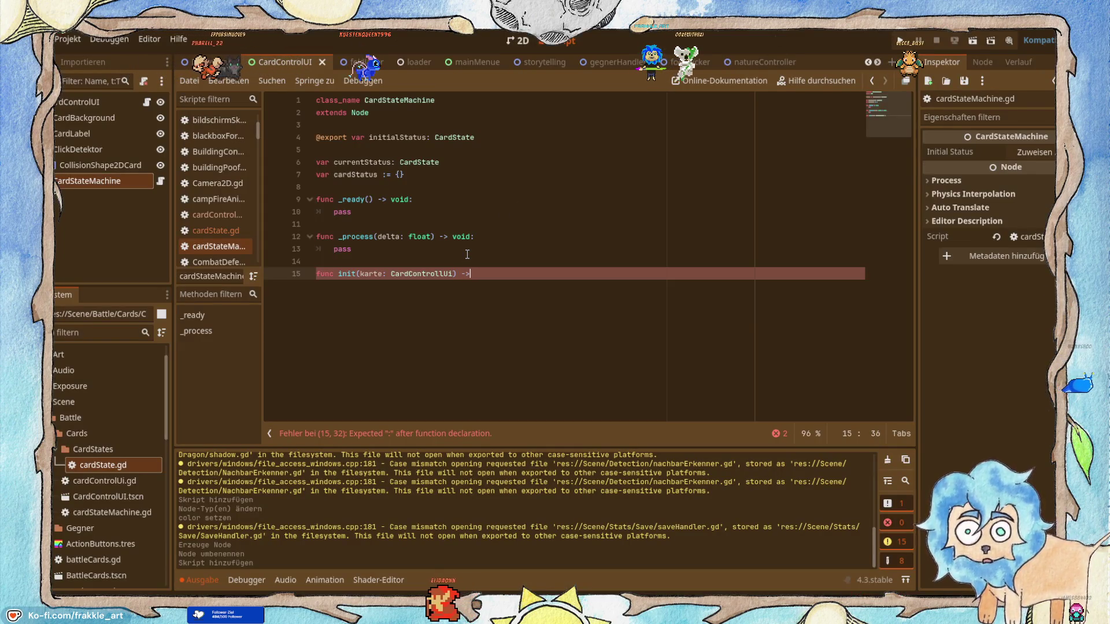
text( void)
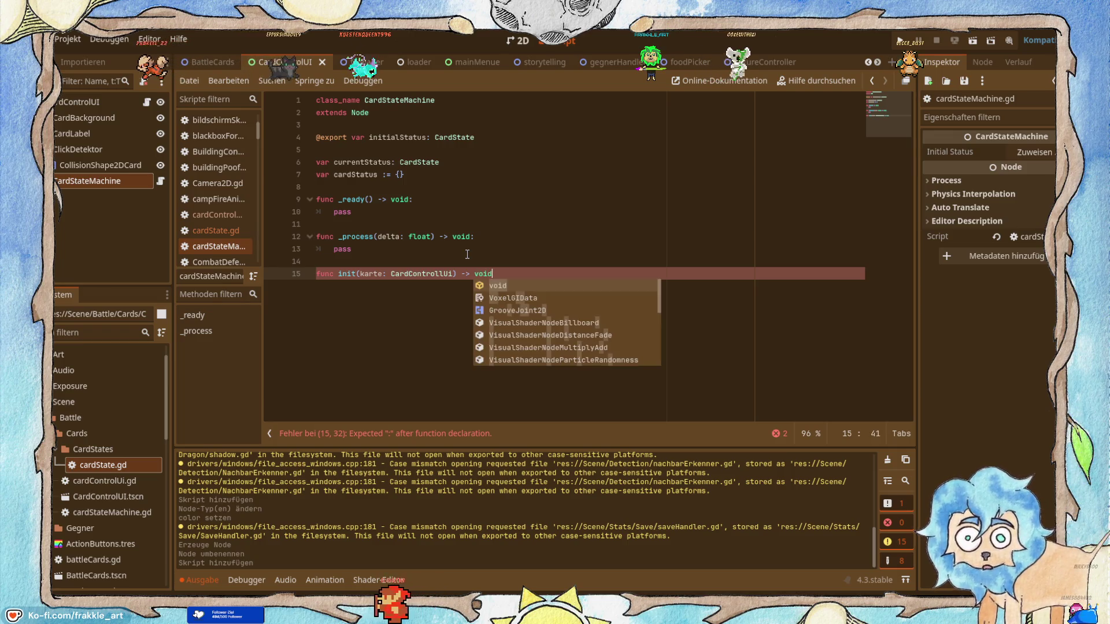
key(Escape)
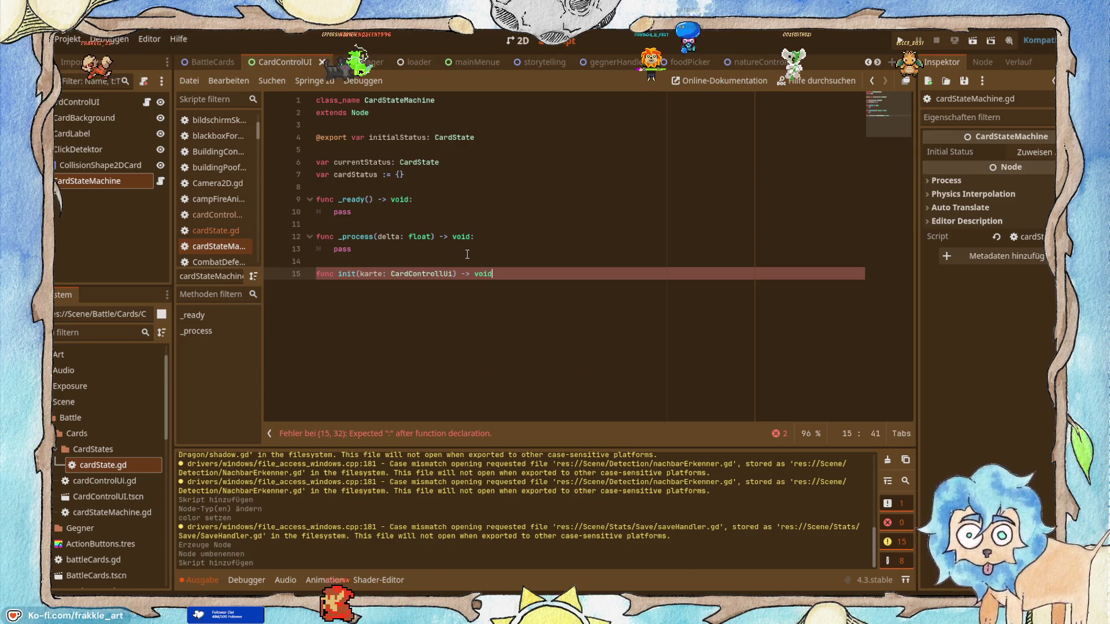
Step: Close init's declaration with a colon and add 'for child in get_children():' as its body
text(:)
key(Return)
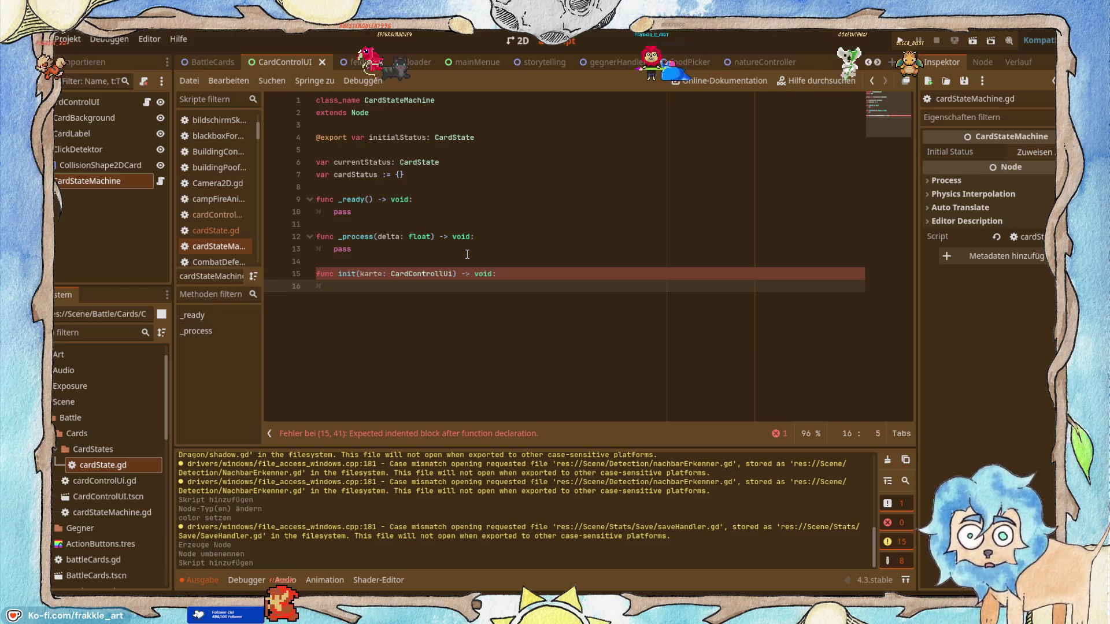
key(alt+Tab)
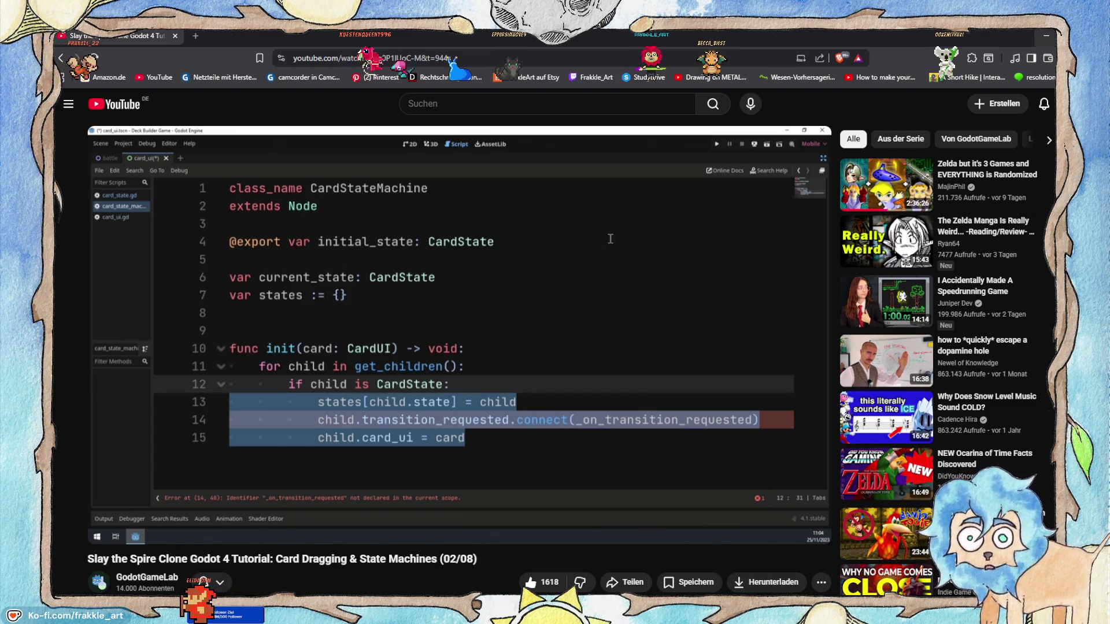
key(alt+Tab)
text(or child)
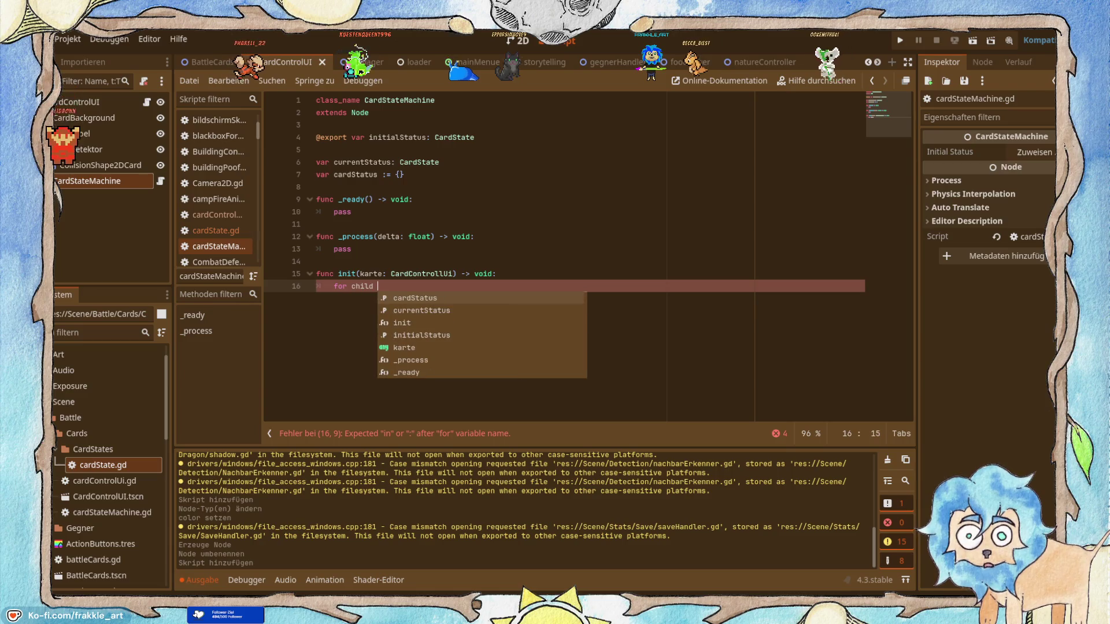
text( in )
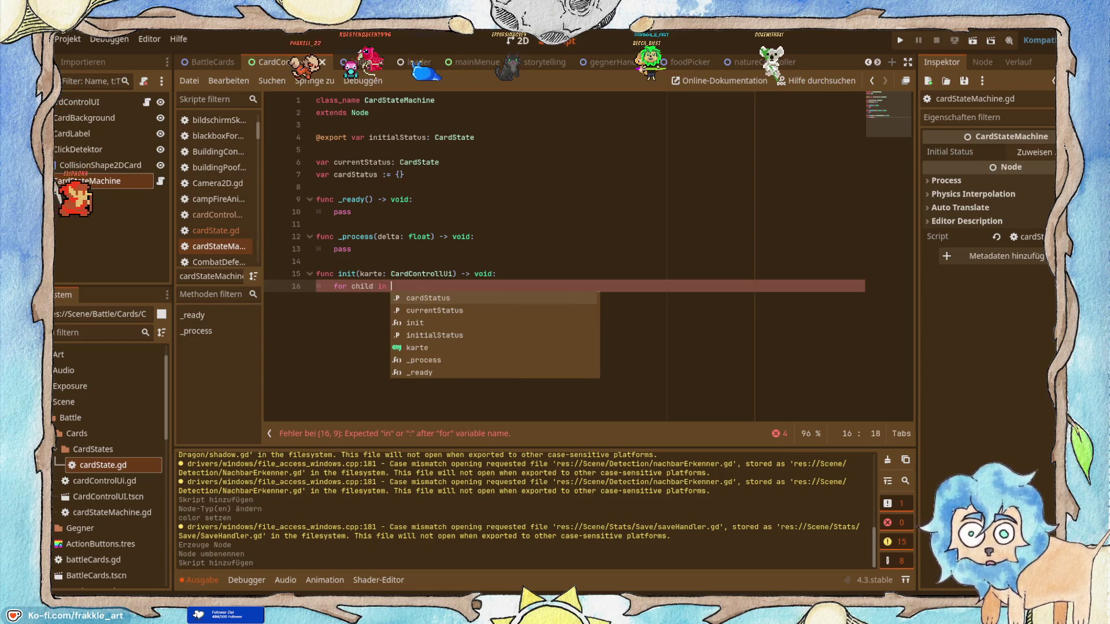
text(get_ch)
key(Return)
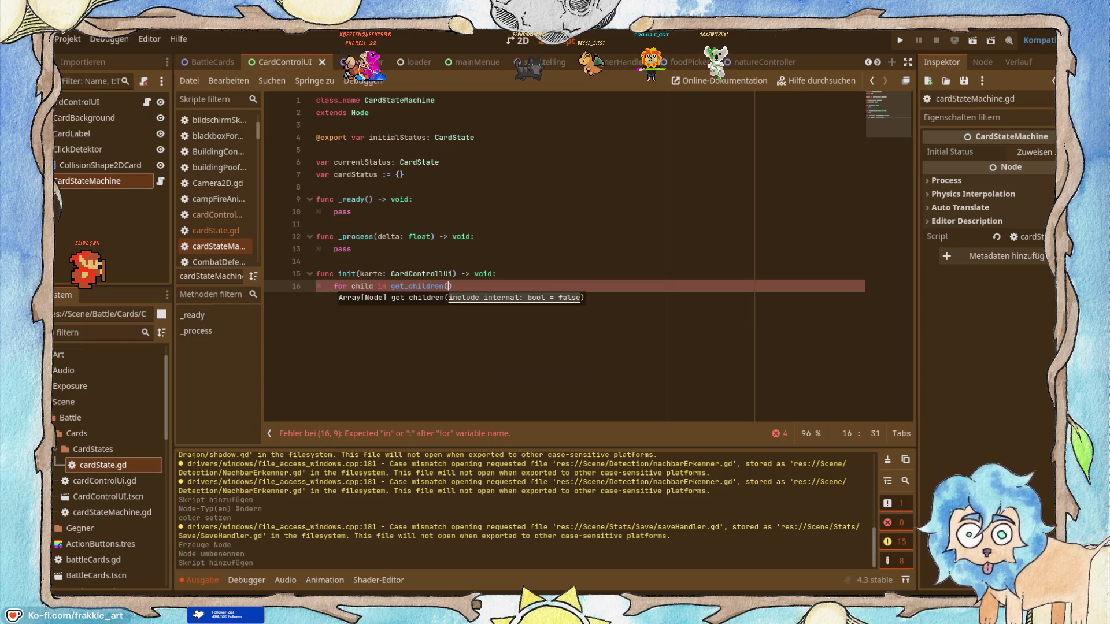
text())
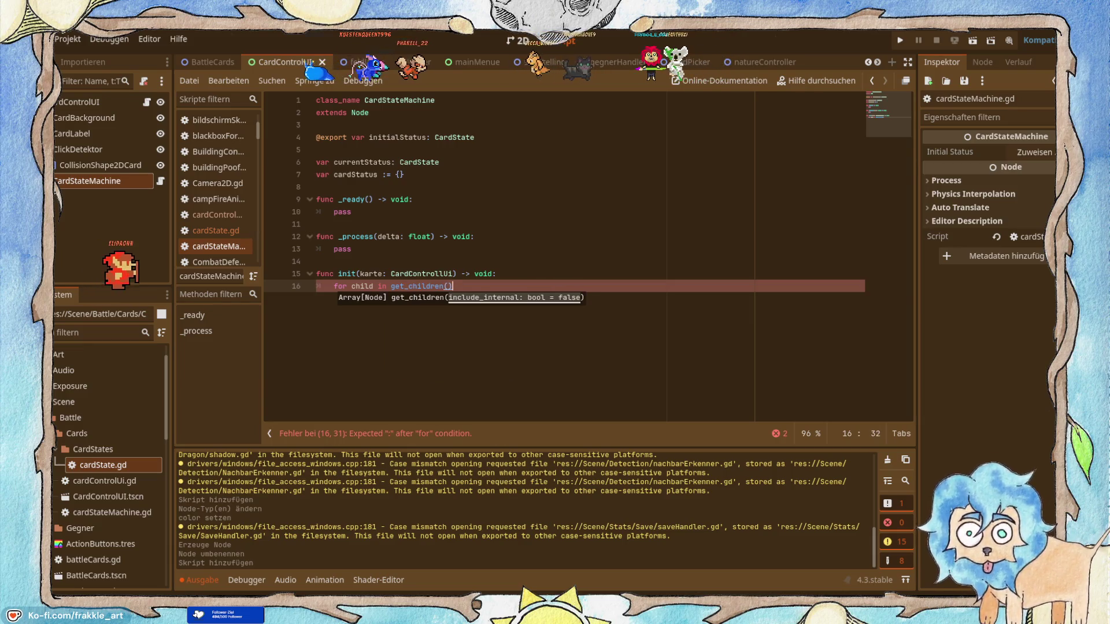
Step: Start line 17 with 'if child is' inside the loop, comparing against the tutorial
key(alt+Tab)
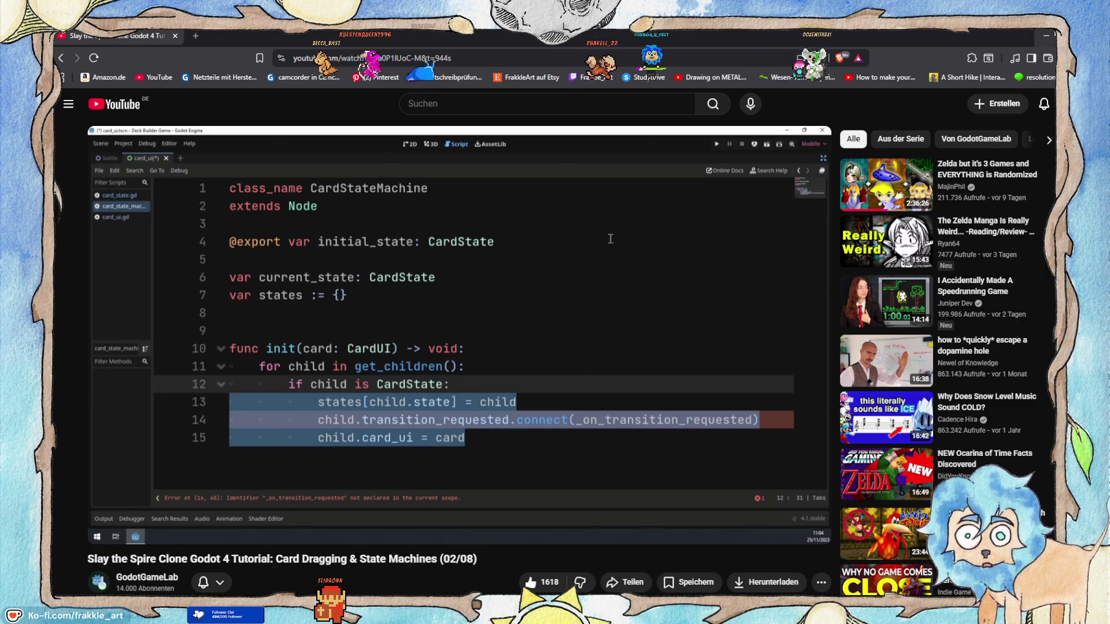
key(alt+Tab)
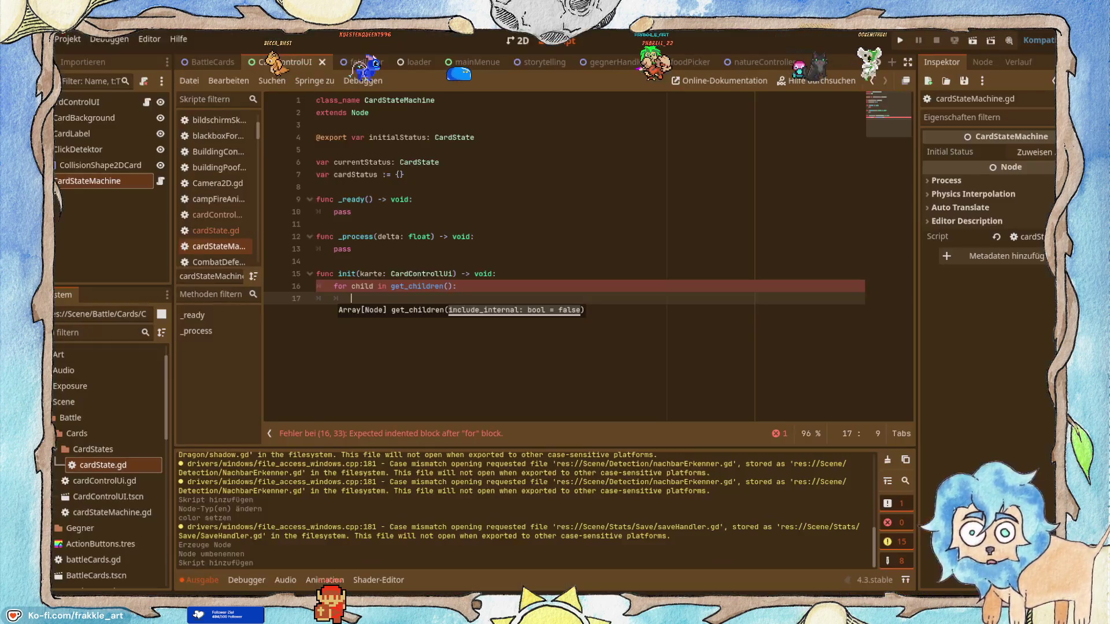
key(alt+Tab)
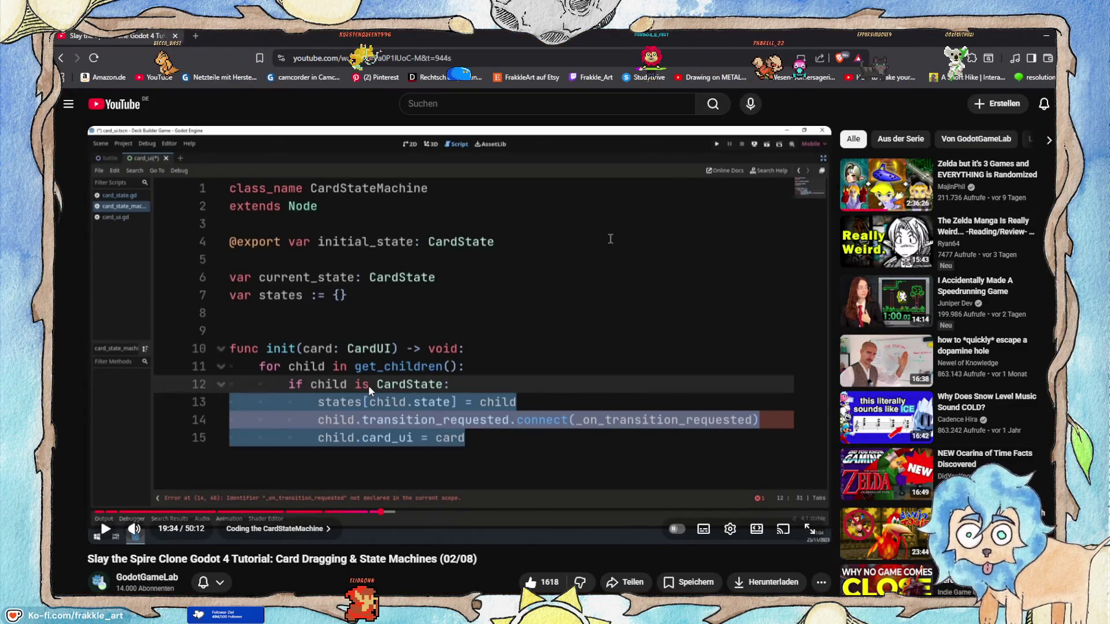
key(alt+Tab)
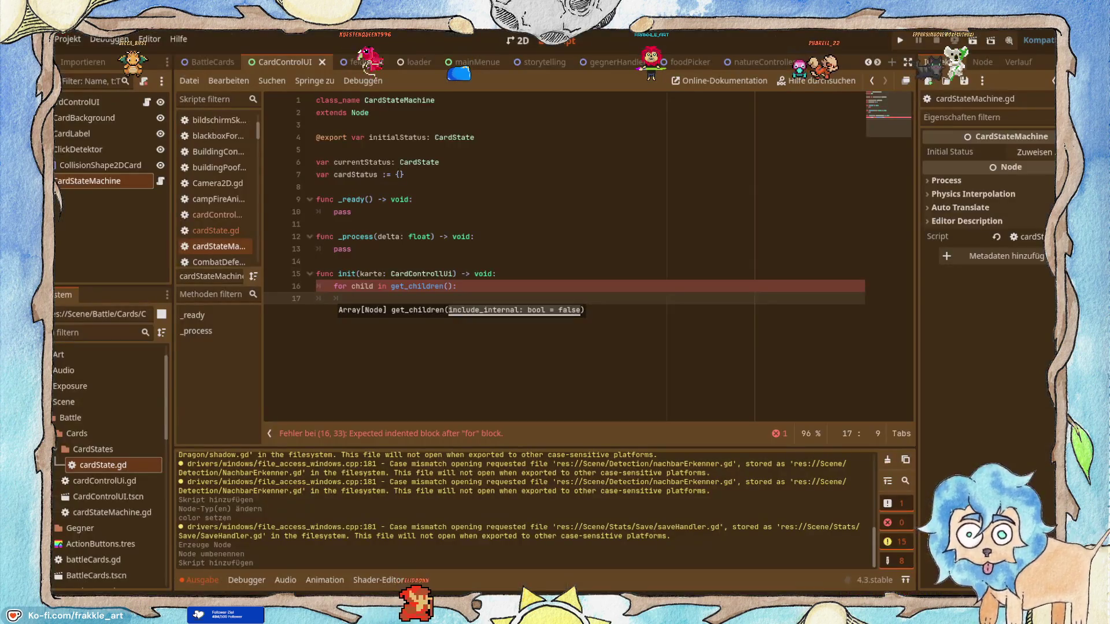
key(alt+Tab)
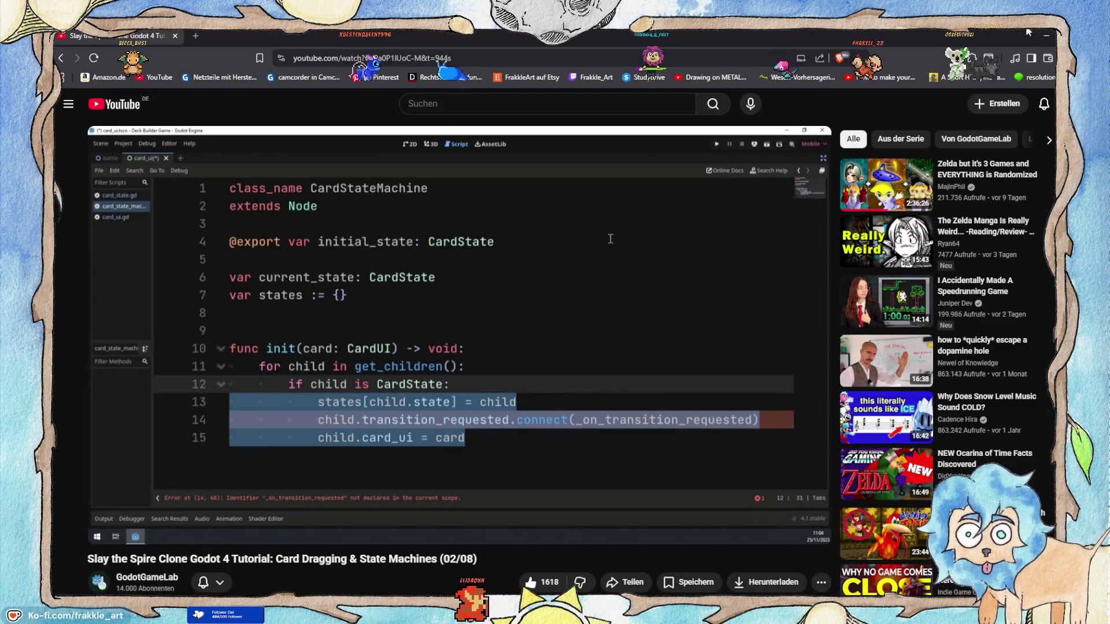
key(alt+Tab)
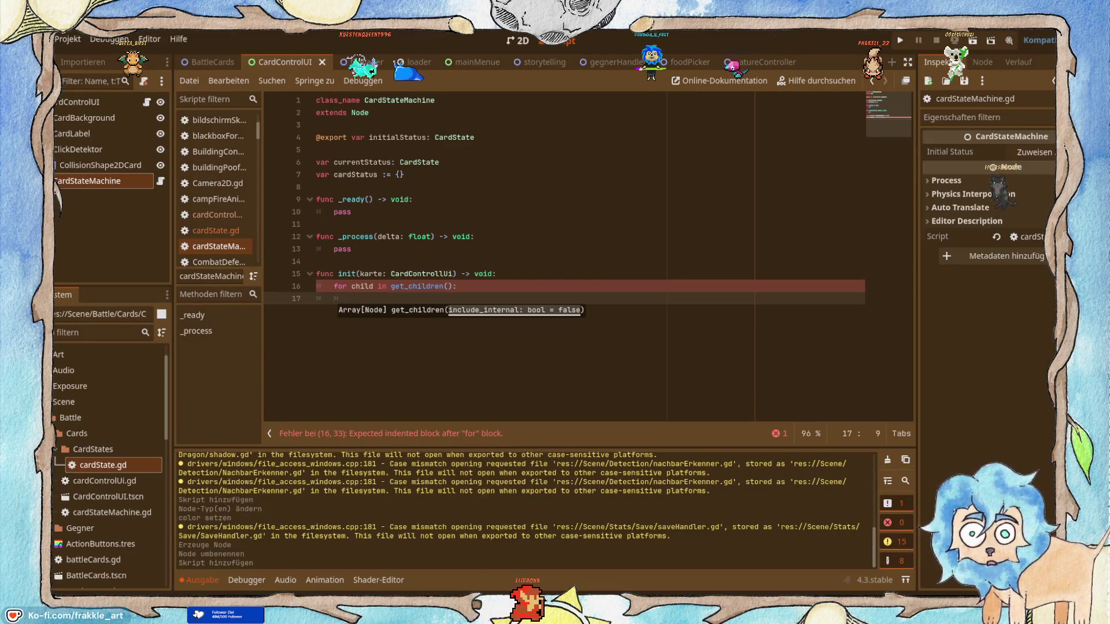
text(if ch)
key(Return)
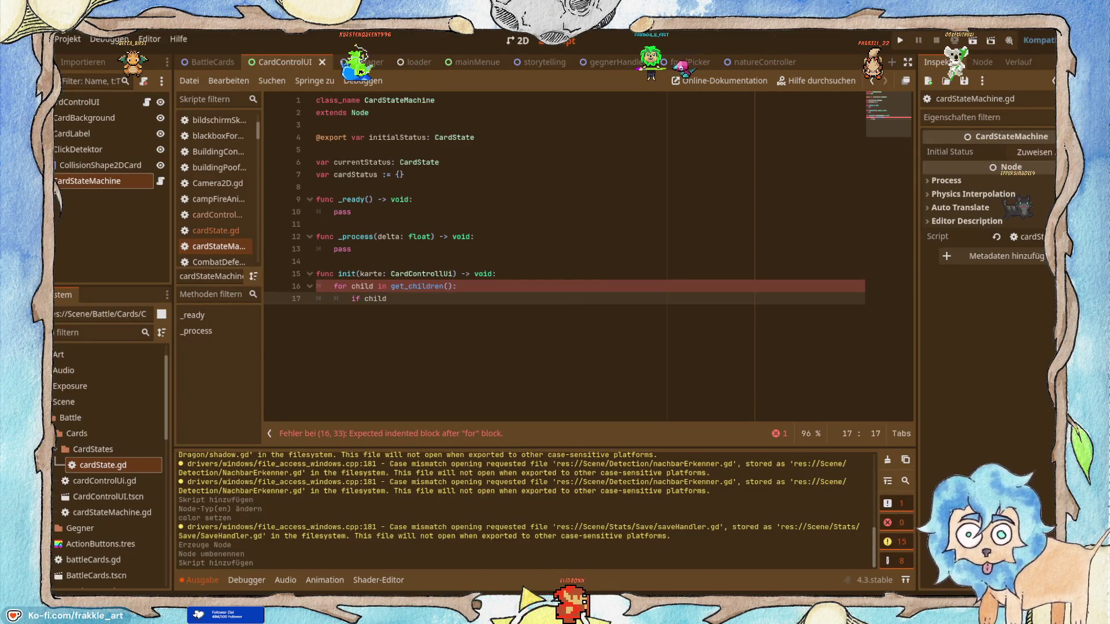
key(alt+Tab)
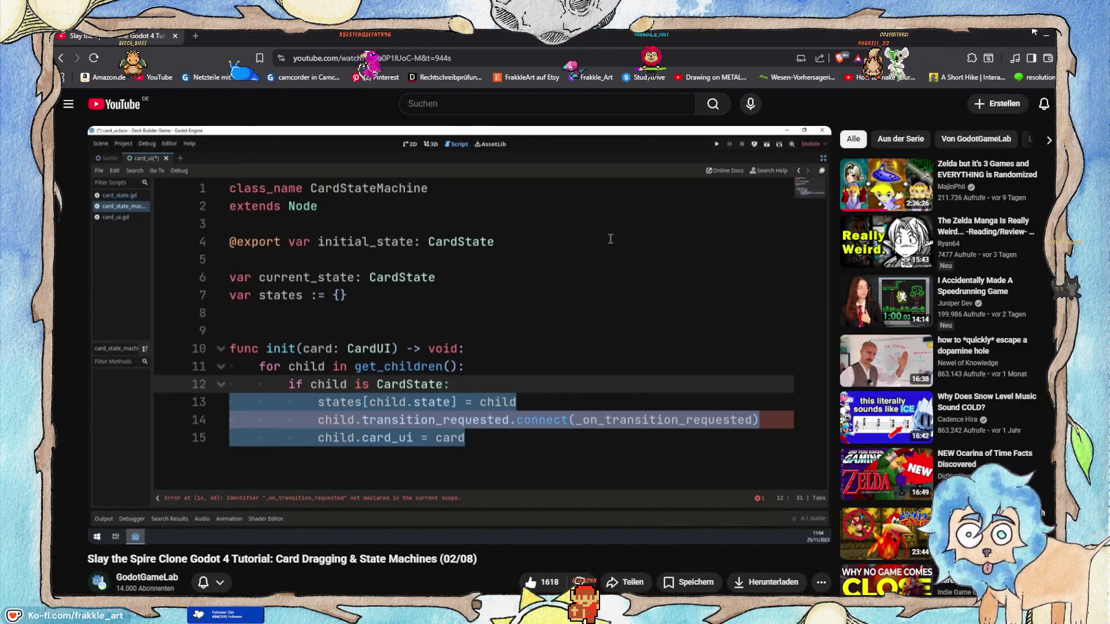
key(alt+Tab)
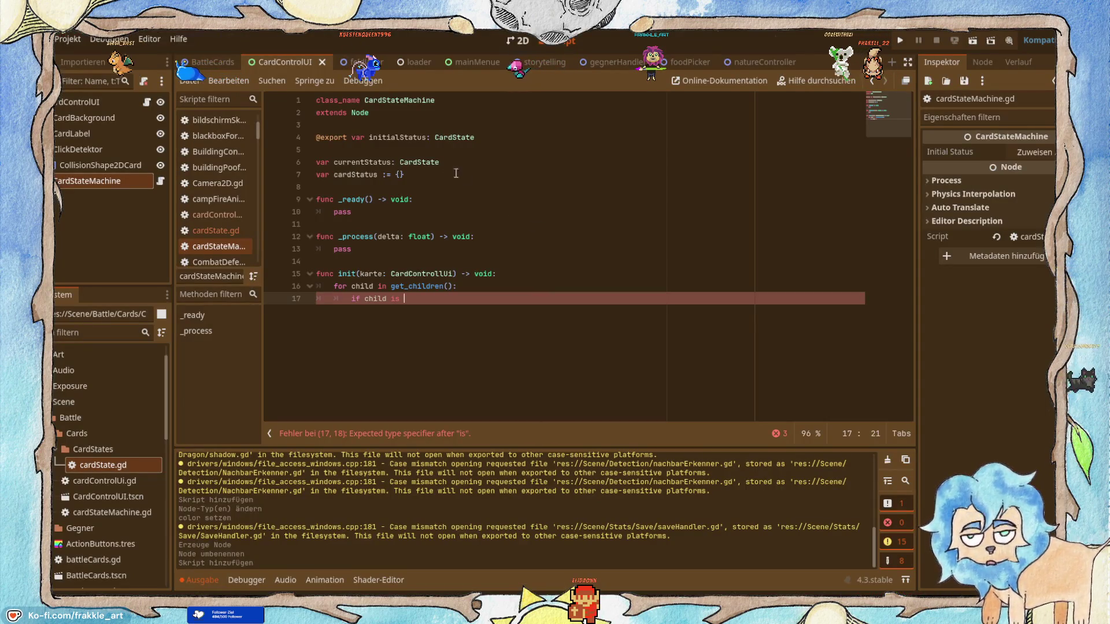
Step: Locate the CardState type references on lines 4 and 6 of cardStateMachine.gd
double_click(419, 162)
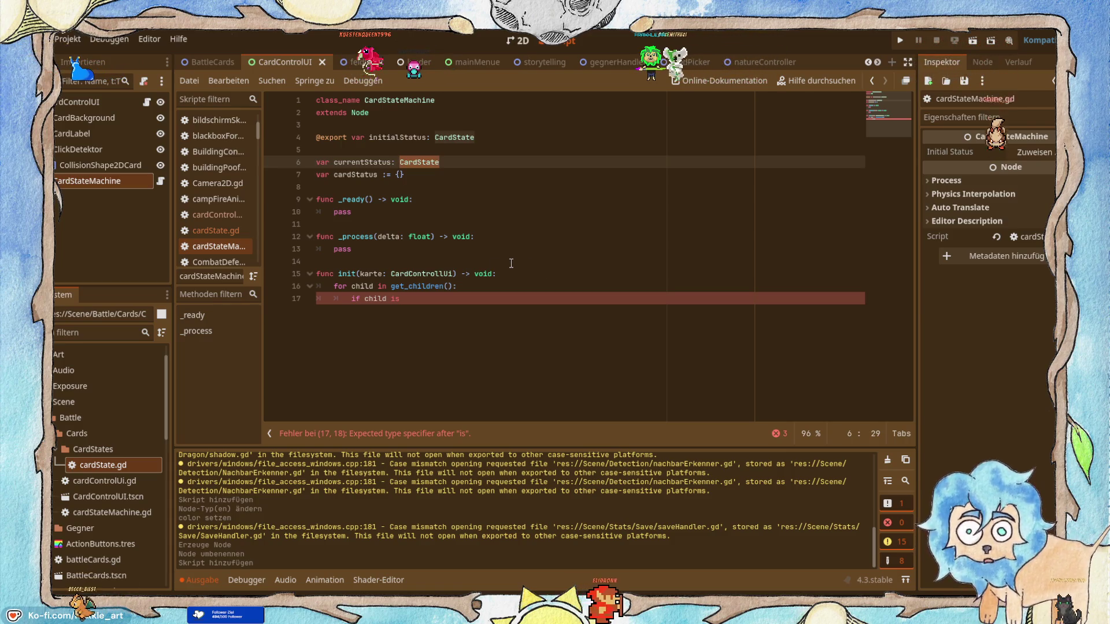
click(471, 137)
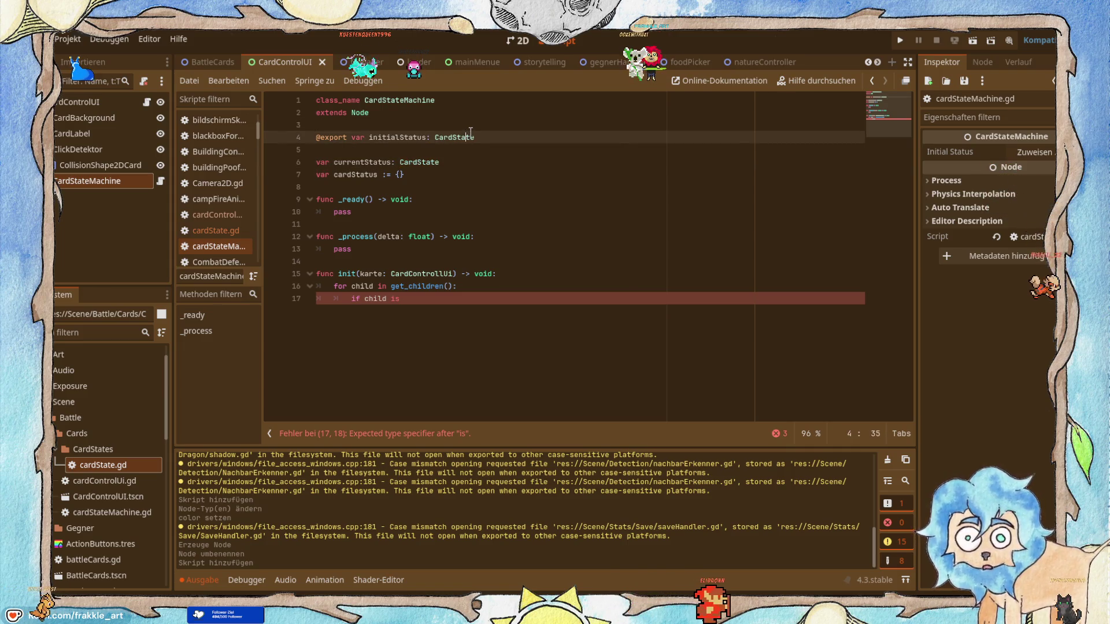
key(Right)
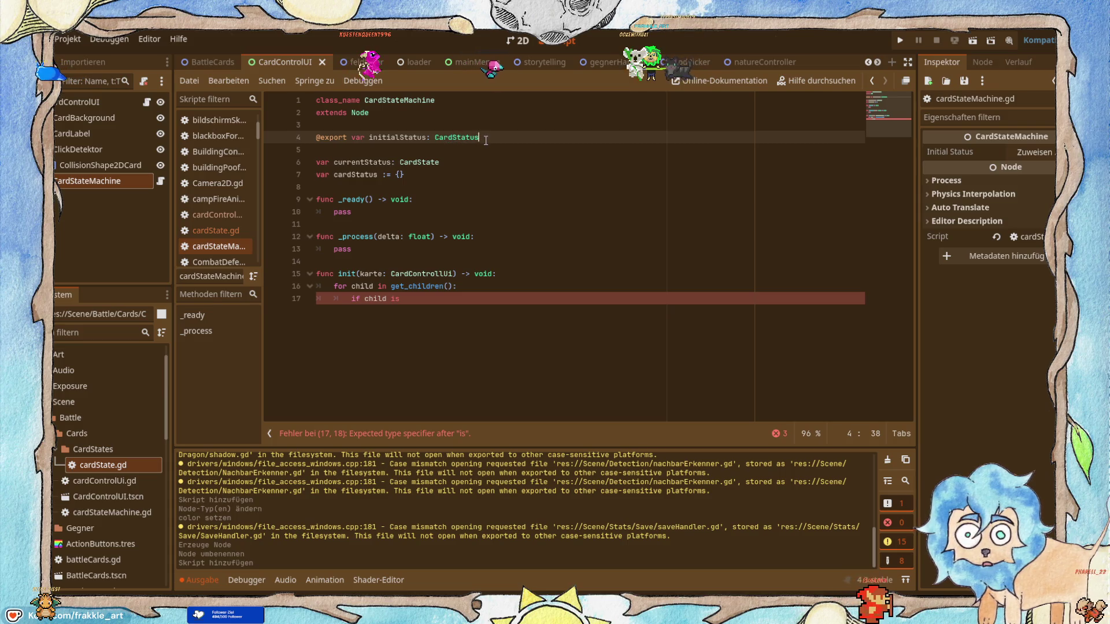
click(445, 162)
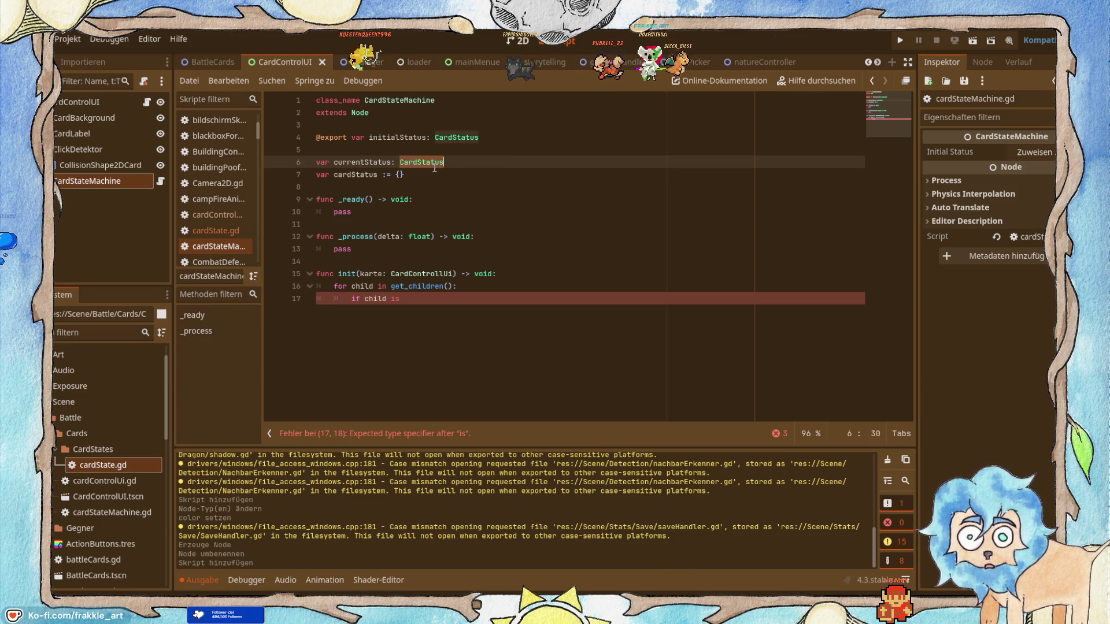
Step: Change cardState.gd's class_name to CardStatus and save the script
click(216, 230)
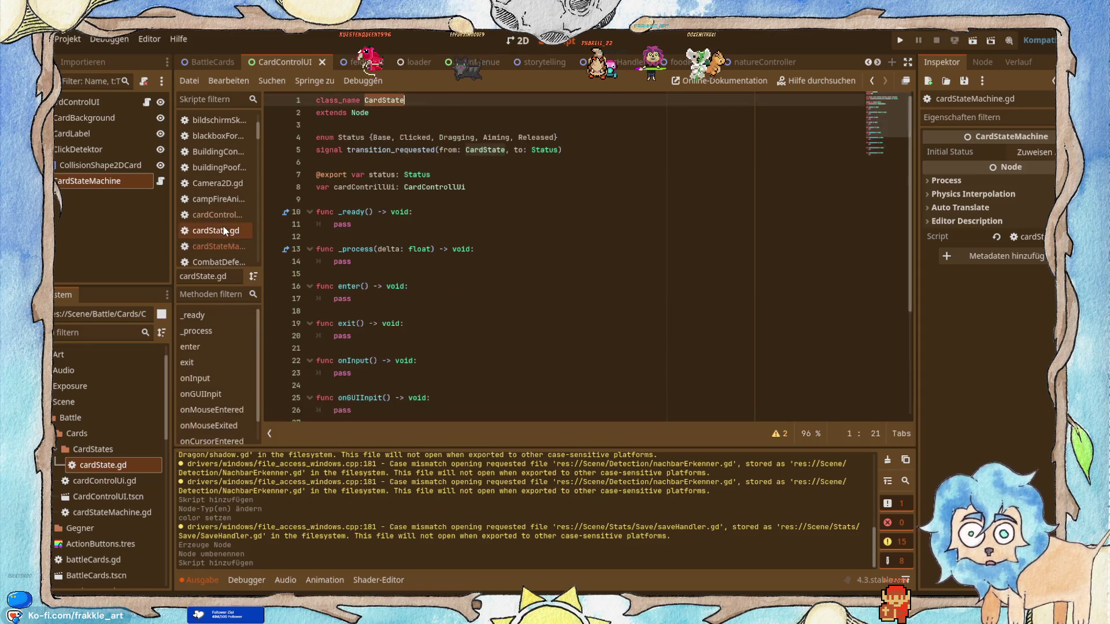
key(BackSpace)
text(us)
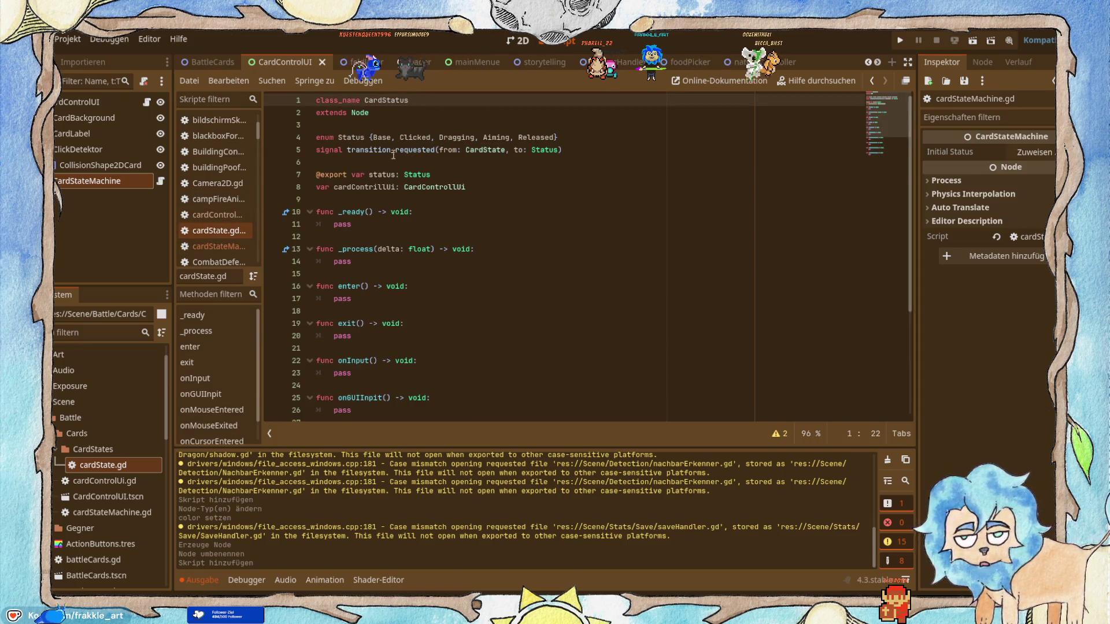
key(ctrl+s)
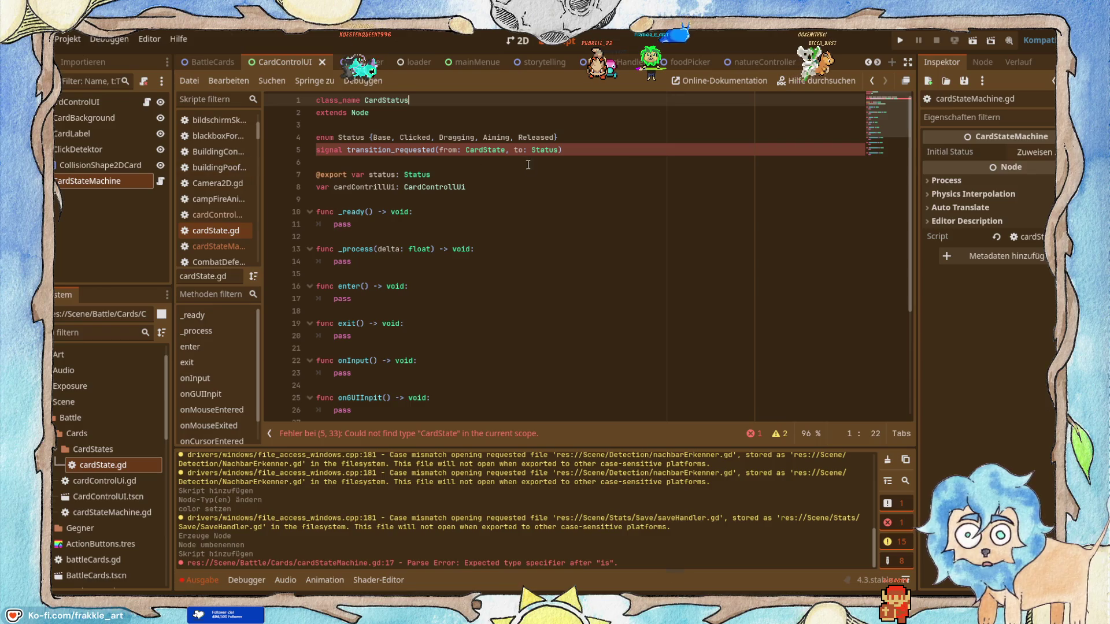
Step: Type the transition_requested signal's parameter as CardStatus, save, and return to cardStateMachine.gd
click(497, 150)
key(ctrl+v)
double_click(495, 151)
text(CardStatus)
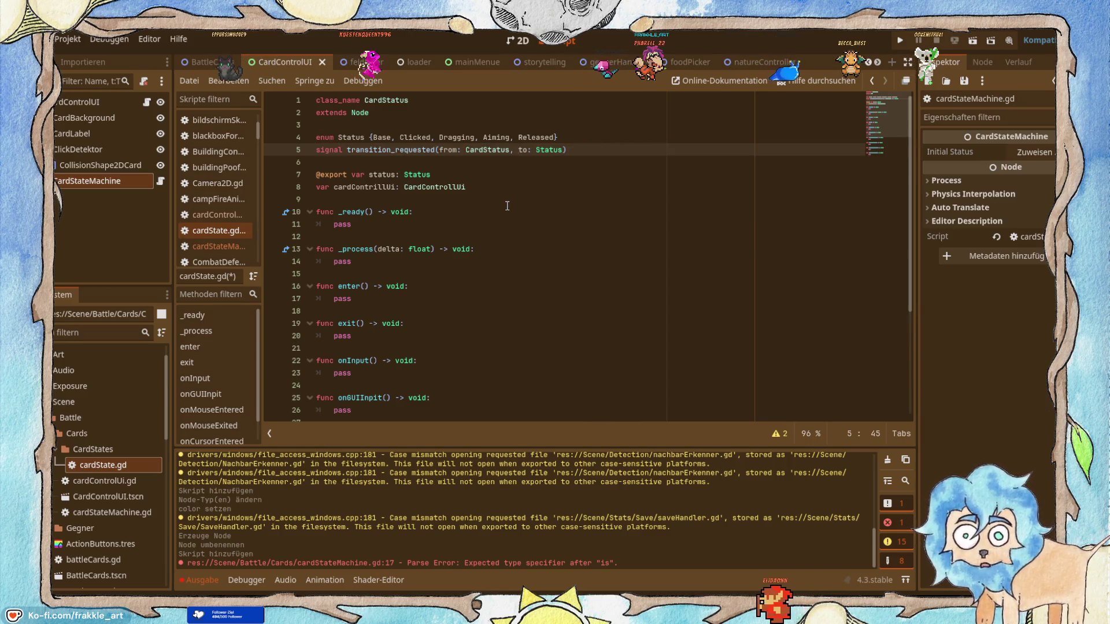
scroll(507, 209, down, 3)
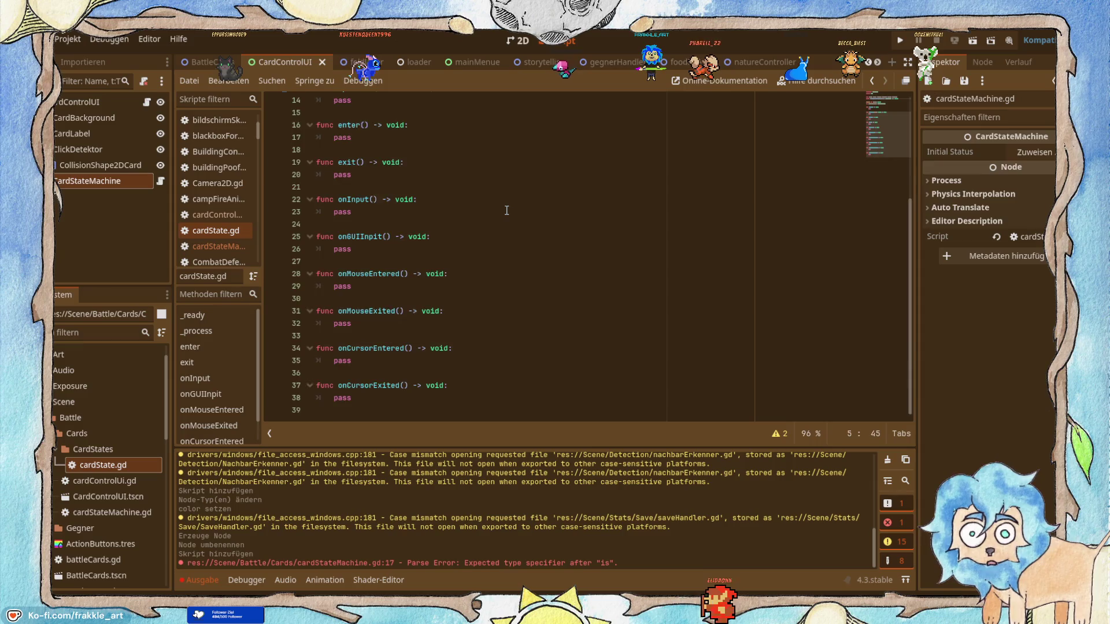
scroll(506, 211, up, 5)
key(ctrl+s)
click(233, 222)
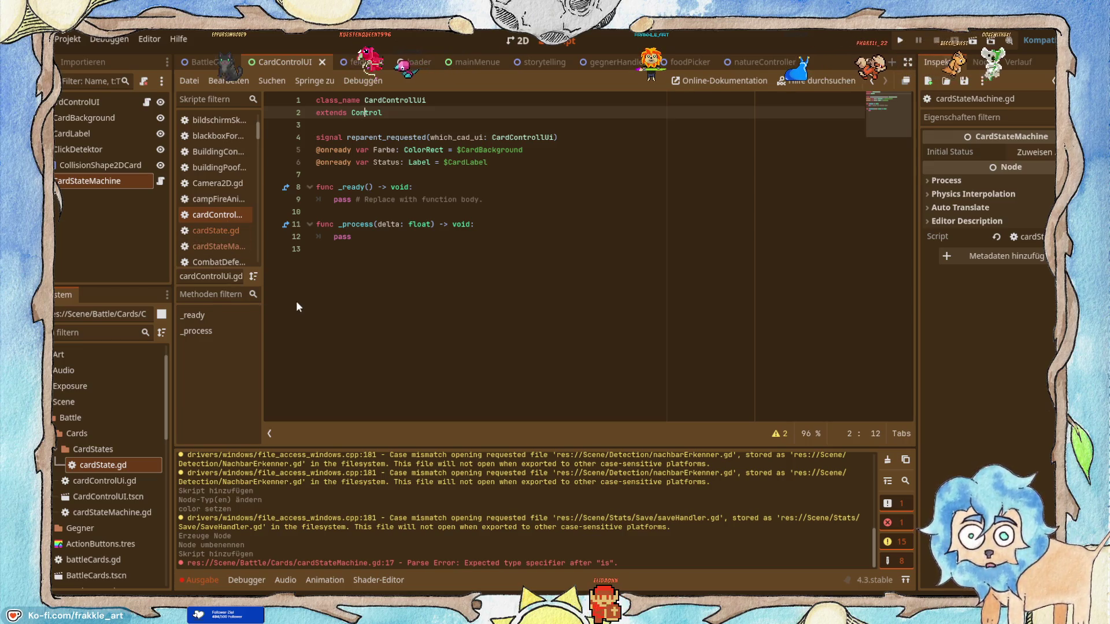
click(218, 244)
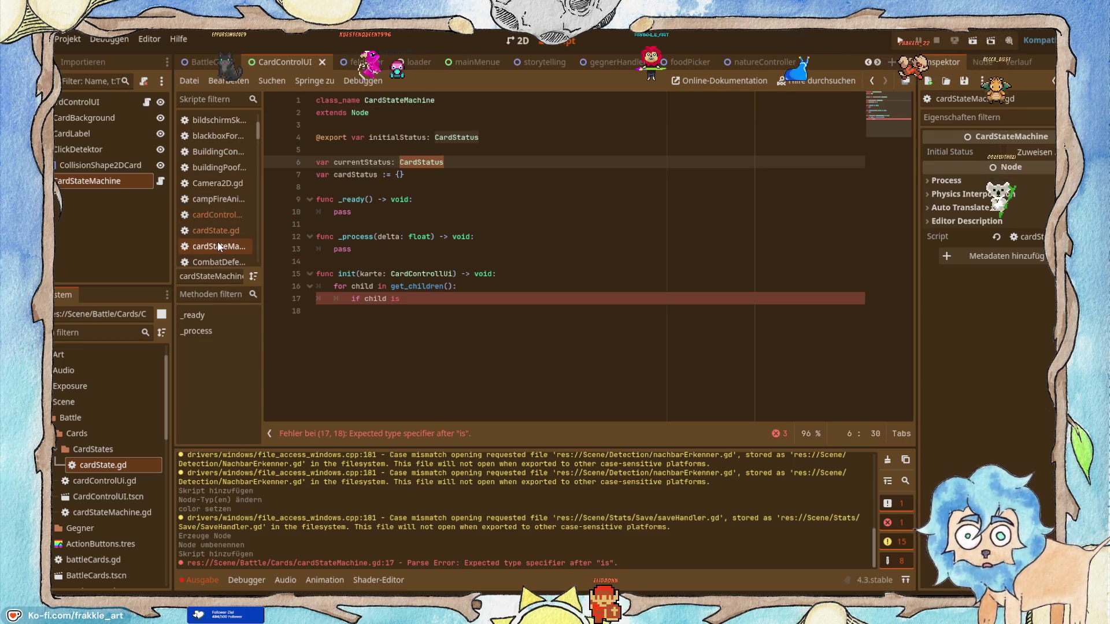
Step: Finish line 17 as 'if child is CardStatus:' and start an indented line 18, checking the tutorial
click(474, 200)
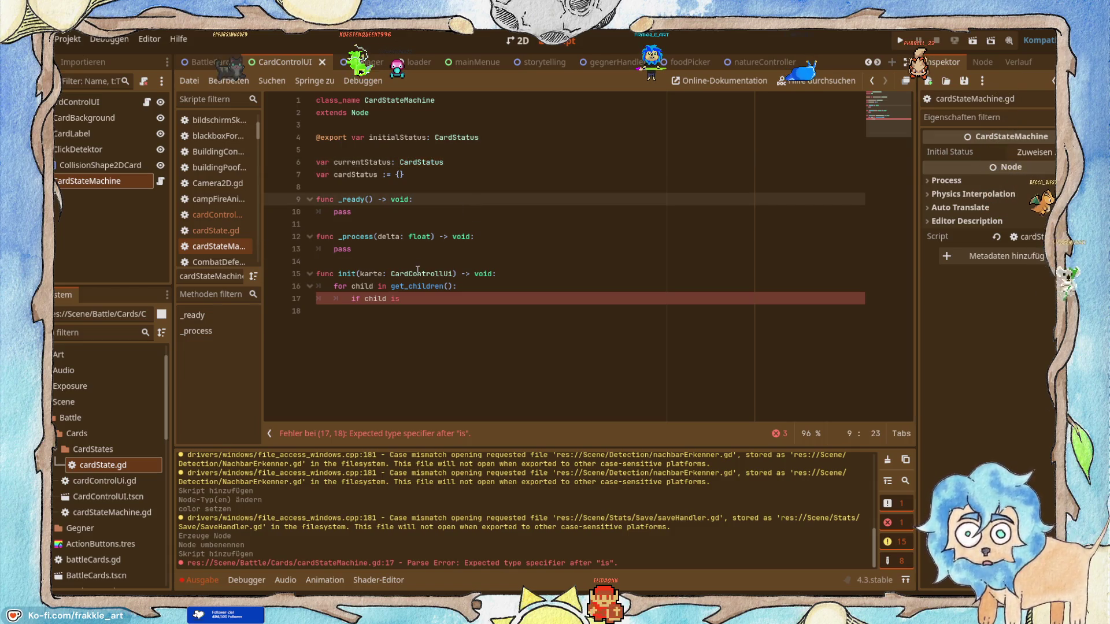
click(425, 298)
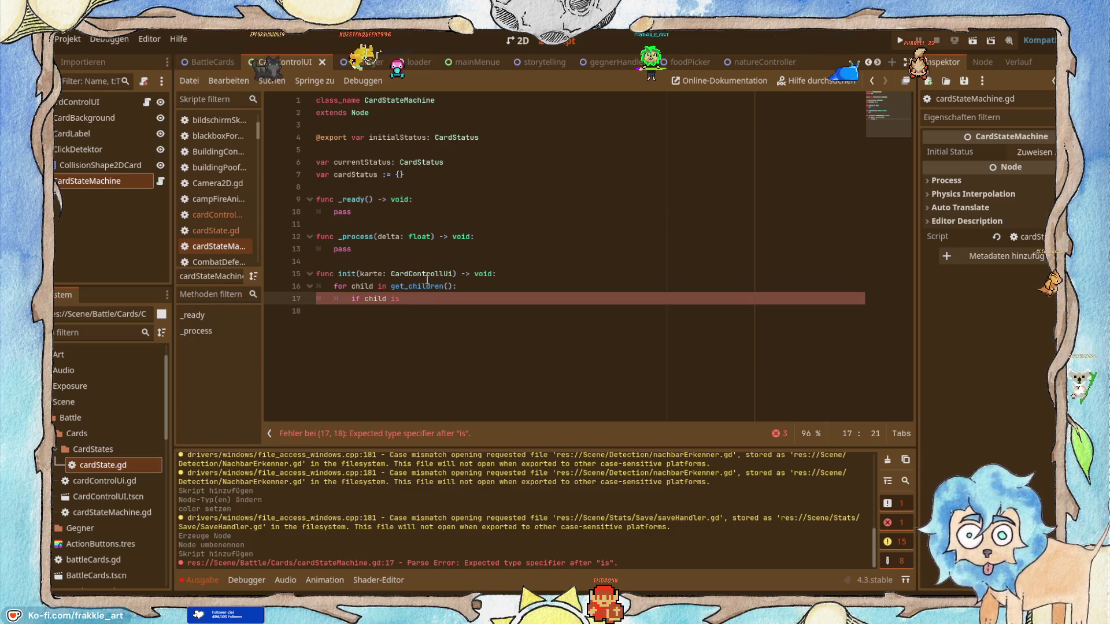
key(alt+Tab)
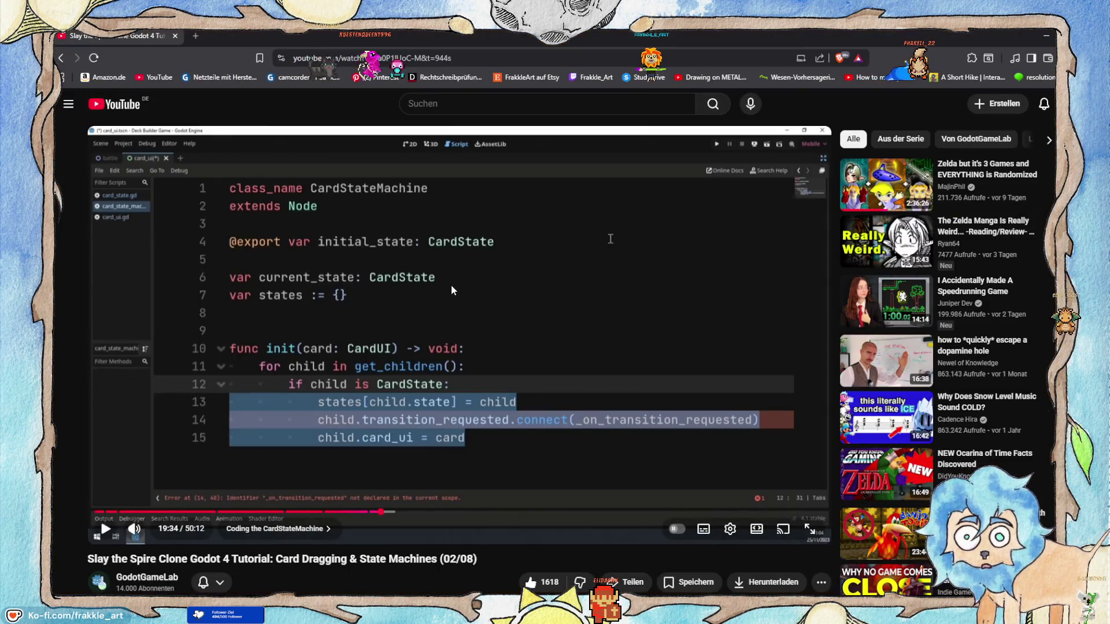
click(1047, 33)
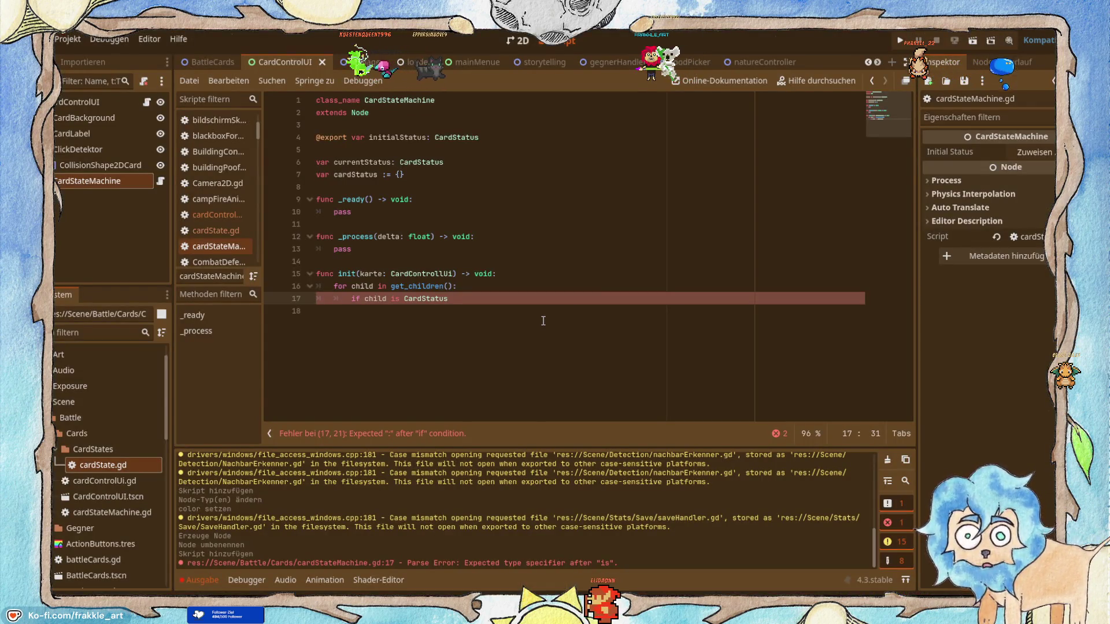
text(:)
key(Return)
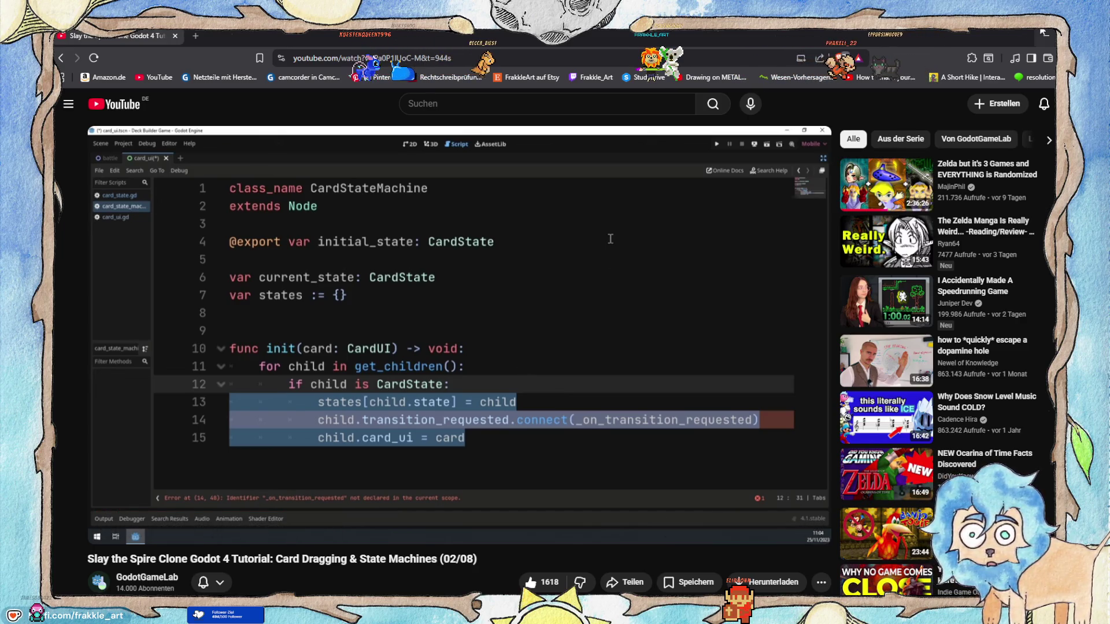
Step: Start line 18 with the autocompleted cardStatuse dictionary name
key(alt+Tab)
text(s)
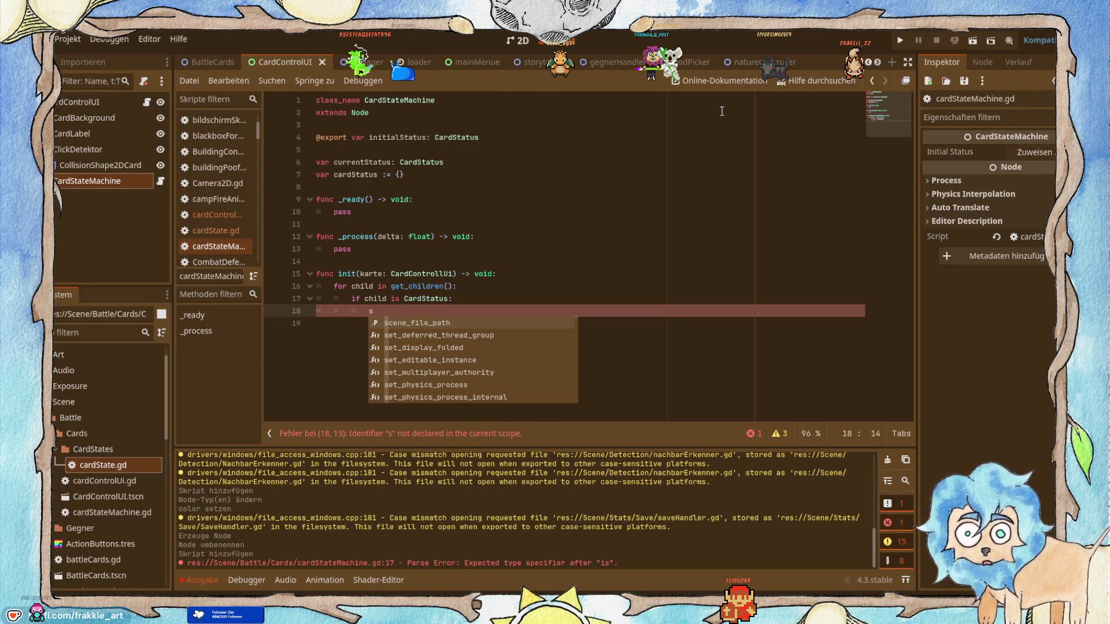
key(BackSpace)
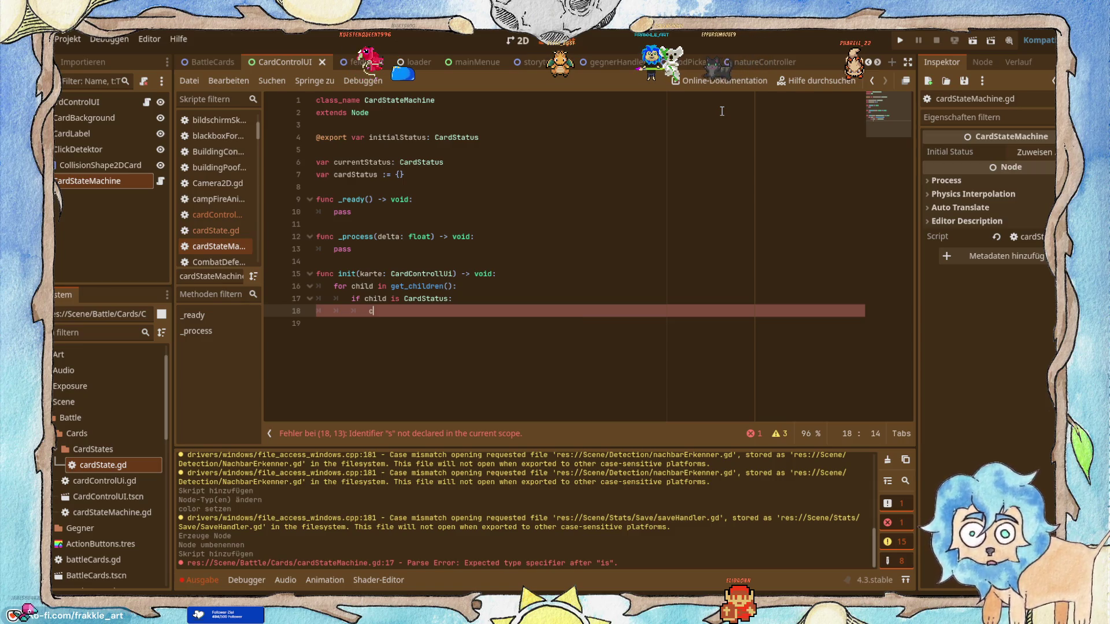
text(ar)
key(Return)
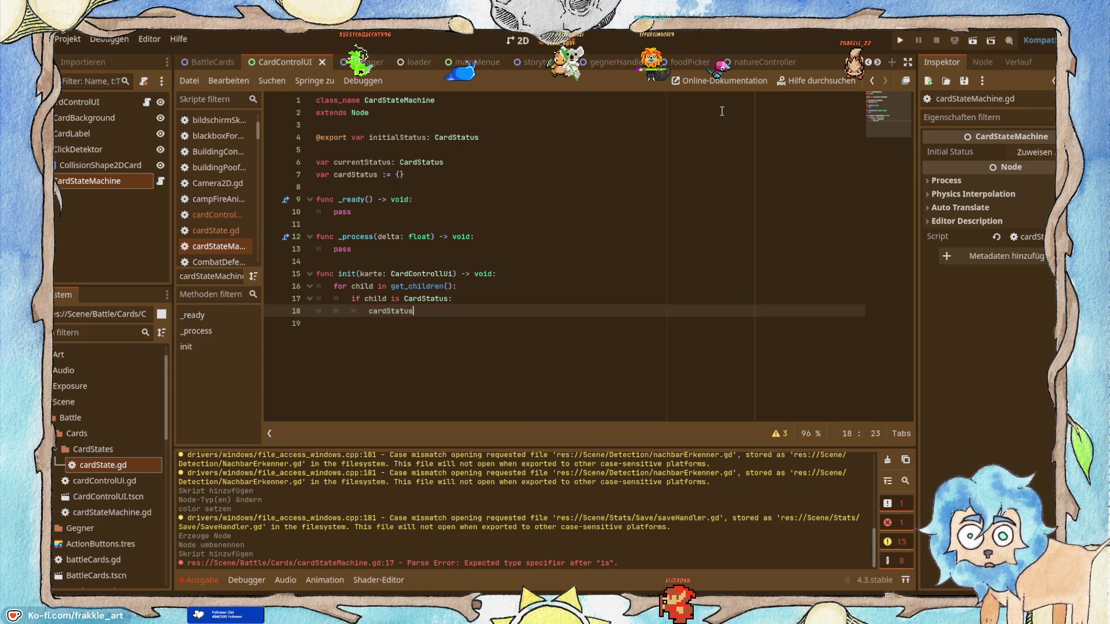
Step: Finish line 18 as cardStatuse[child.status] = child and begin line 19 with child.t, following the tutorial
key(alt+Tab)
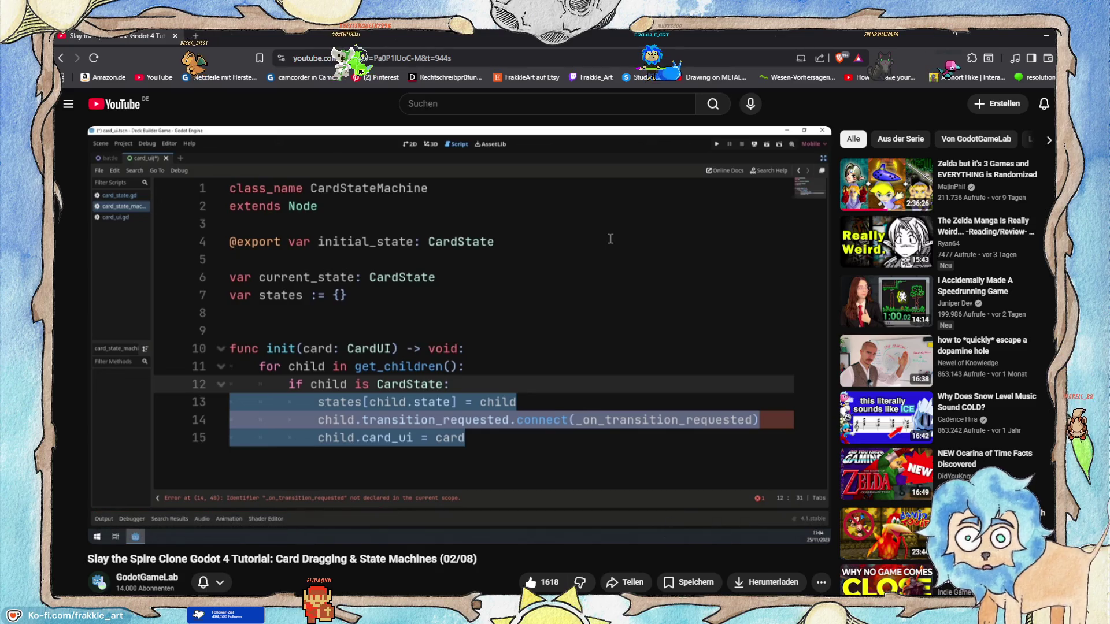
click(1046, 30)
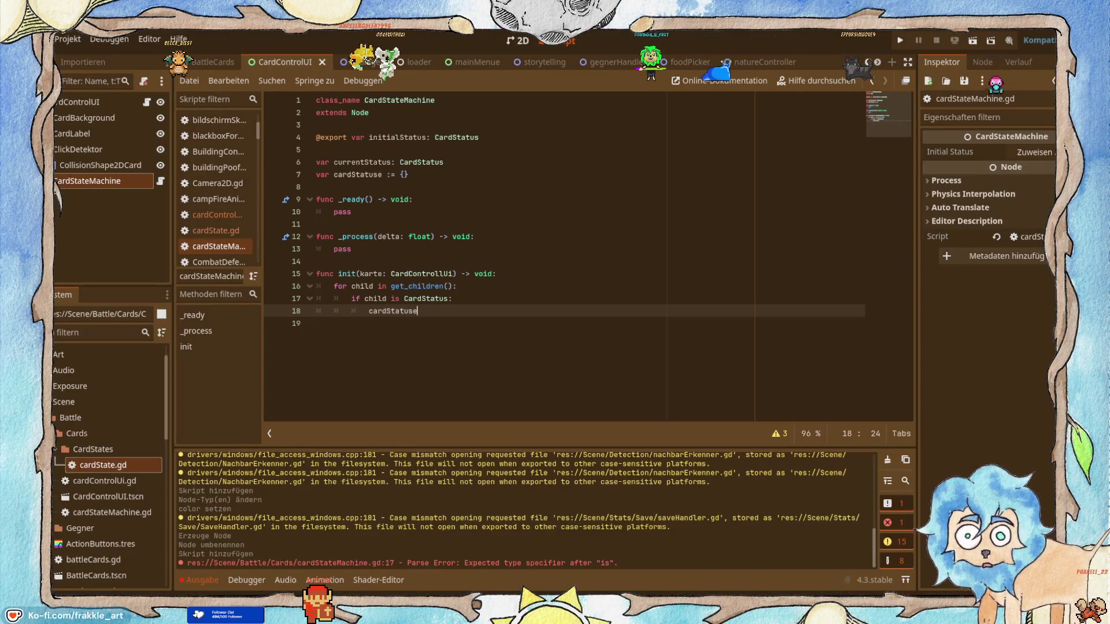
text([)
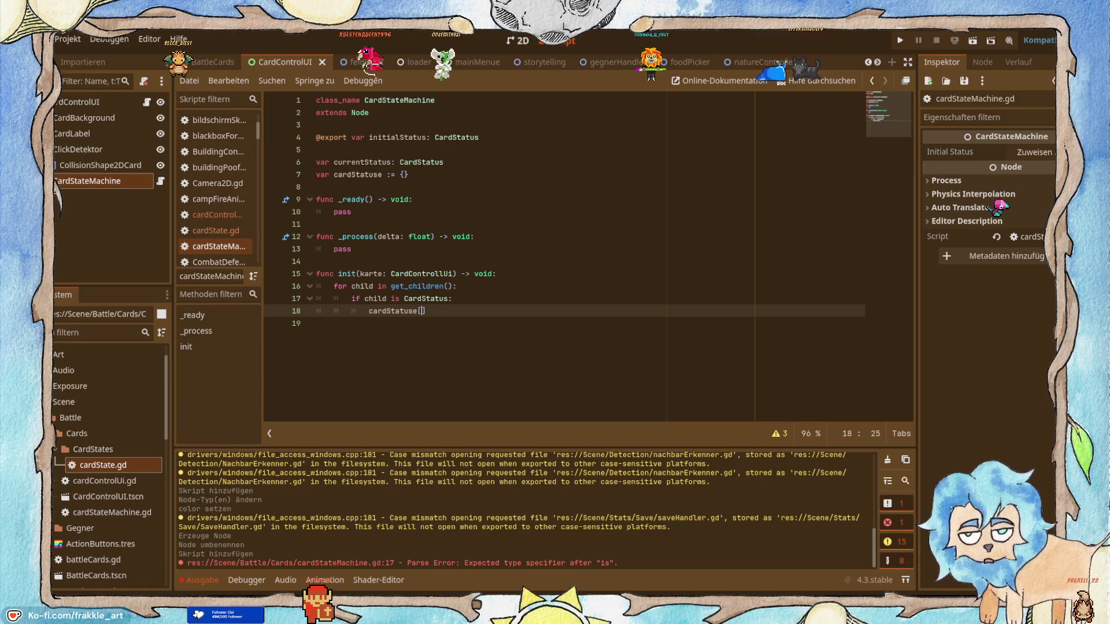
text(.s)
key(Return)
key(alt+Tab)
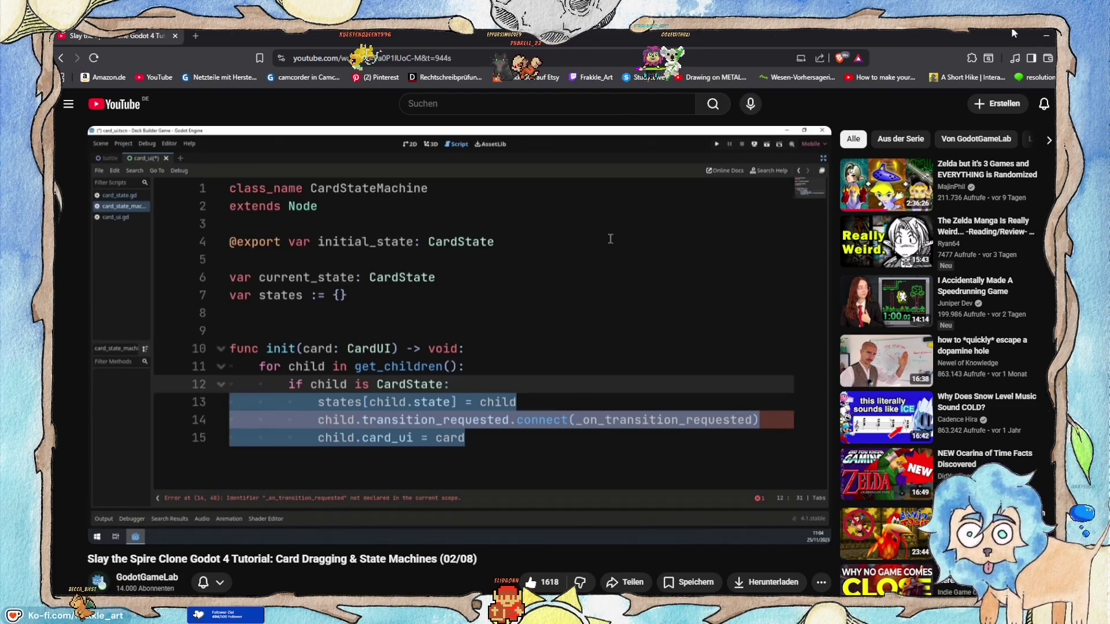
mouse_move(623, 428)
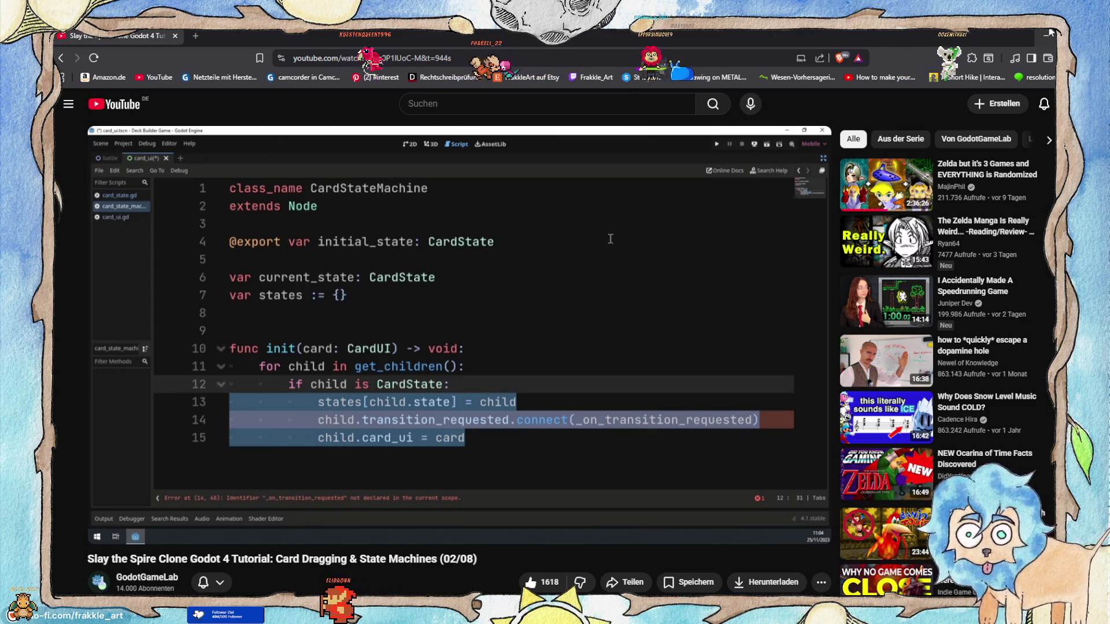
click(1048, 34)
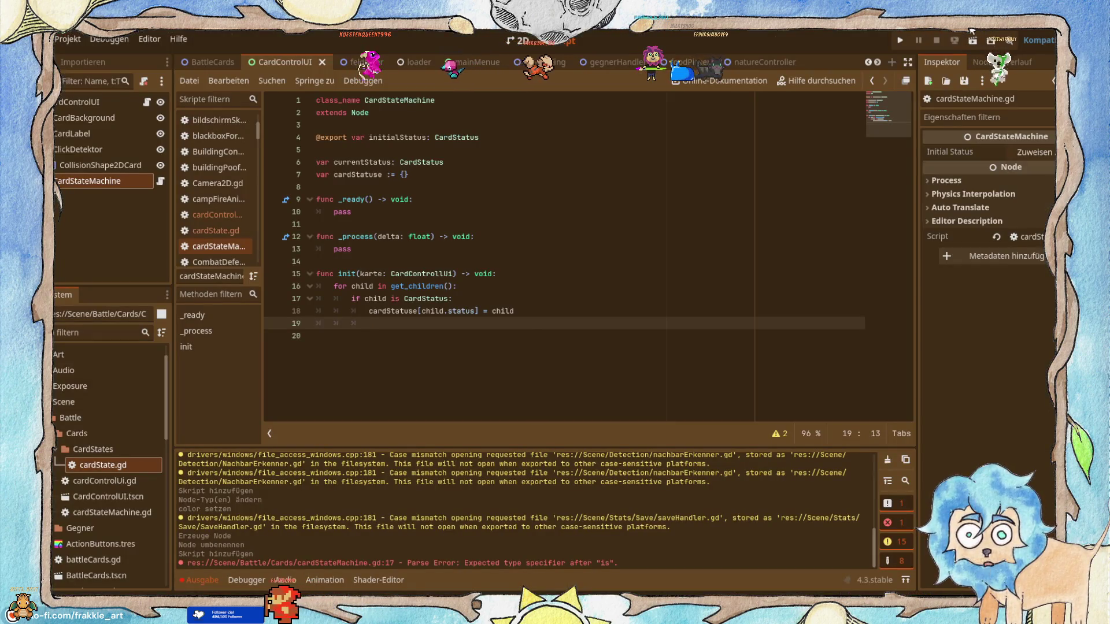
text(hild.transition_requested)
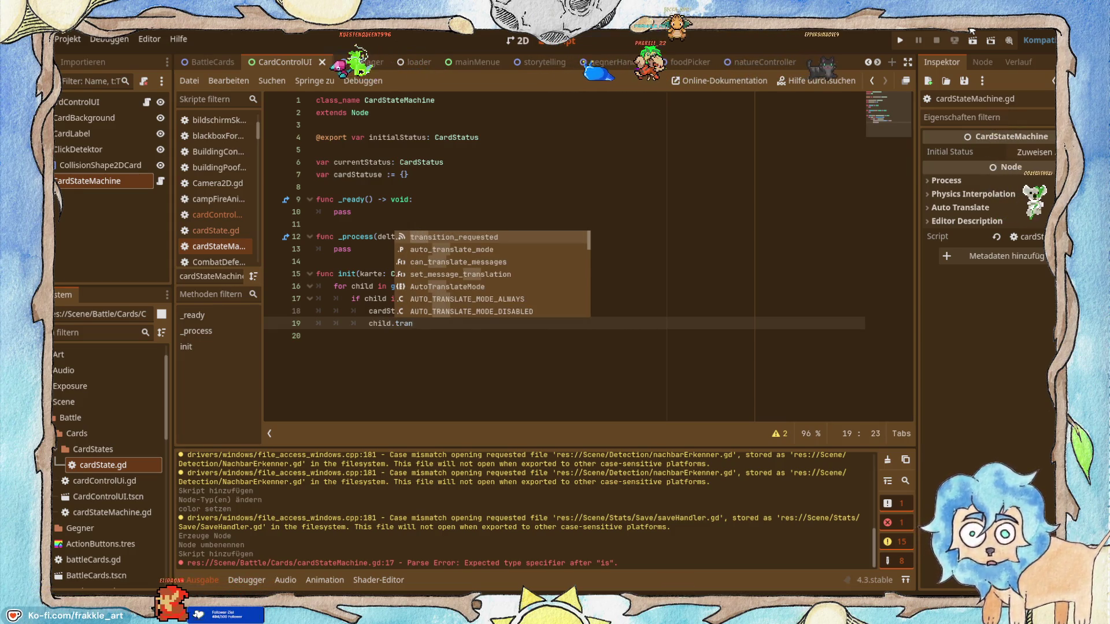
Step: Complete line 19 as child.transition_requested.connect(_on_transition_requested), comparing against the tutorial
key(Return)
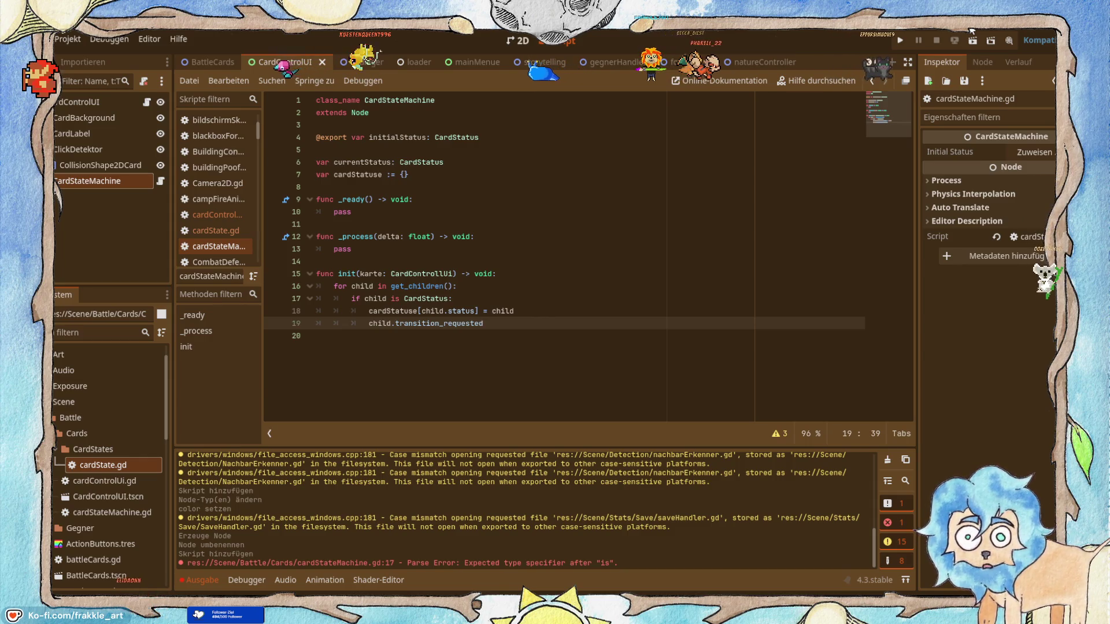
key(alt+Tab)
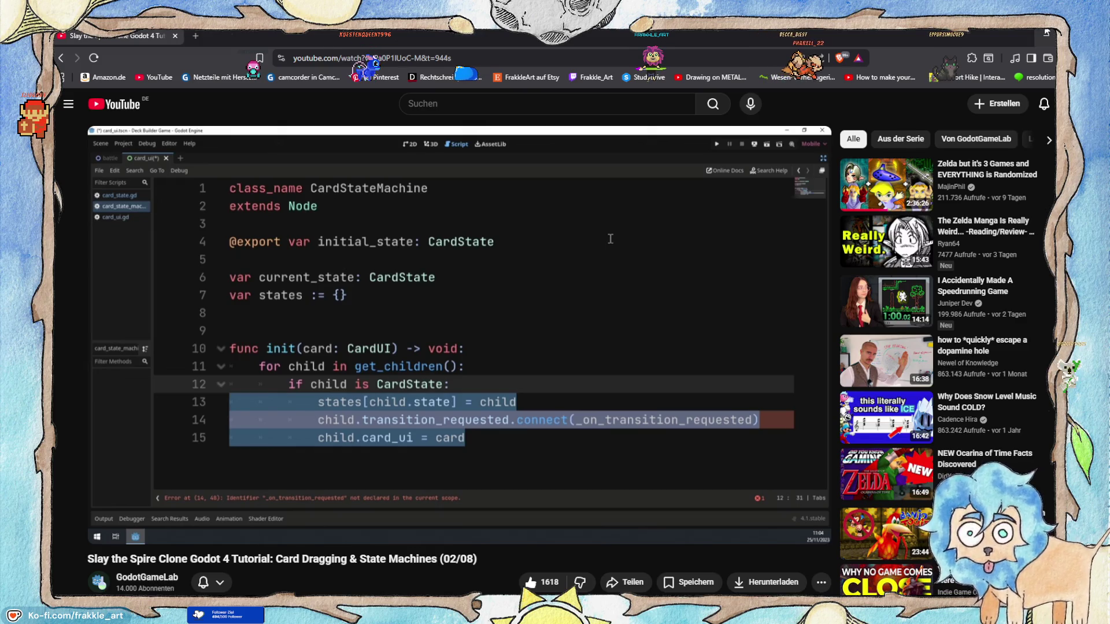
click(1047, 33)
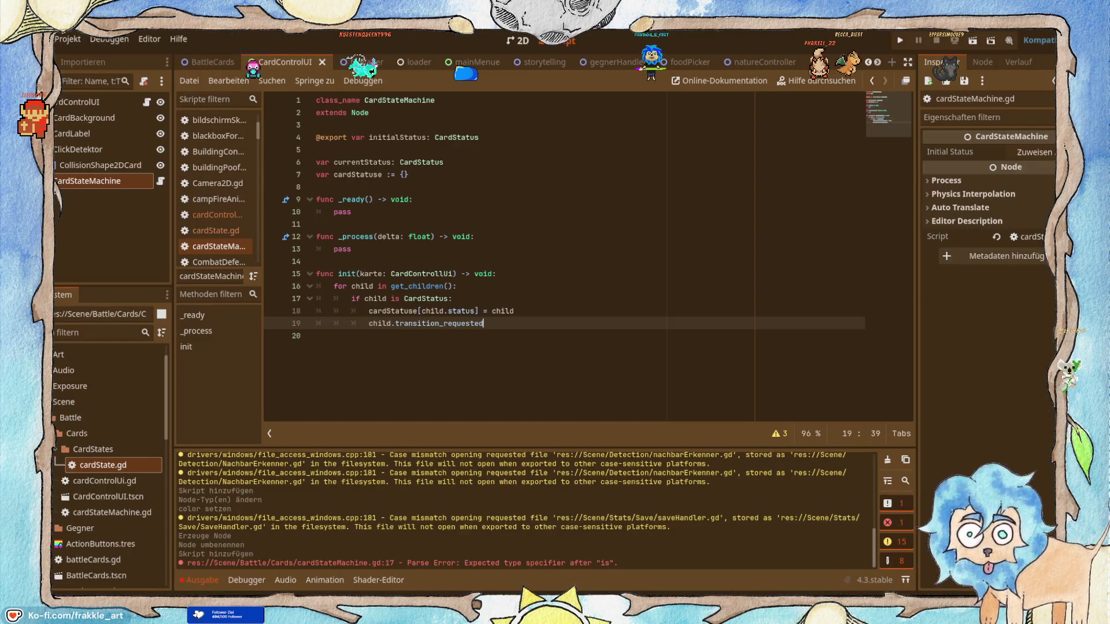
text(con)
key(Return)
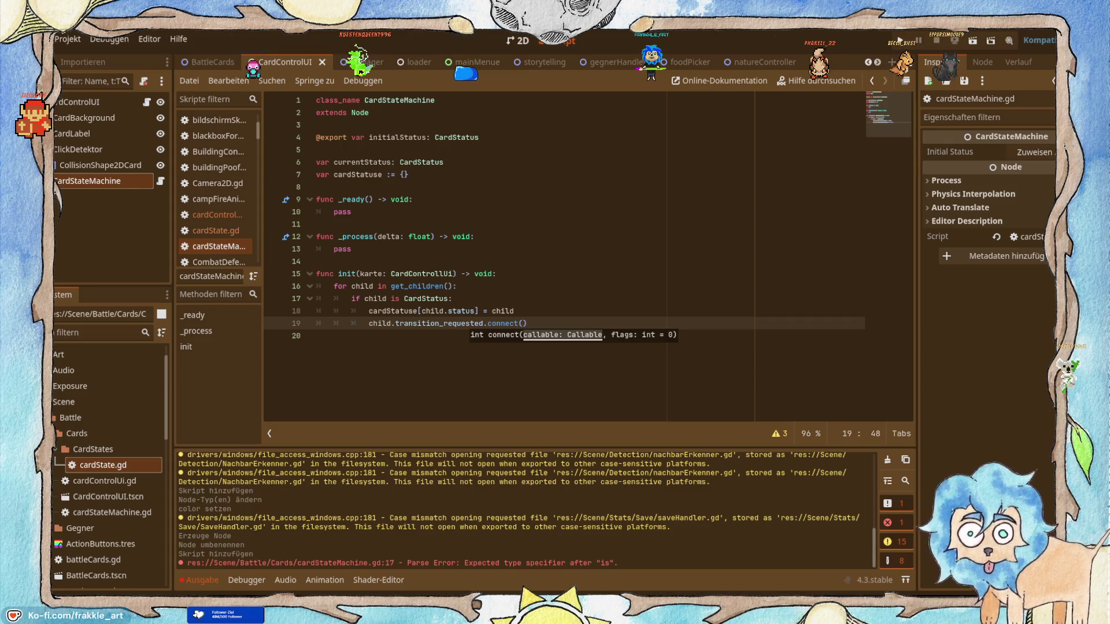
key(alt+Tab)
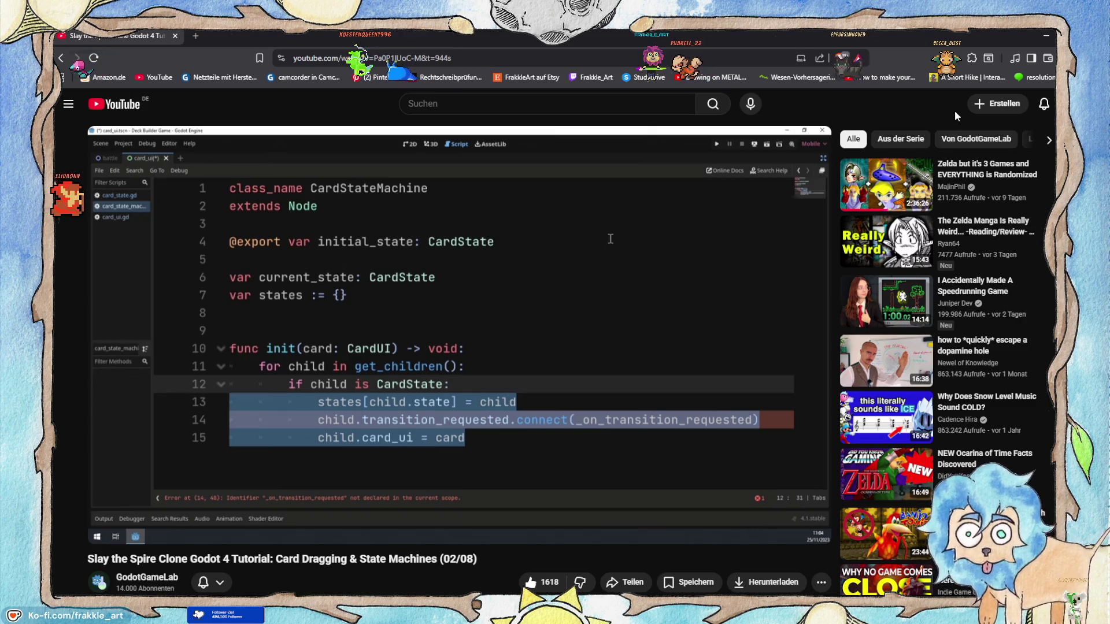
key(alt+Tab)
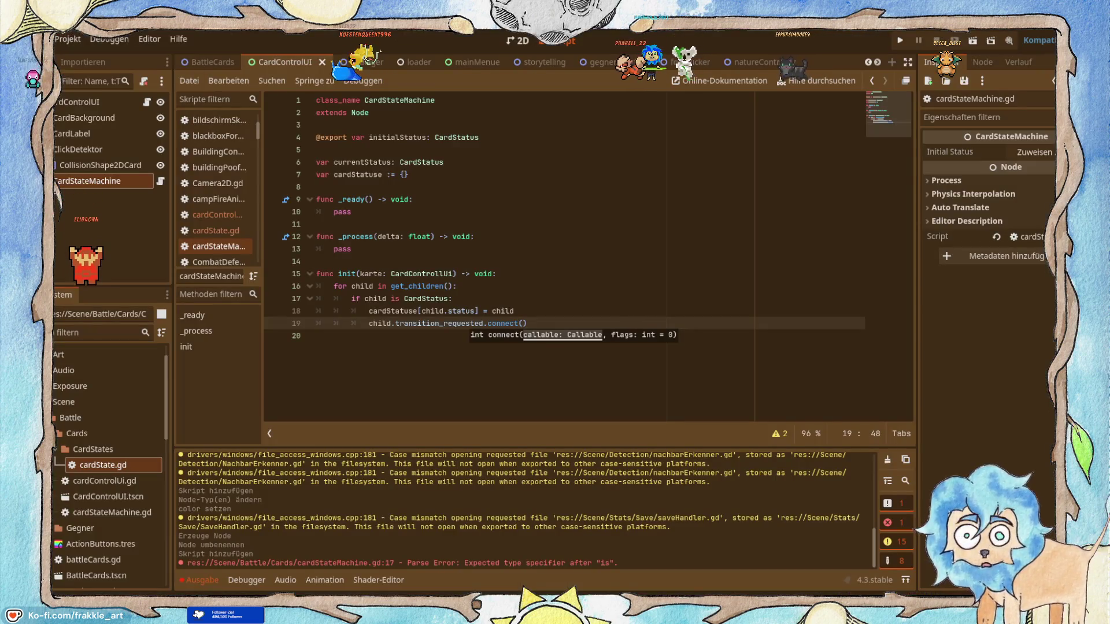
text(_o)
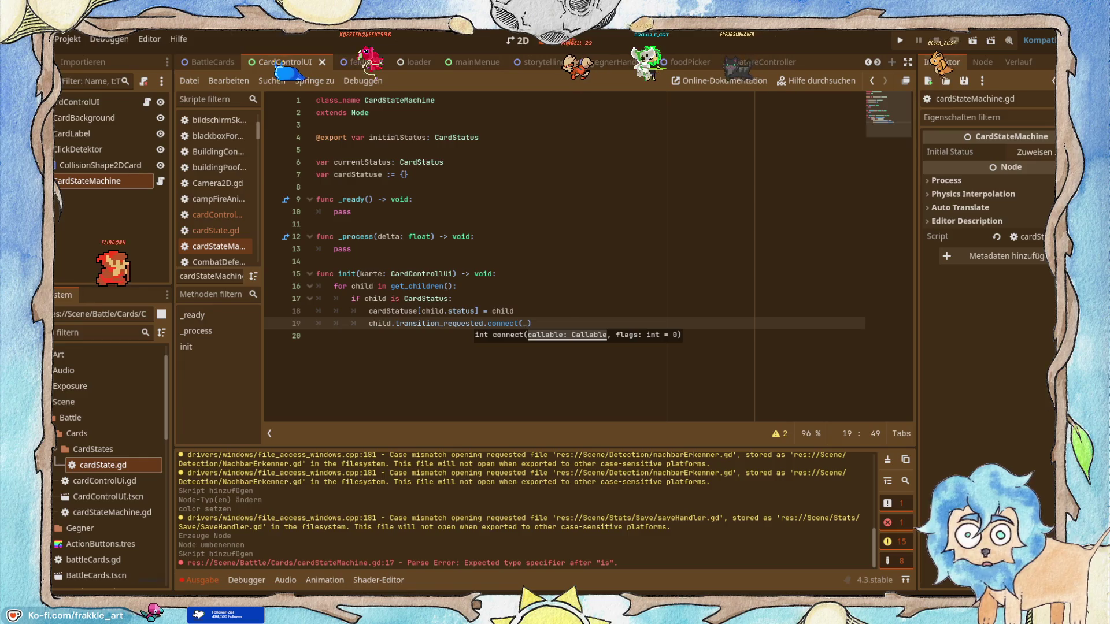
text(n)
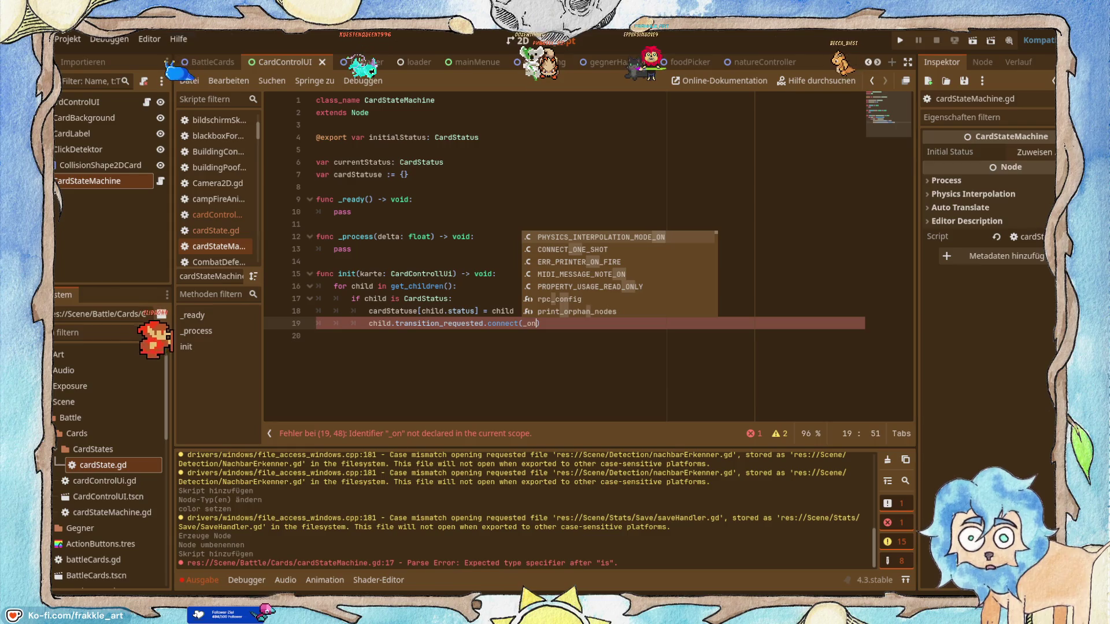
text(_trans)
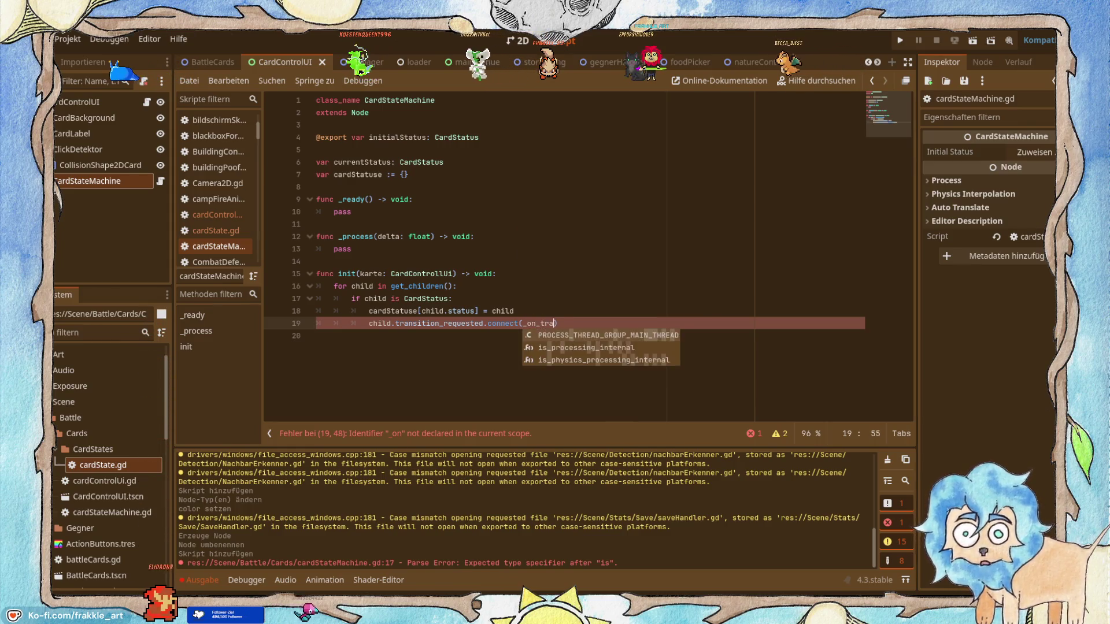
text(ition)
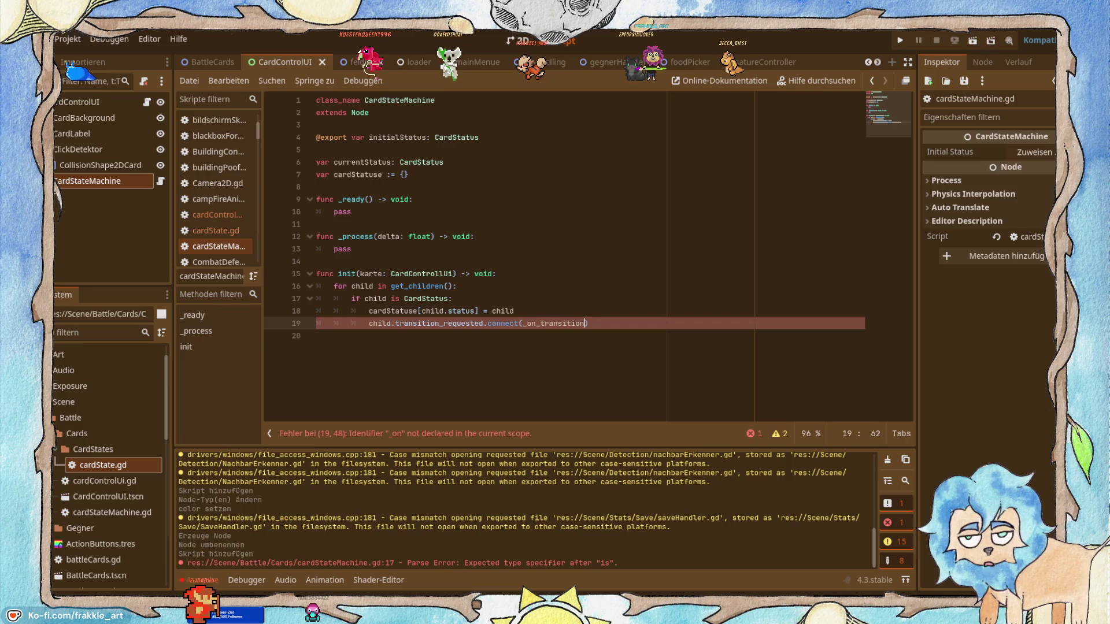
text(_requested)
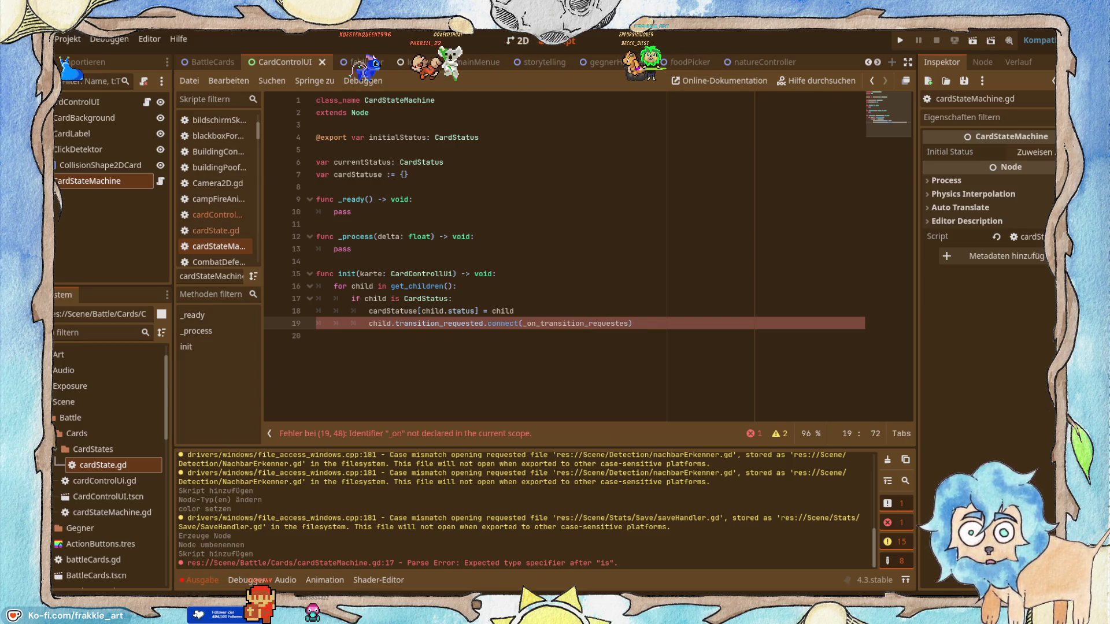
key(alt+Tab)
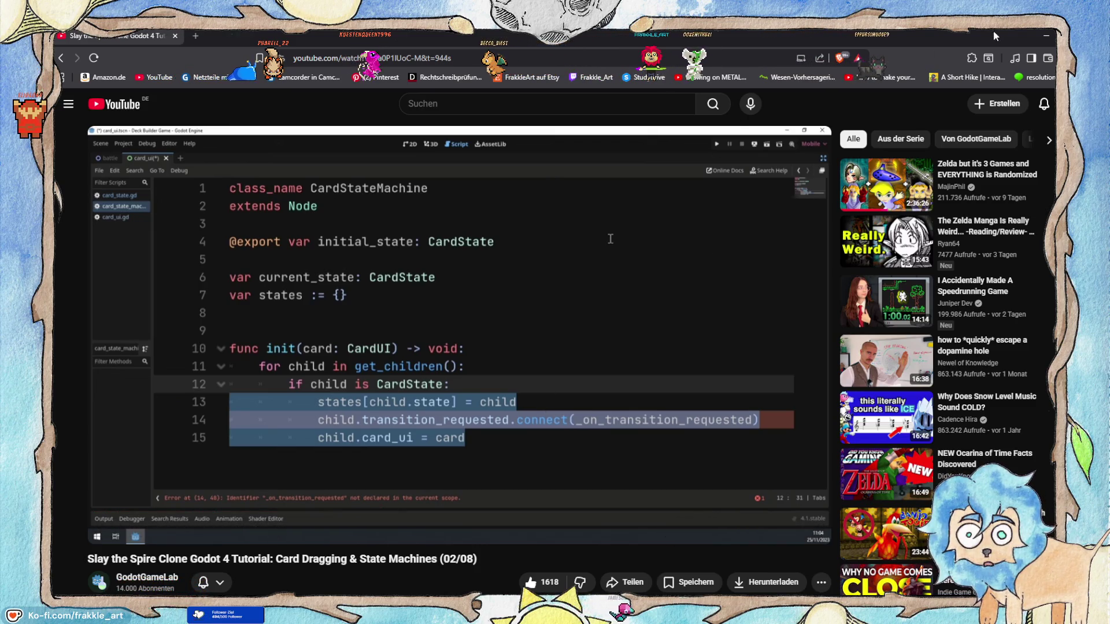
key(alt+Tab)
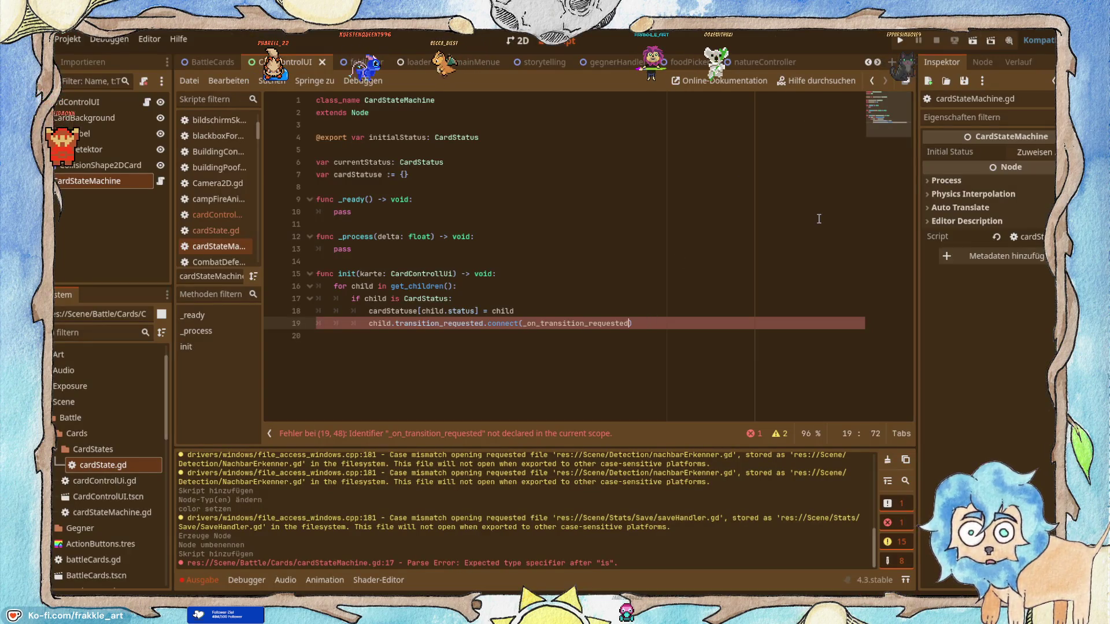
Step: Begin line 20 with the child.cardContrillUi assignment while watching the tutorial's next line
key(Down)
key(Tab)
key(Tab)
key(Tab)
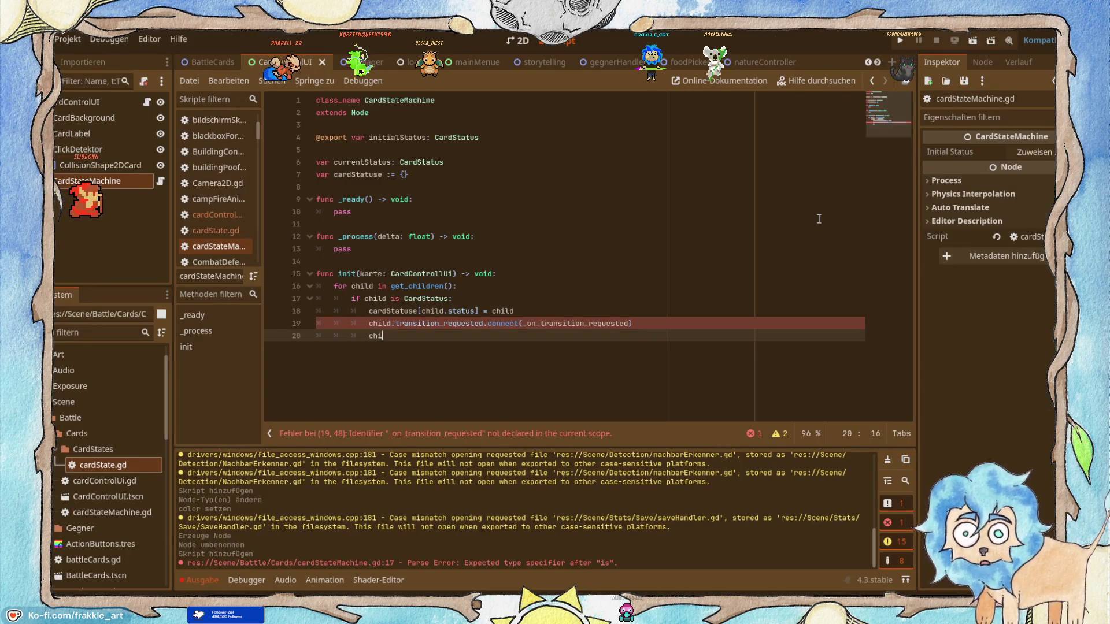
text(ld.cardContrillUi)
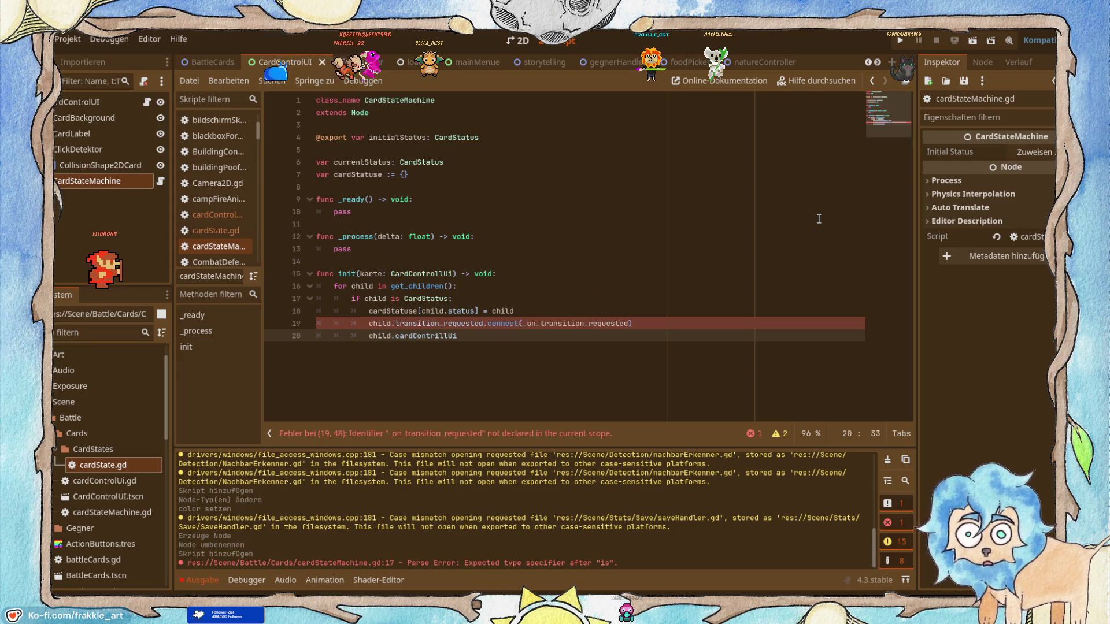
key(alt+Tab)
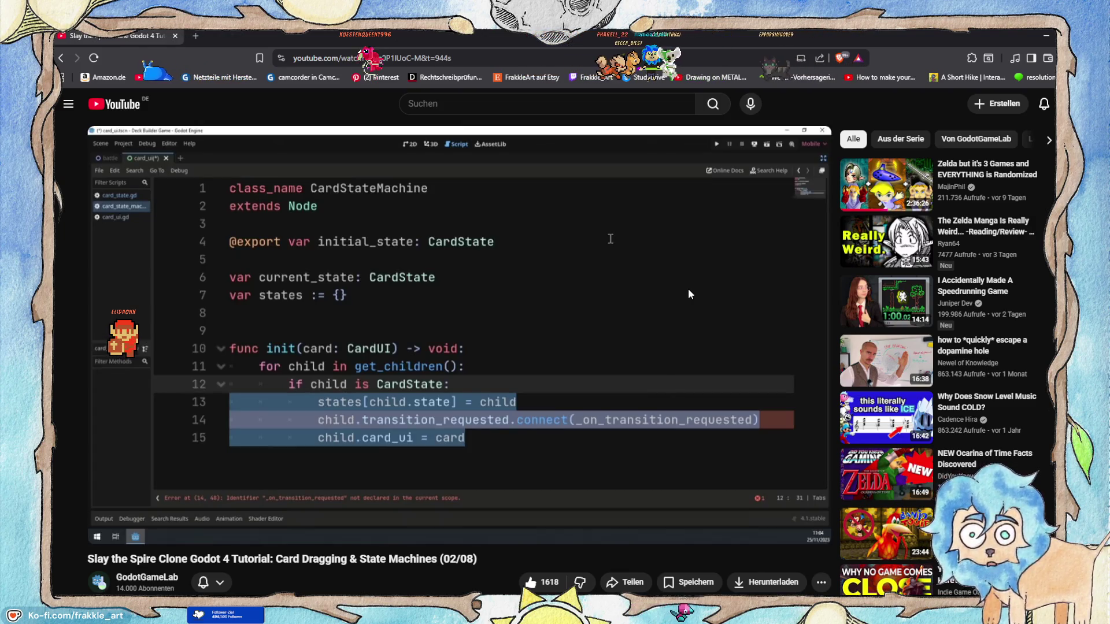
click(688, 290)
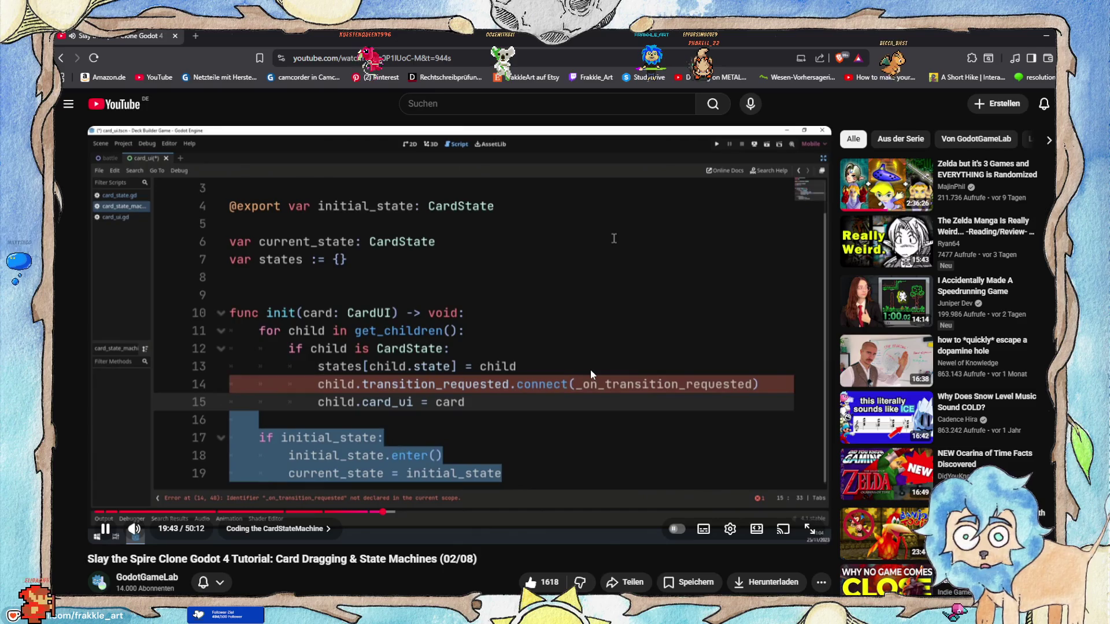
click(473, 343)
click(473, 338)
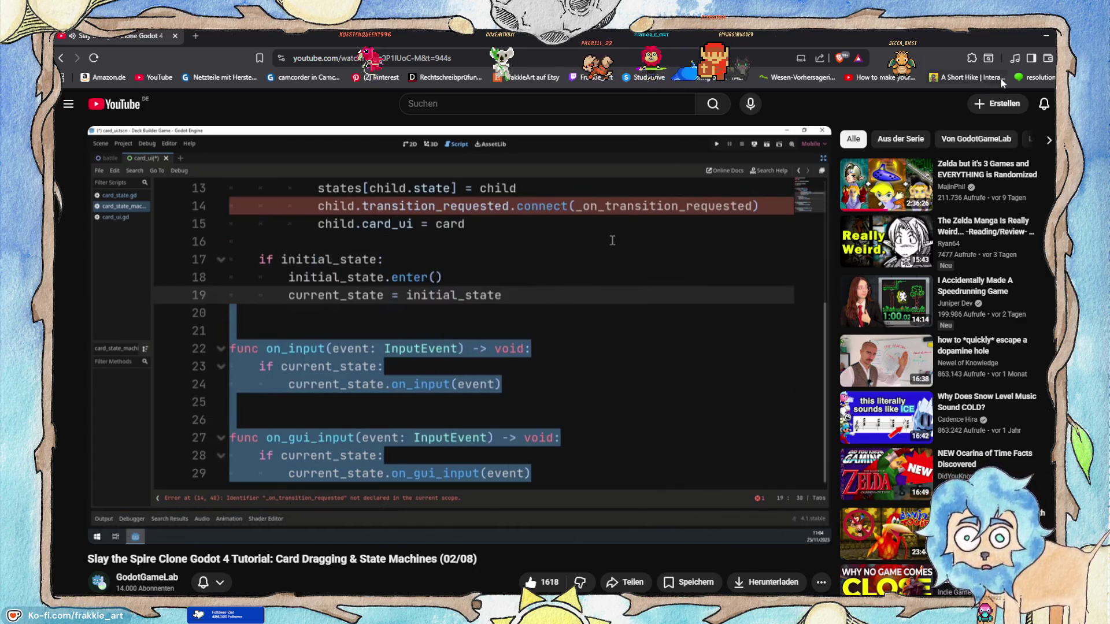
click(1046, 37)
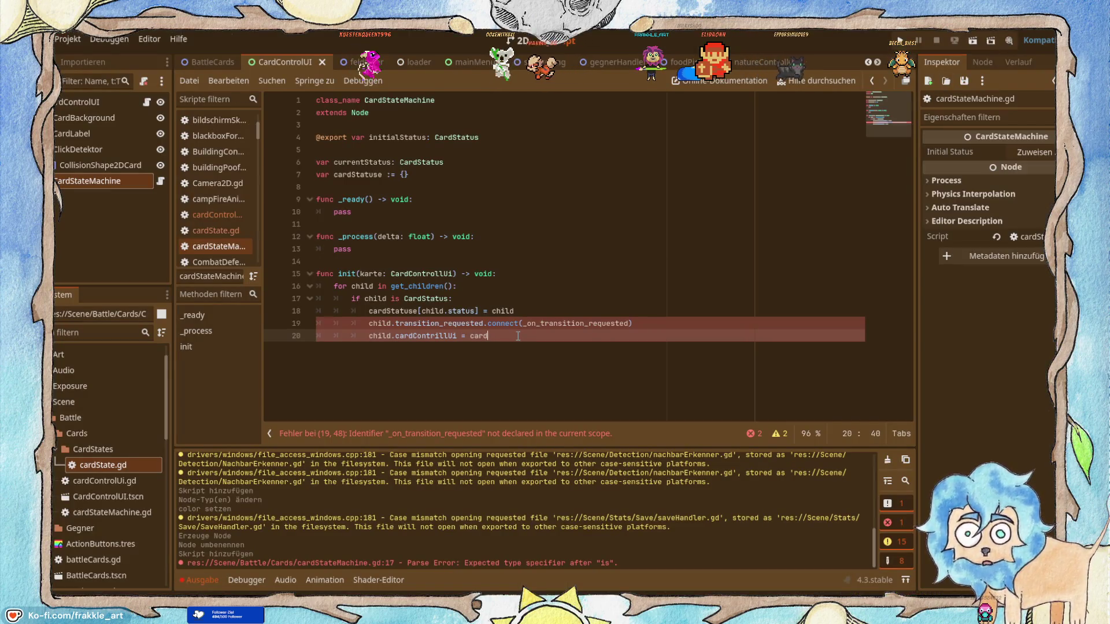
Step: Make line 20 read child.cardContrillUi = karte and add blank lines below the init function
click(370, 323)
text(#)
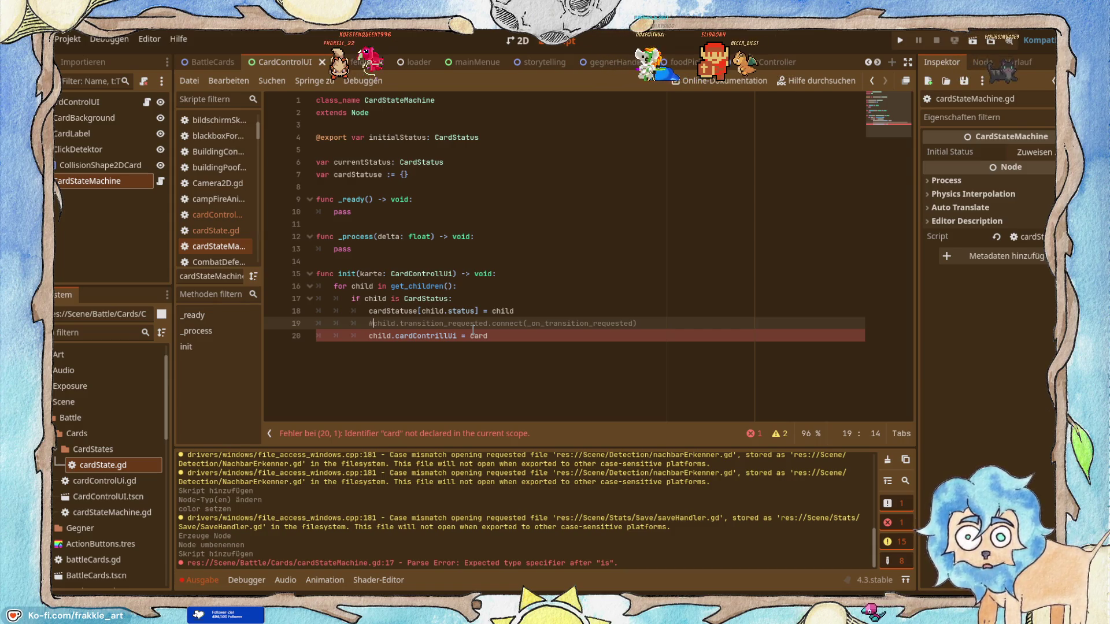
key(BackSpace)
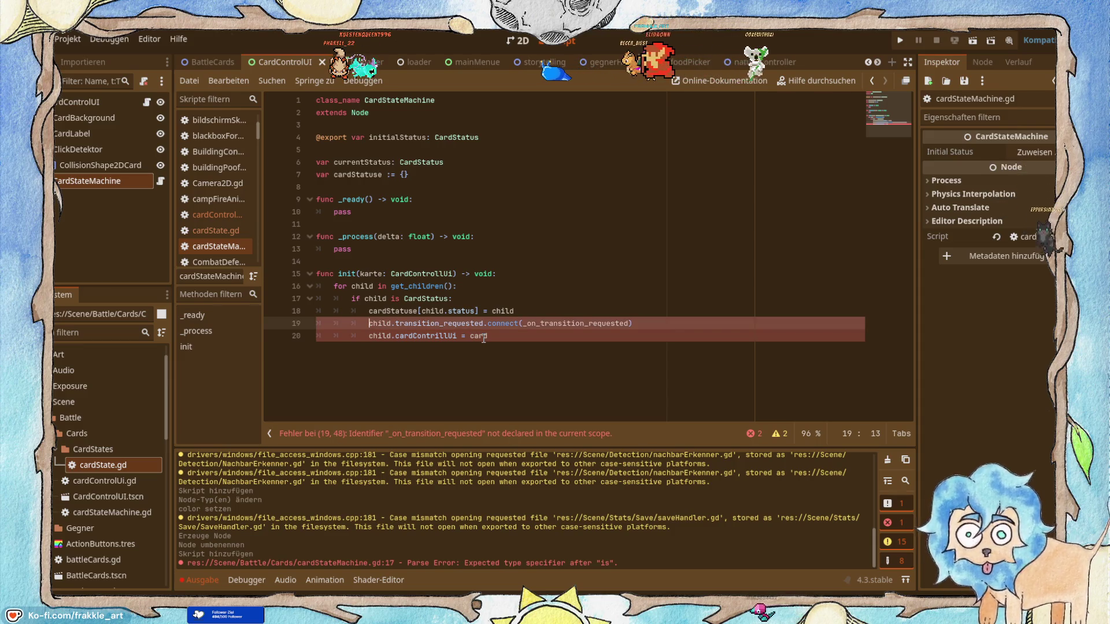
key(alt+Tab)
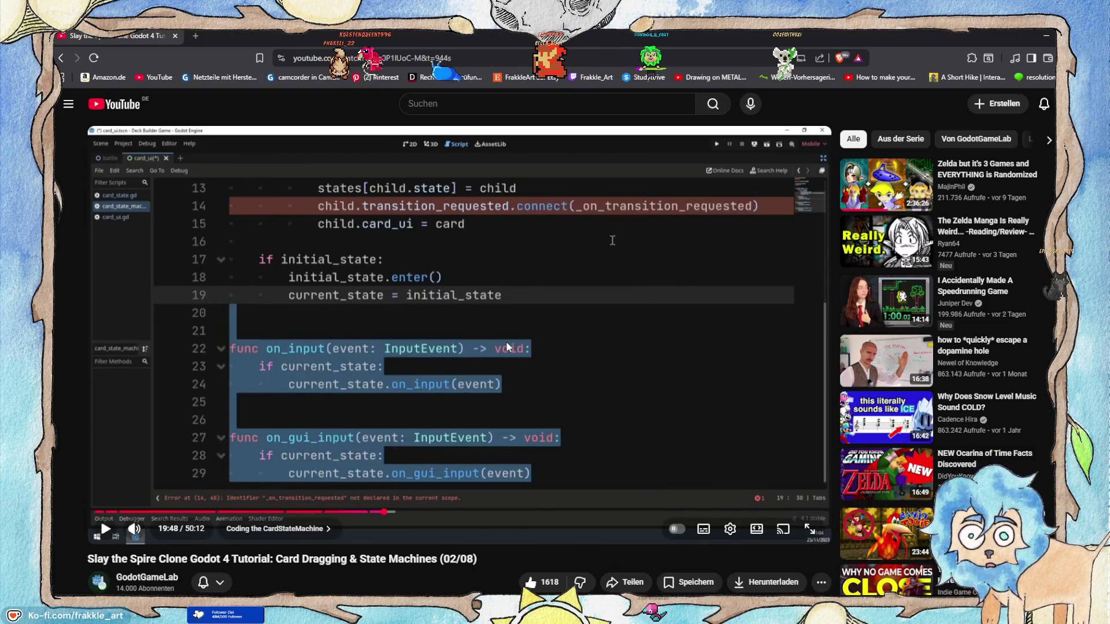
key(Left)
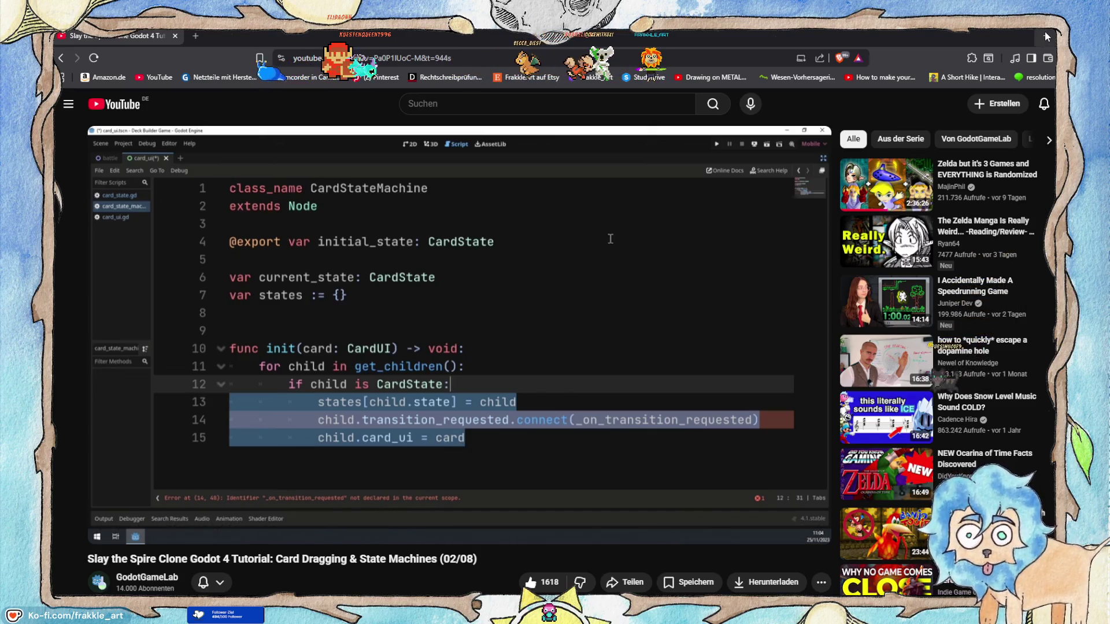
key(alt+Tab)
click(370, 274)
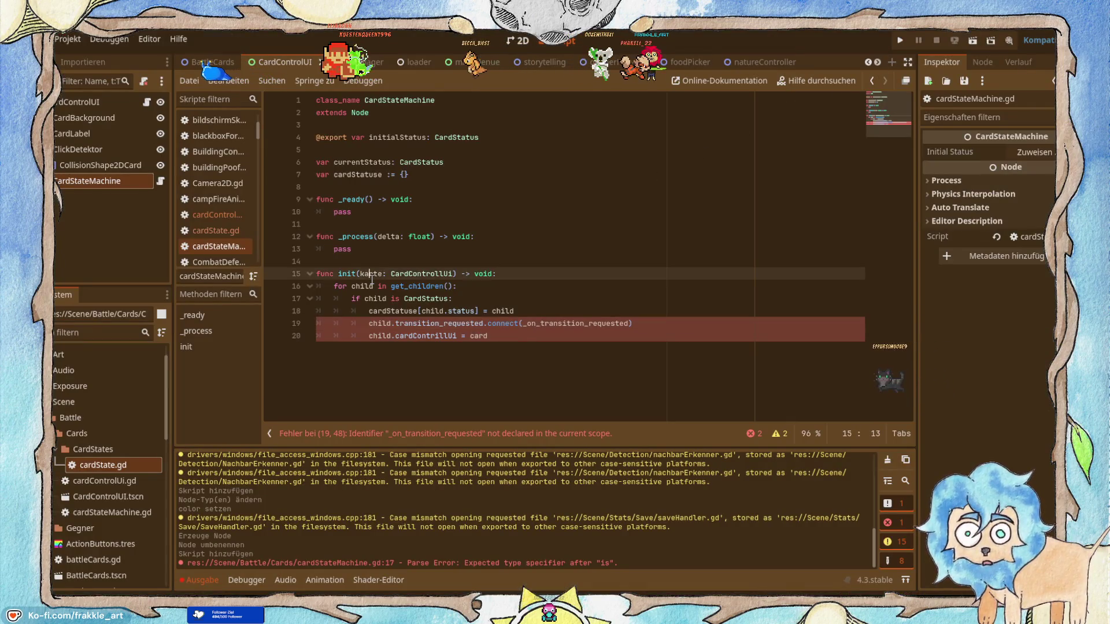
double_click(479, 336)
text(karte)
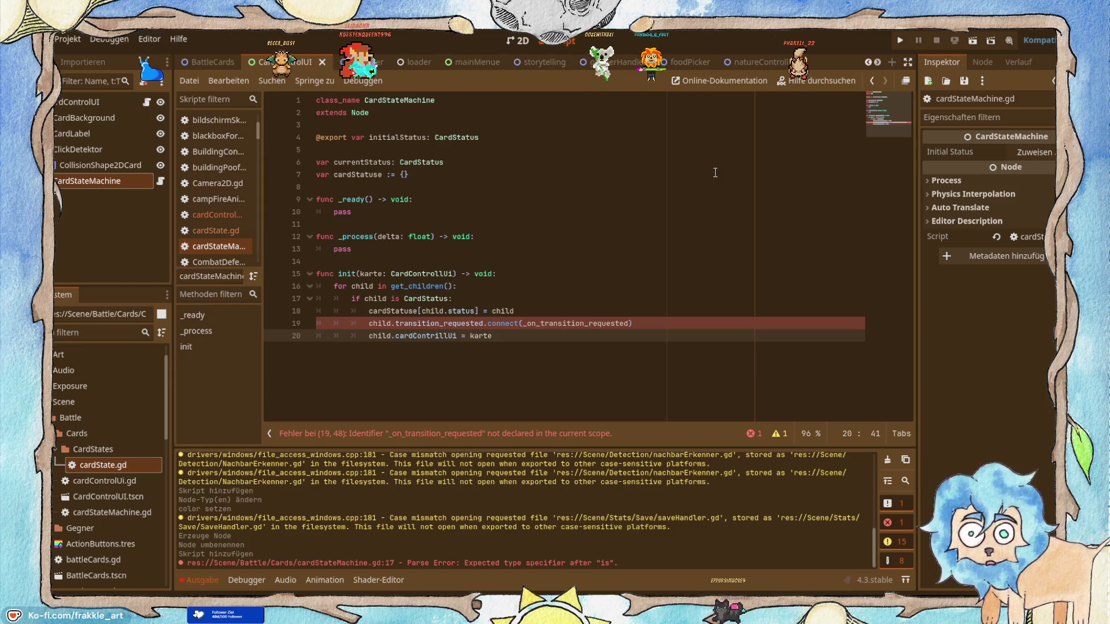
key(Return)
key(Return)
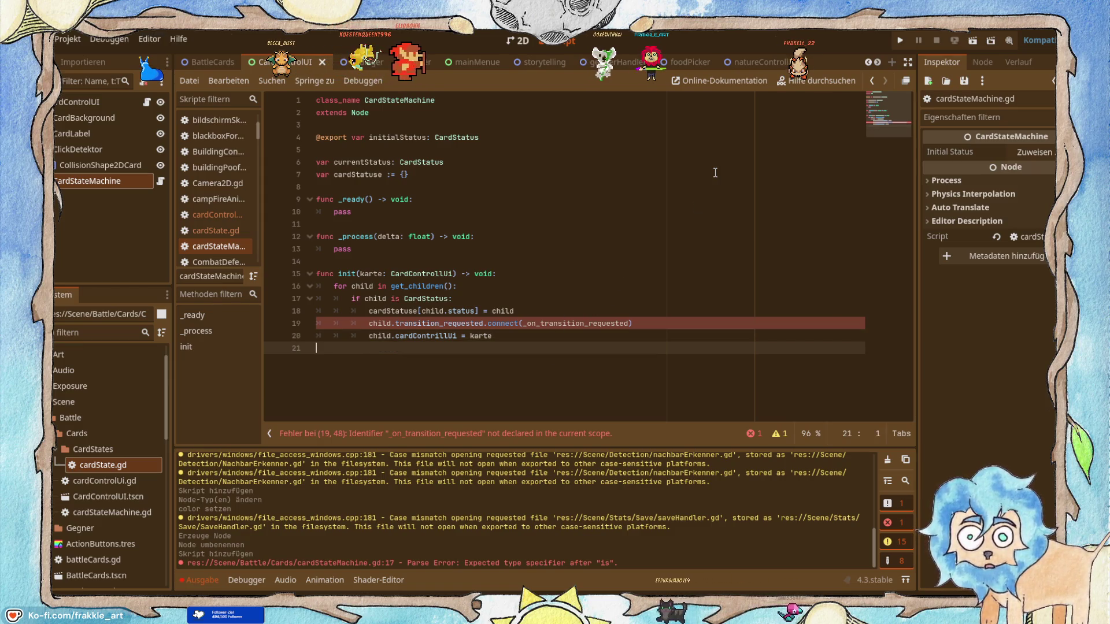
Step: Write the line 22 header starting with func, ending in a colon, and open an indented block
text(func)
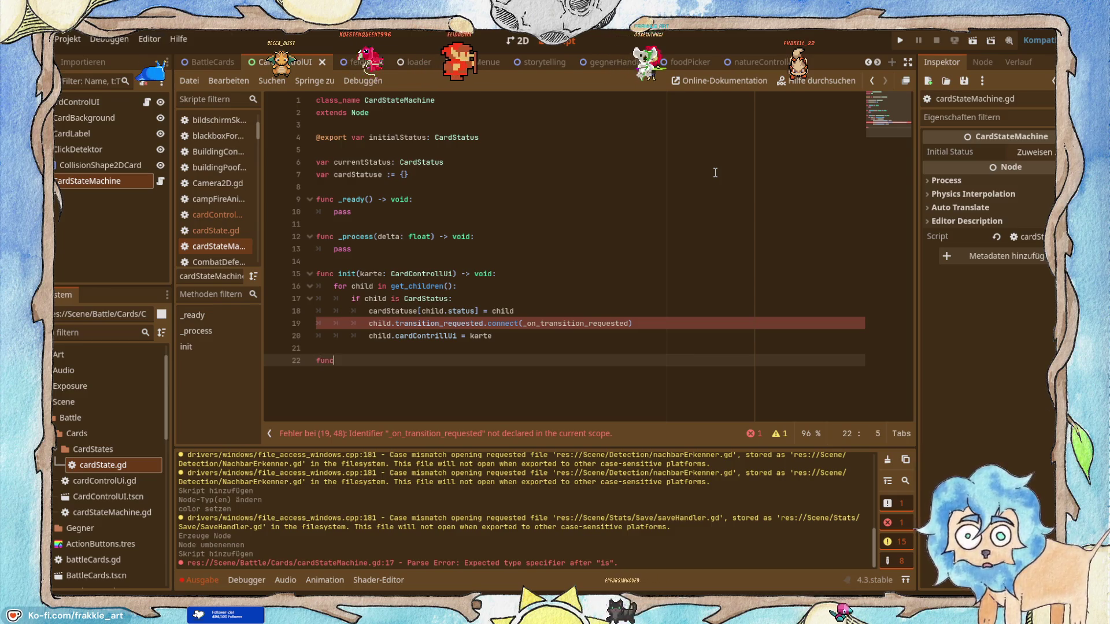
key(alt+Tab)
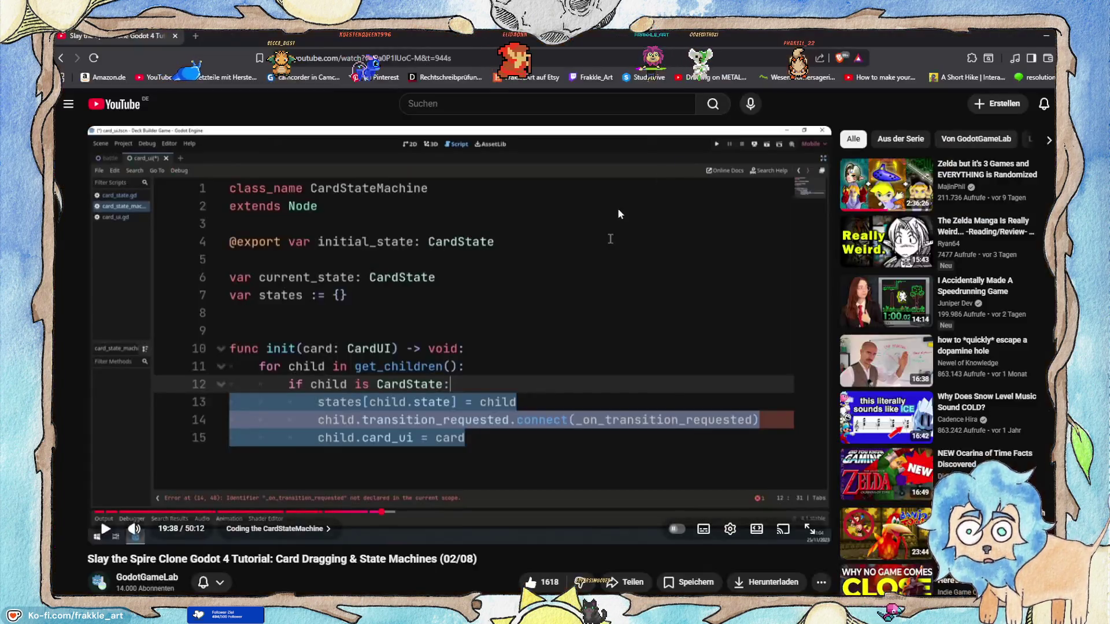
click(526, 305)
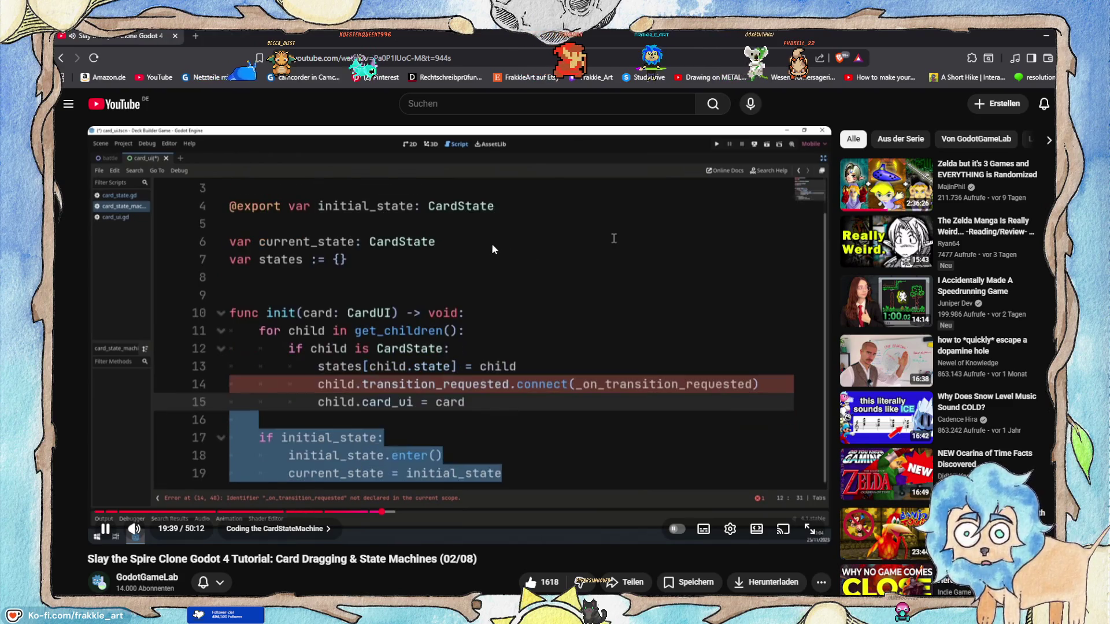
click(511, 262)
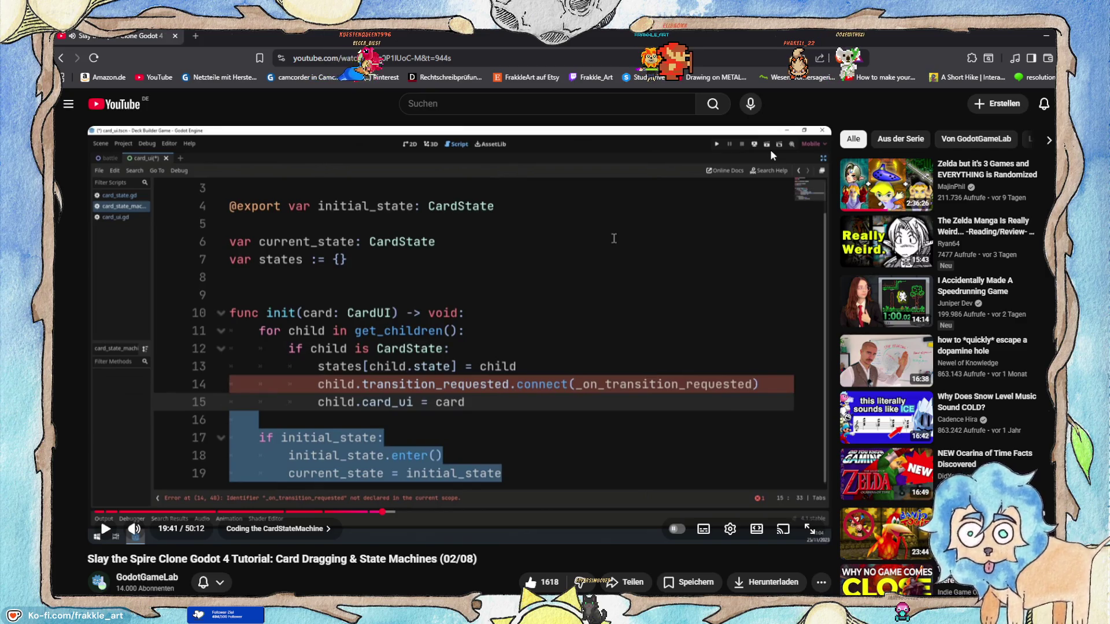
key(alt+Tab)
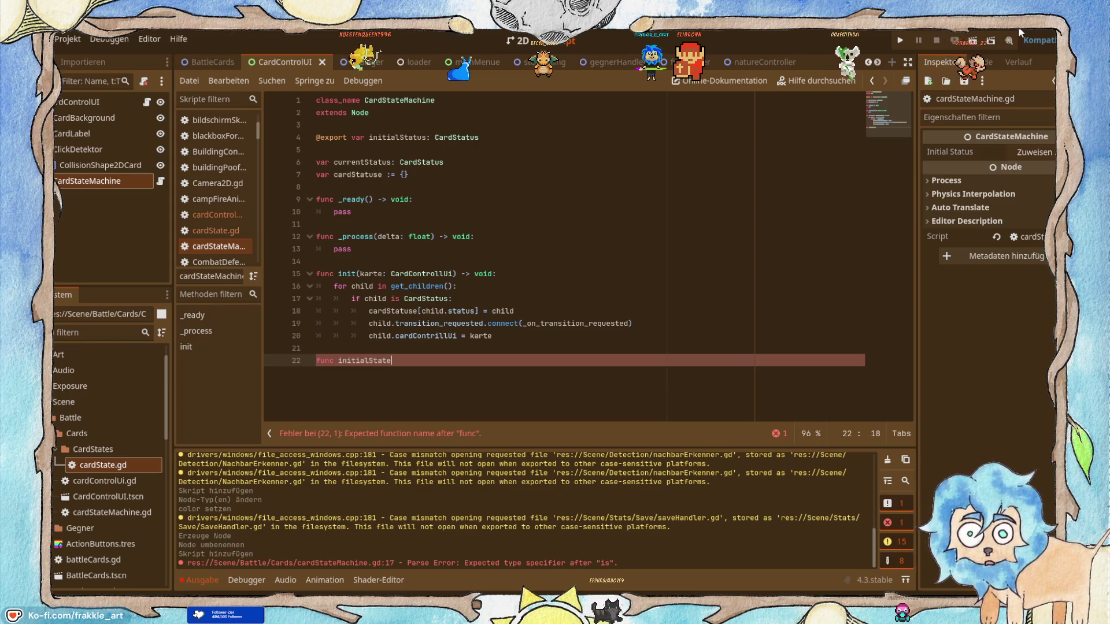
key(alt+Tab)
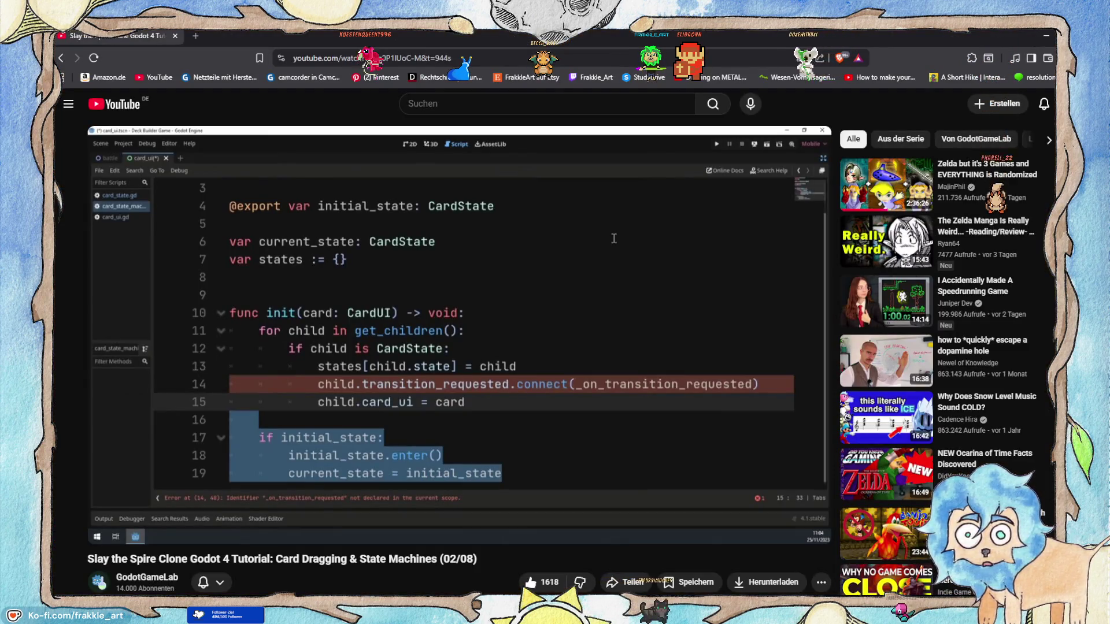
key(alt+Tab)
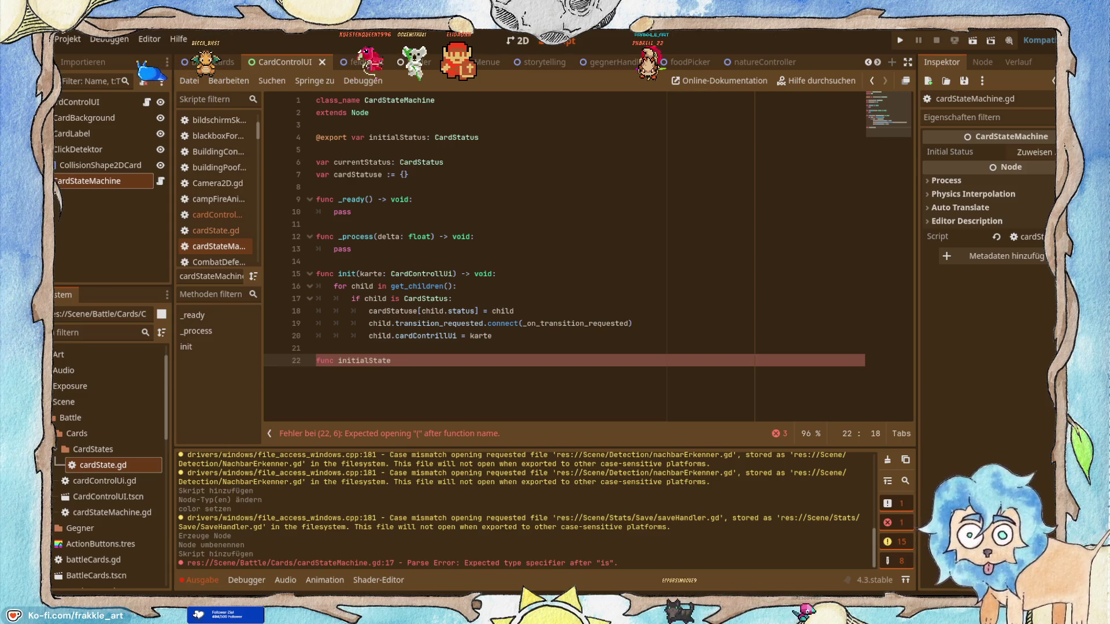
key(alt+Tab)
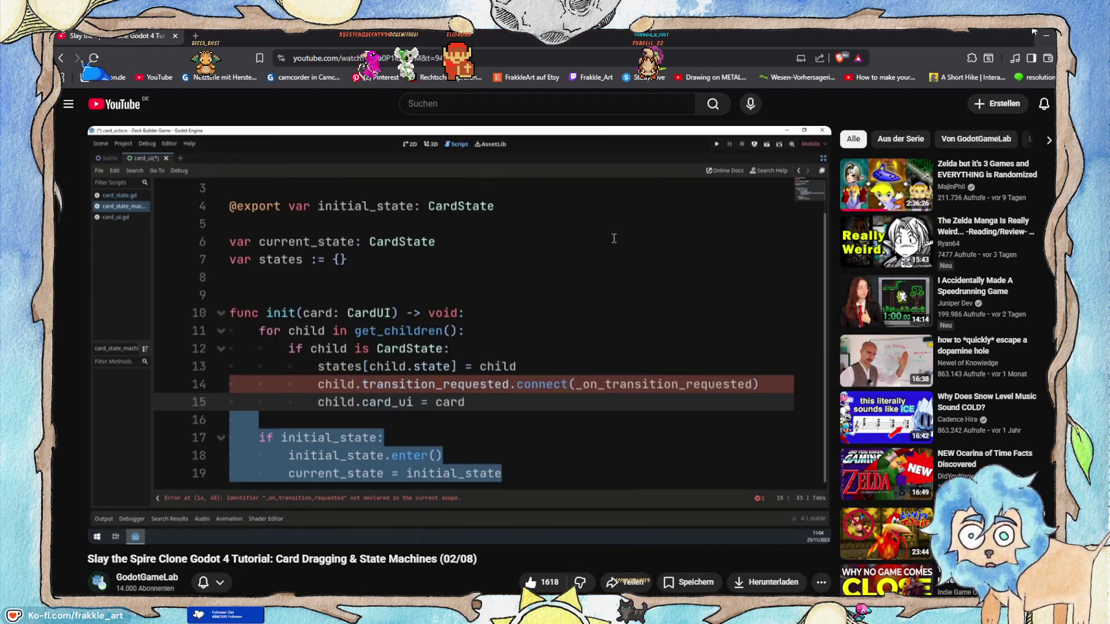
key(alt+Tab)
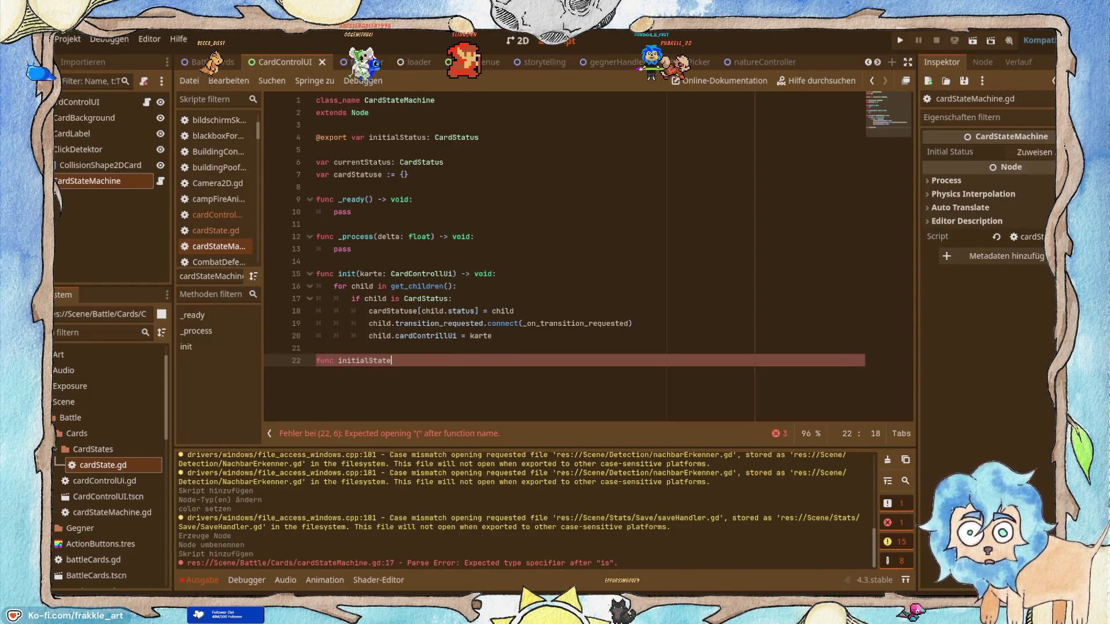
key(alt+Tab)
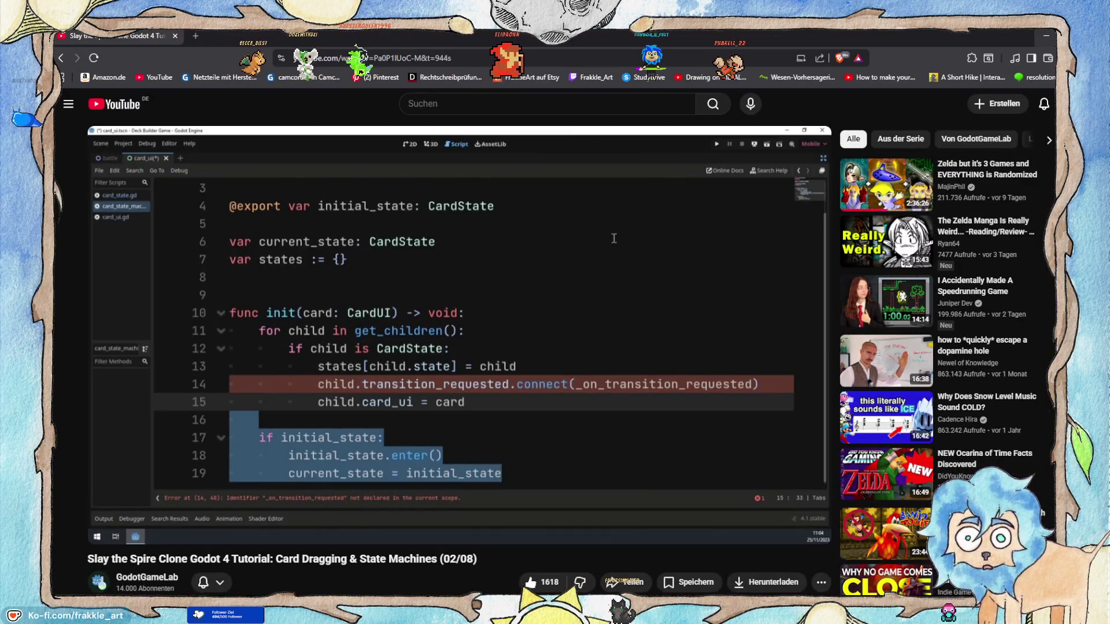
key(alt+Tab)
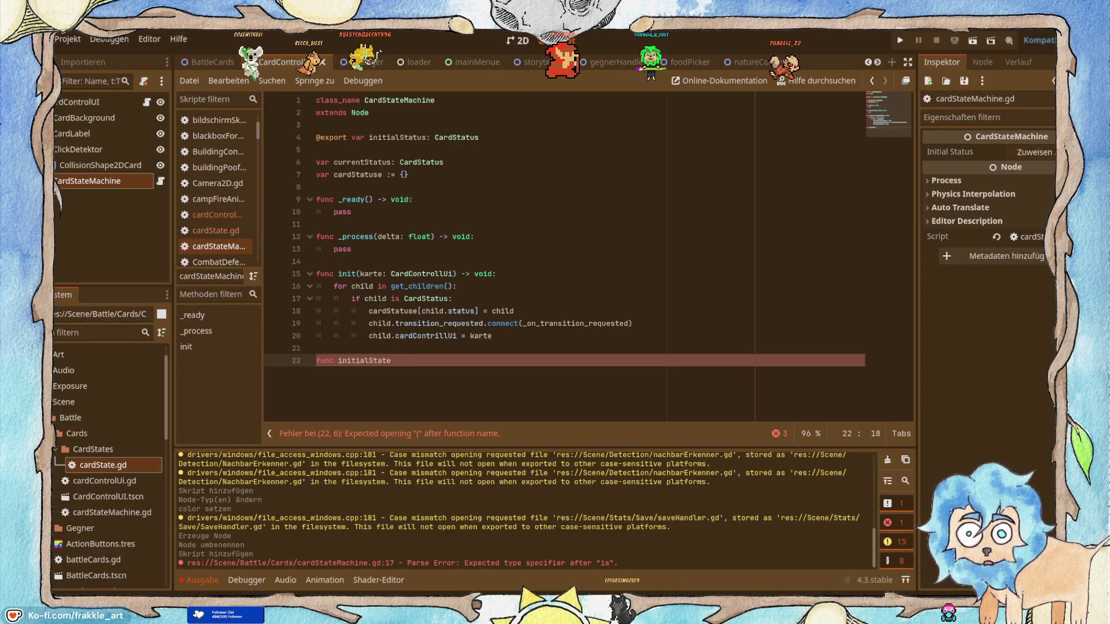
text(:)
key(Return)
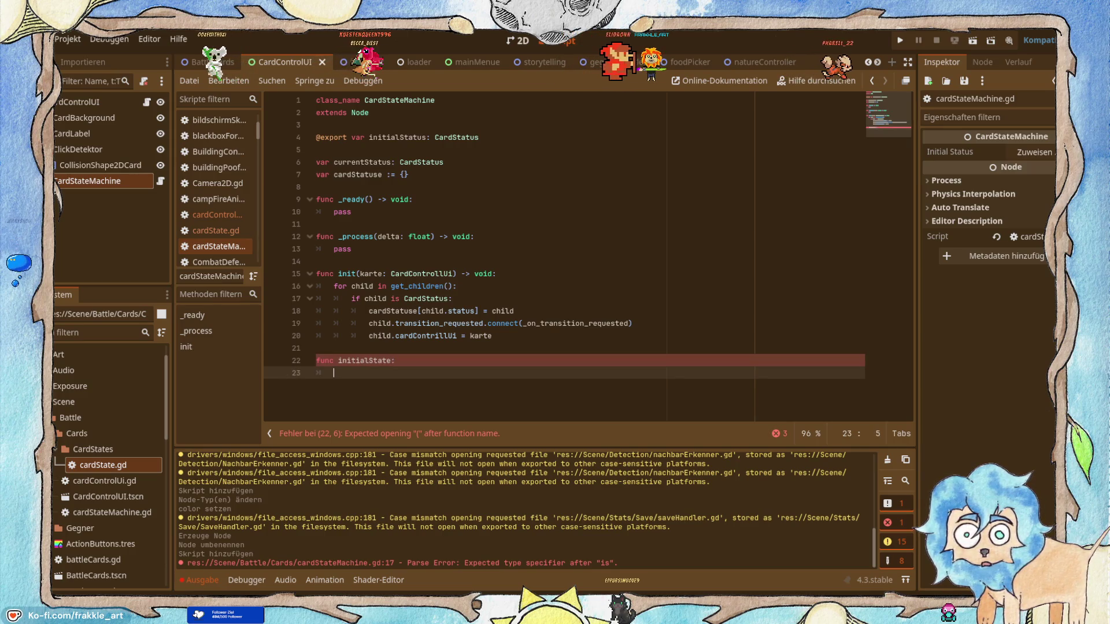
Step: Type initialStatus.enter() on line 23, correcting the autocompleted initialState name
text(initial)
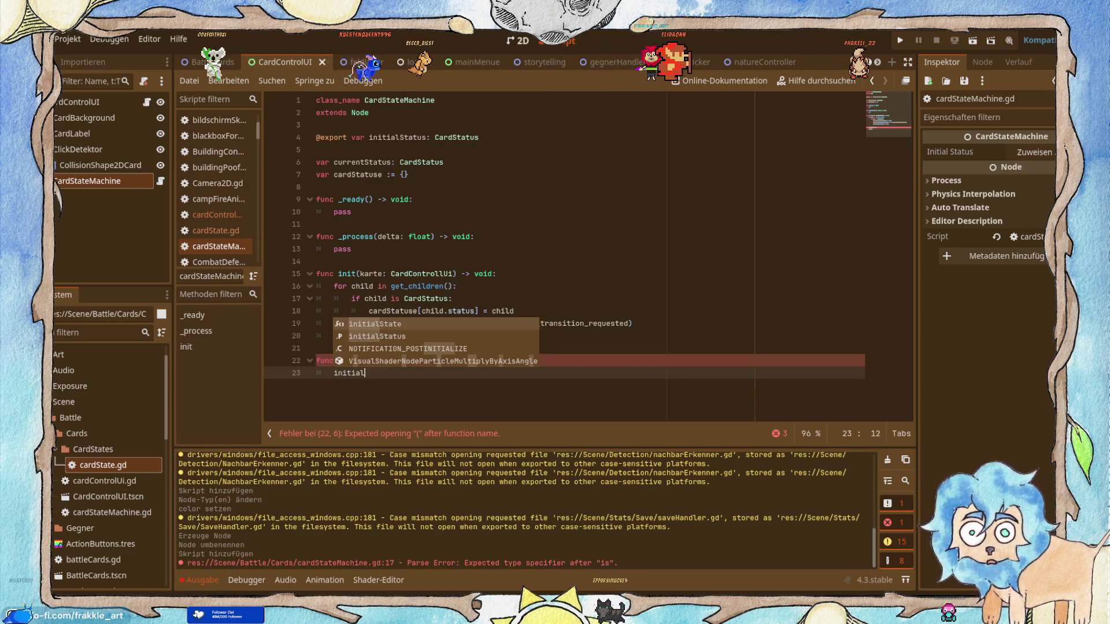
key(Return)
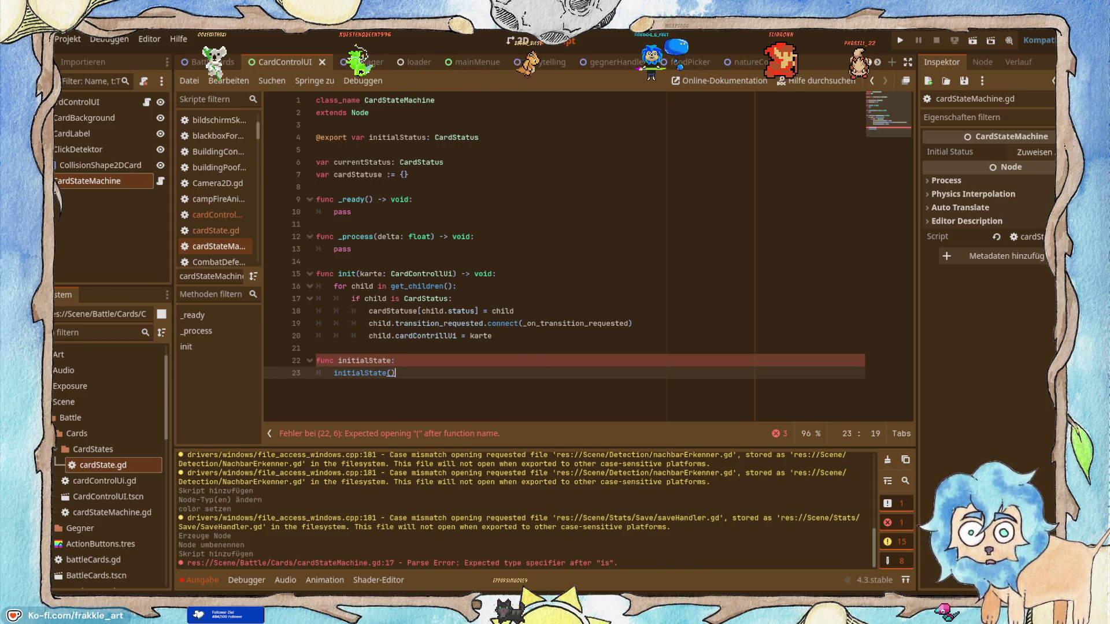
click(388, 360)
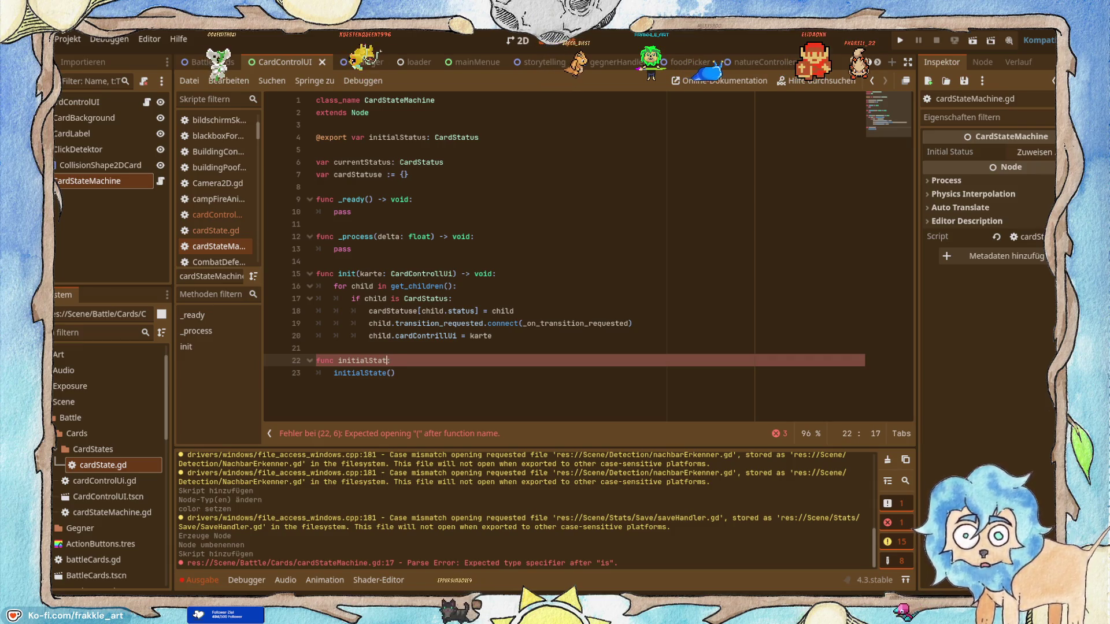
click(396, 373)
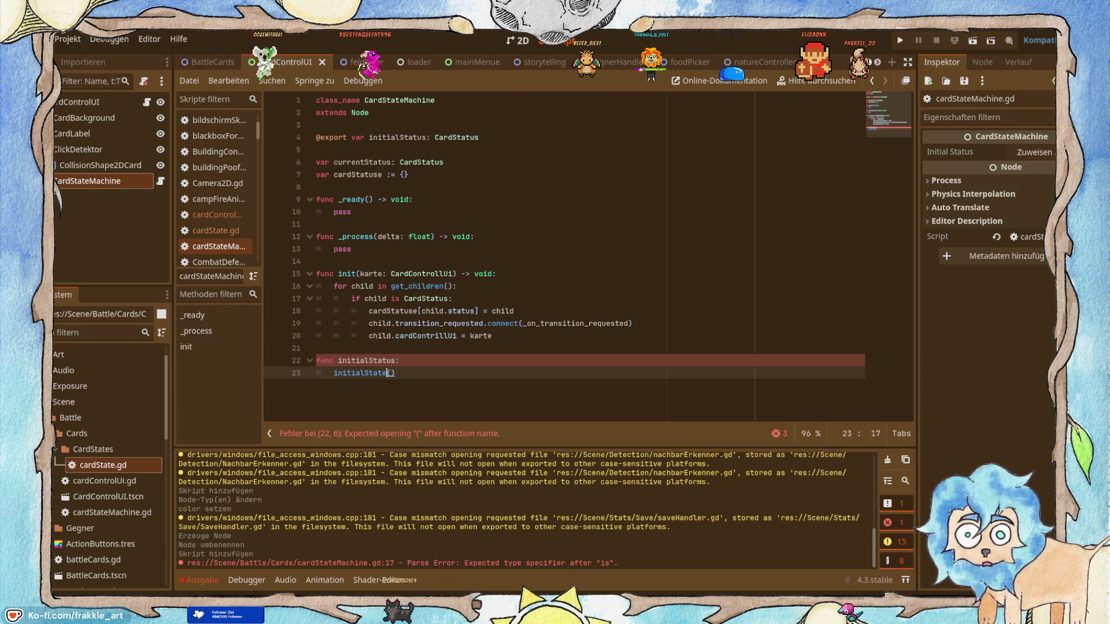
key(BackSpace)
key(alt+Tab)
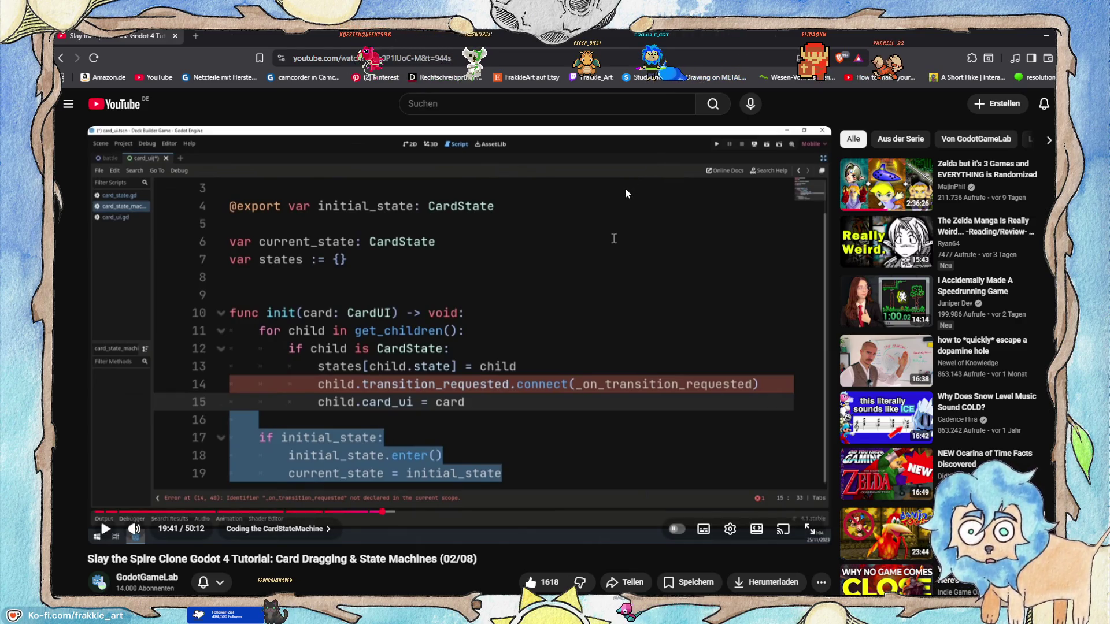
key(alt+Tab)
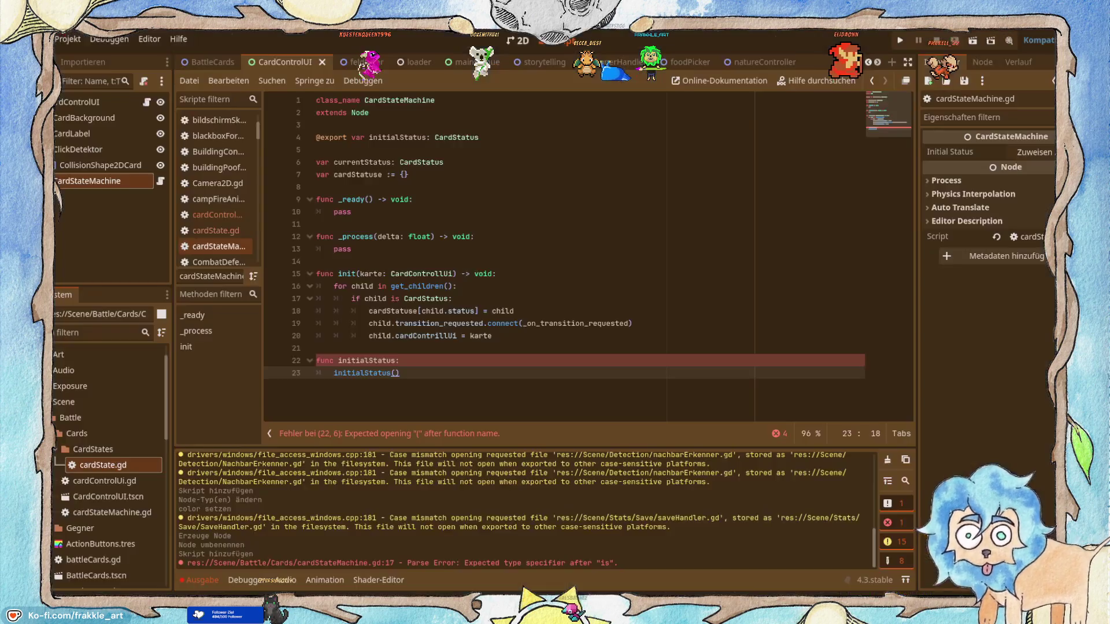
key(BackSpace)
text(.en)
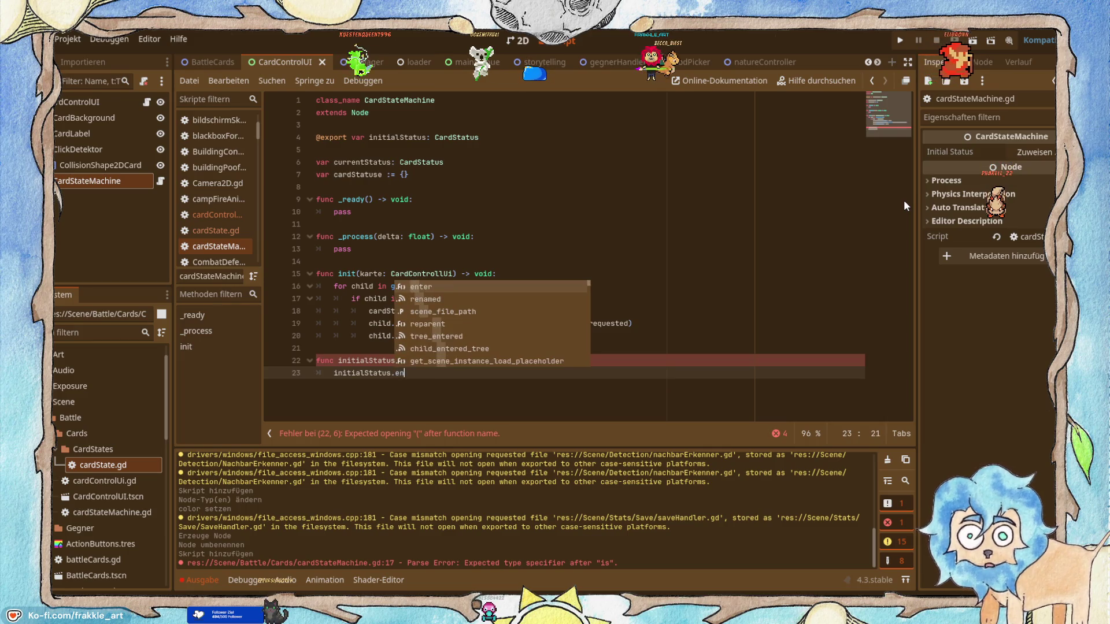
text(ter)
Step: Add currentStatus = initialStatus on line 24 using autocomplete
key(alt+Tab)
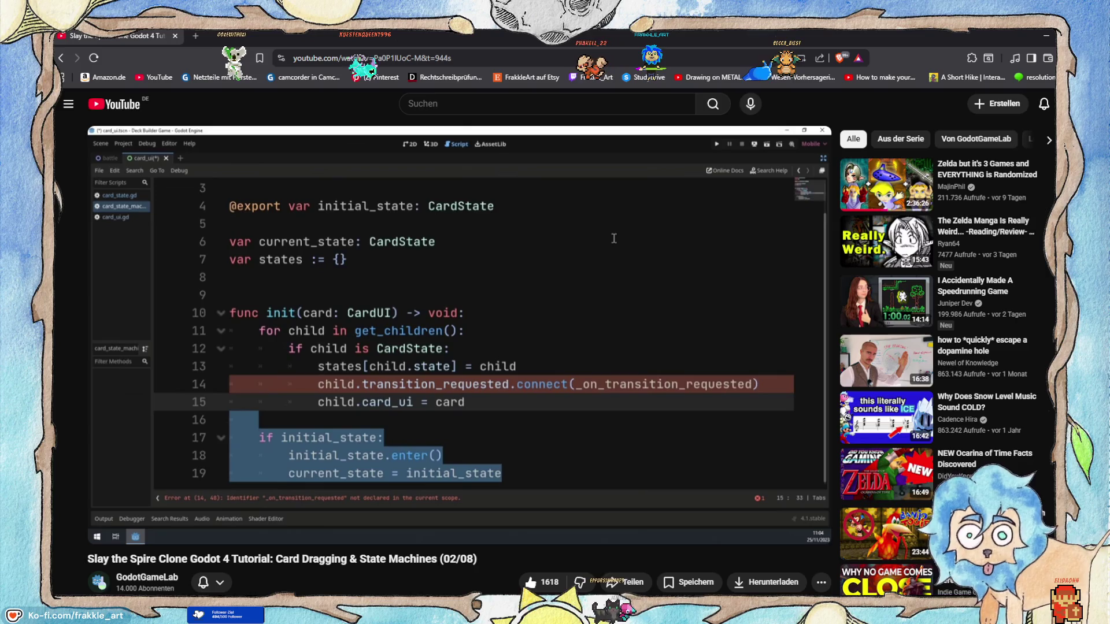
key(alt+Tab)
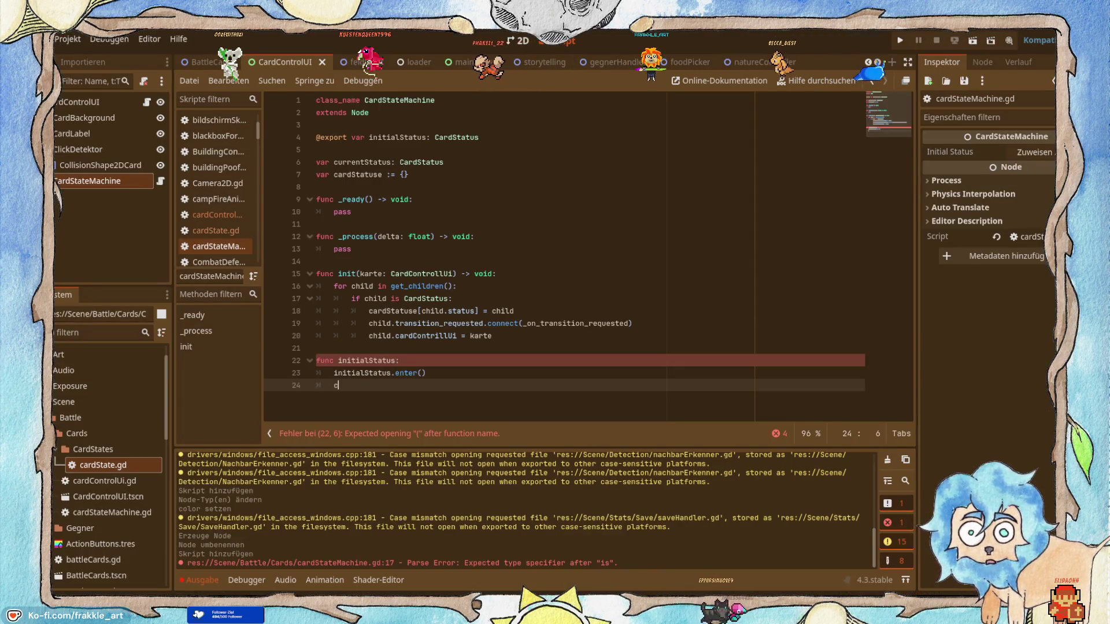
text(currentStatus)
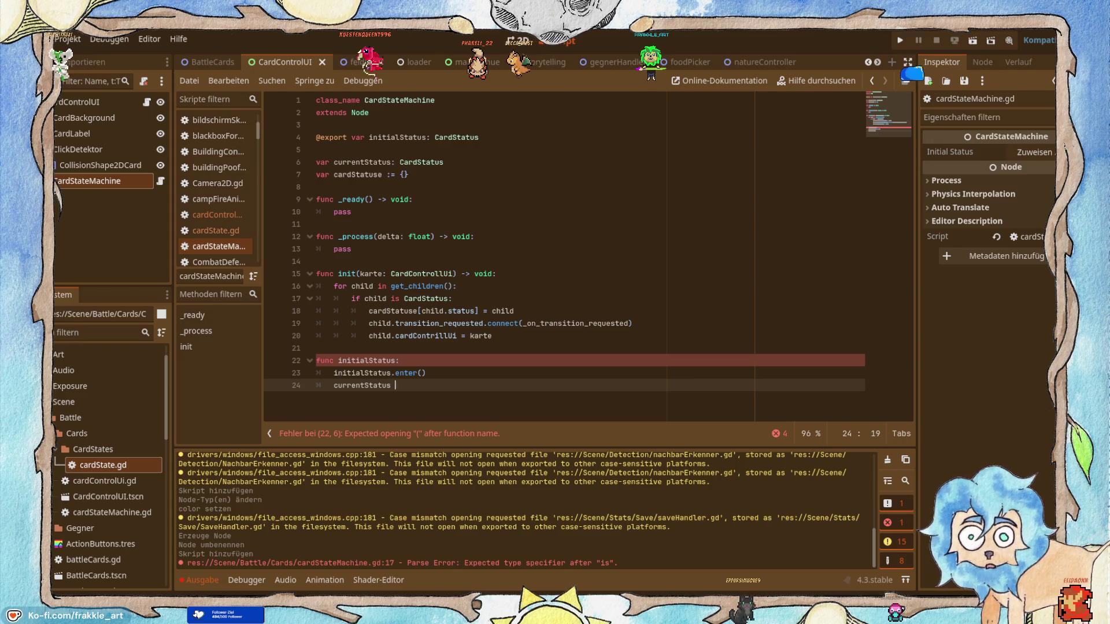
text(ini)
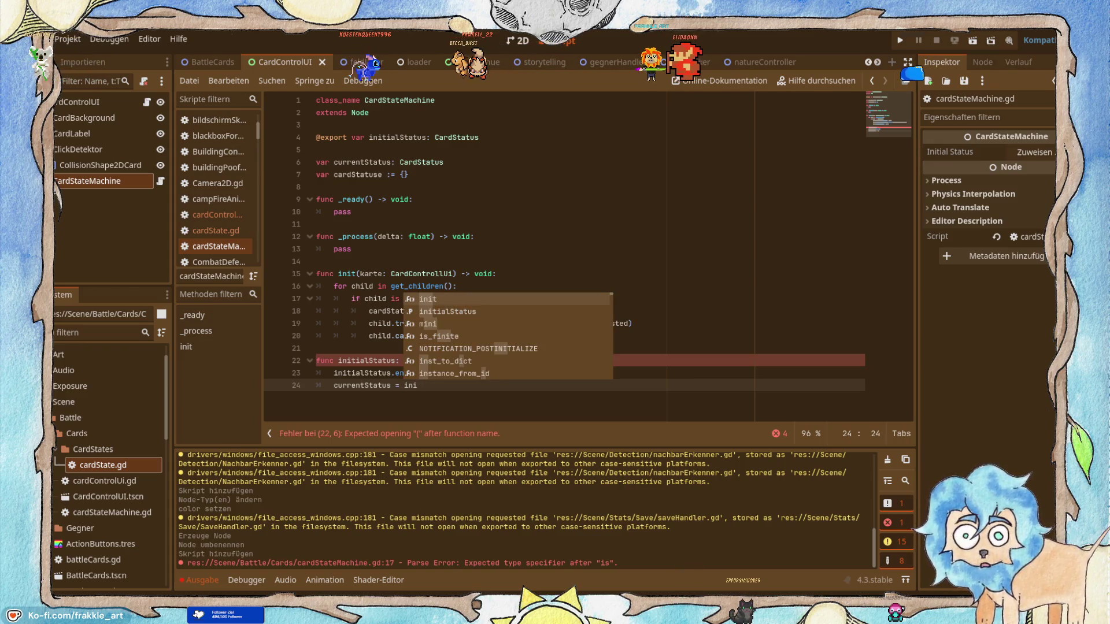
key(Down)
key(Return)
key(alt+Tab)
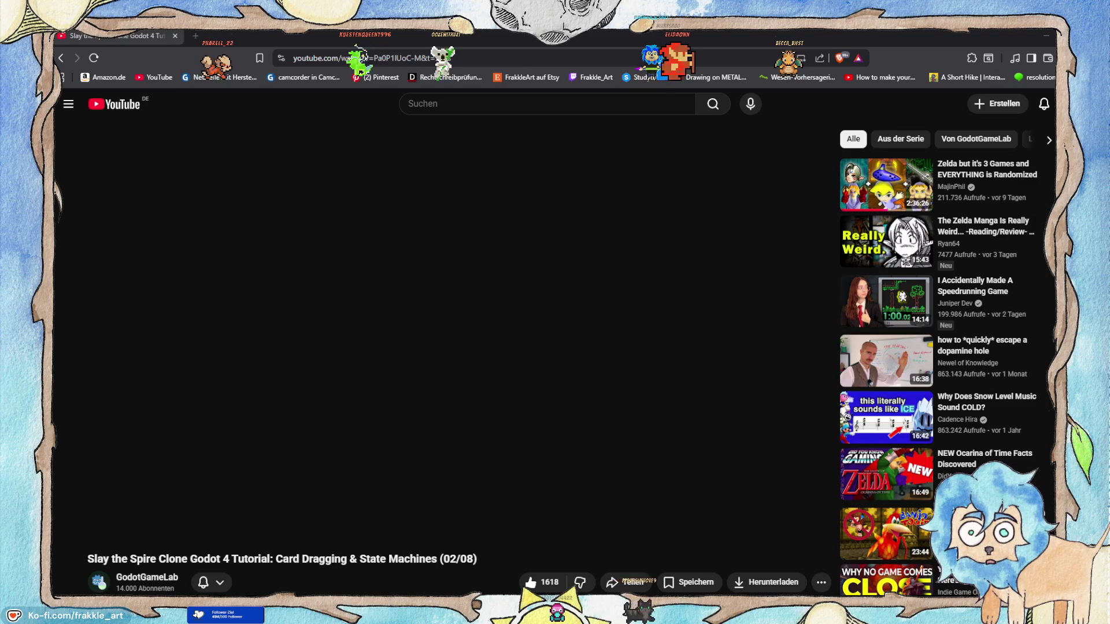
Step: Play the tutorial to 19:52 to see on_input and on_gui_input, then refocus the Godot script
mouse_move(391, 458)
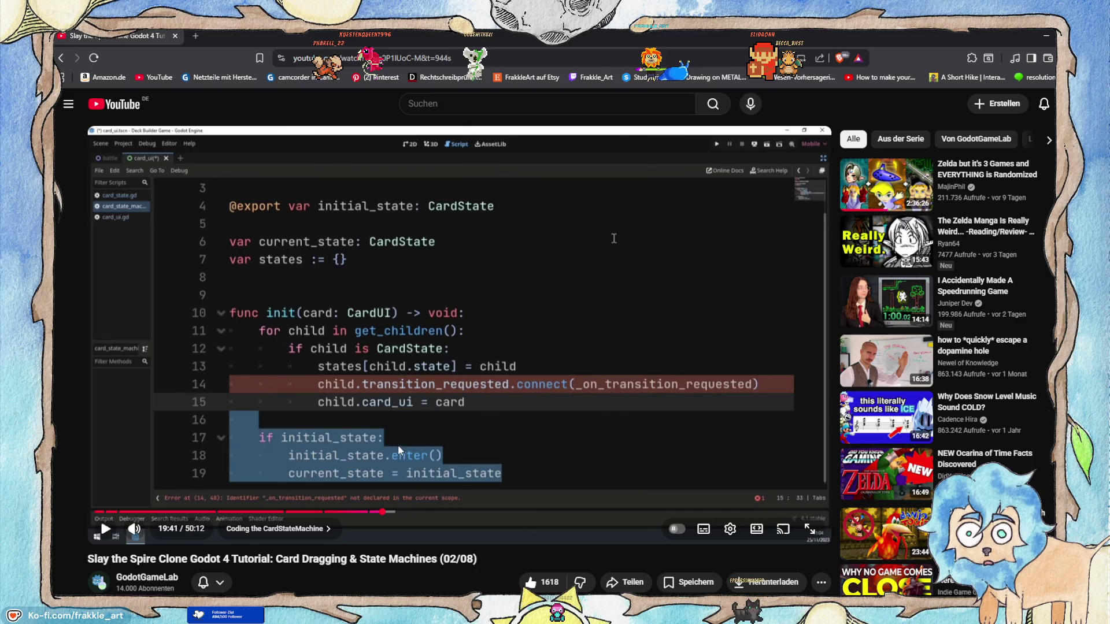
click(380, 269)
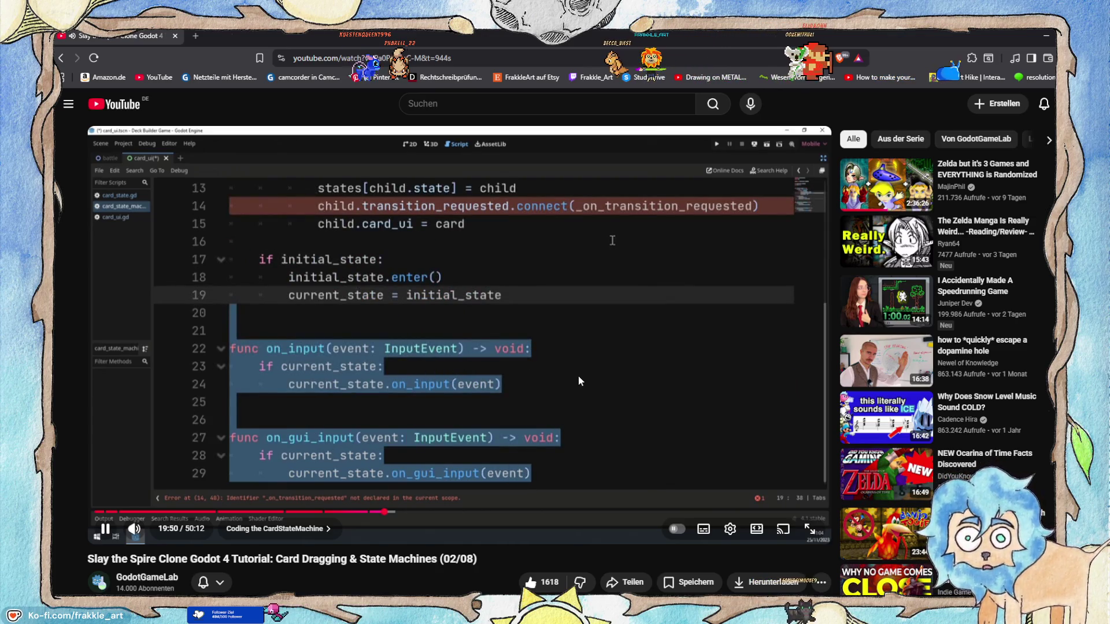
click(559, 357)
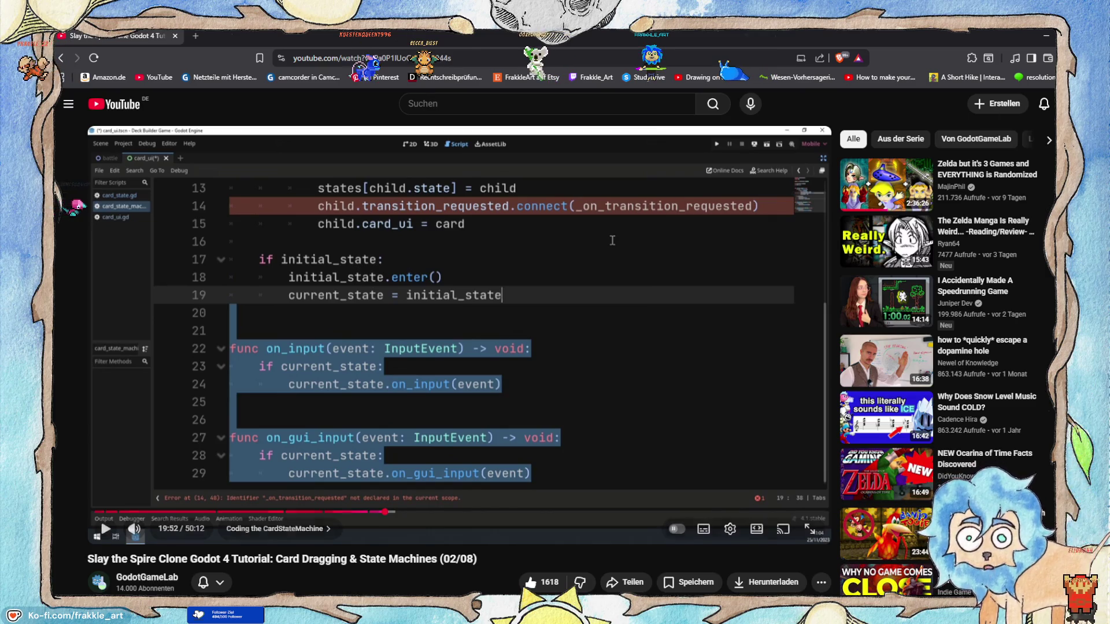
key(alt+Tab)
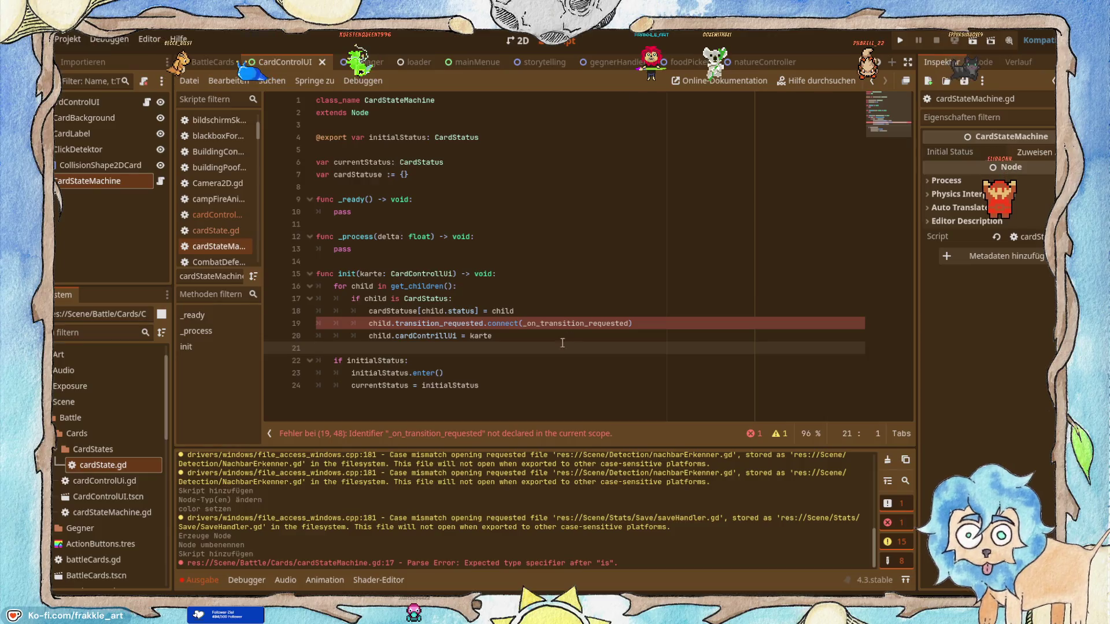
click(347, 275)
Step: Add func onInput(Event): with a pass body below the initialStatus block
click(503, 399)
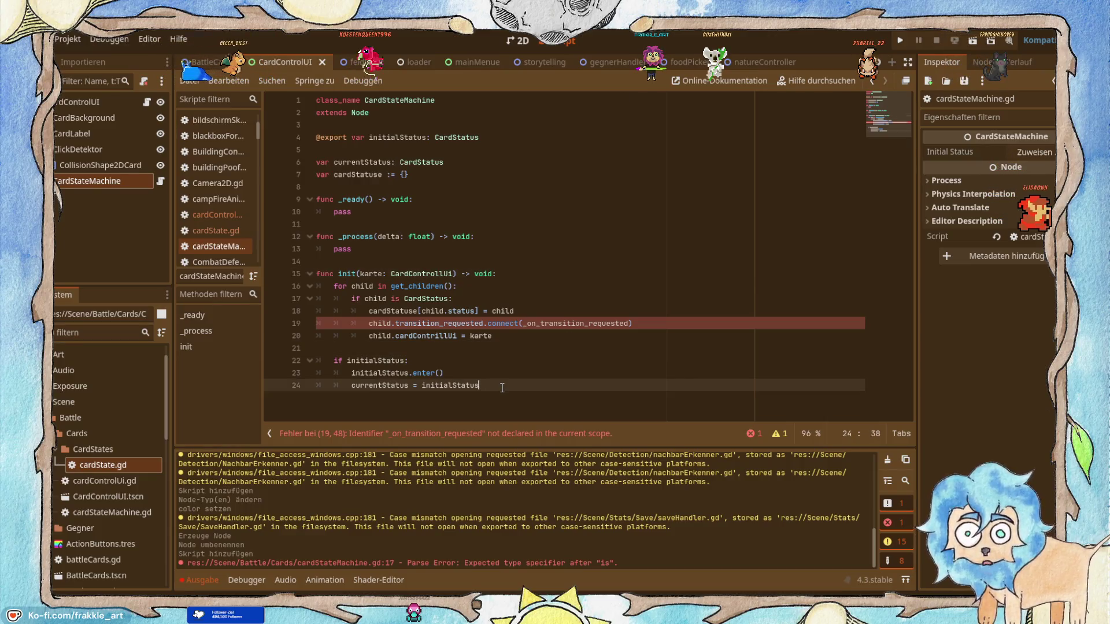
key(Return)
key(Return)
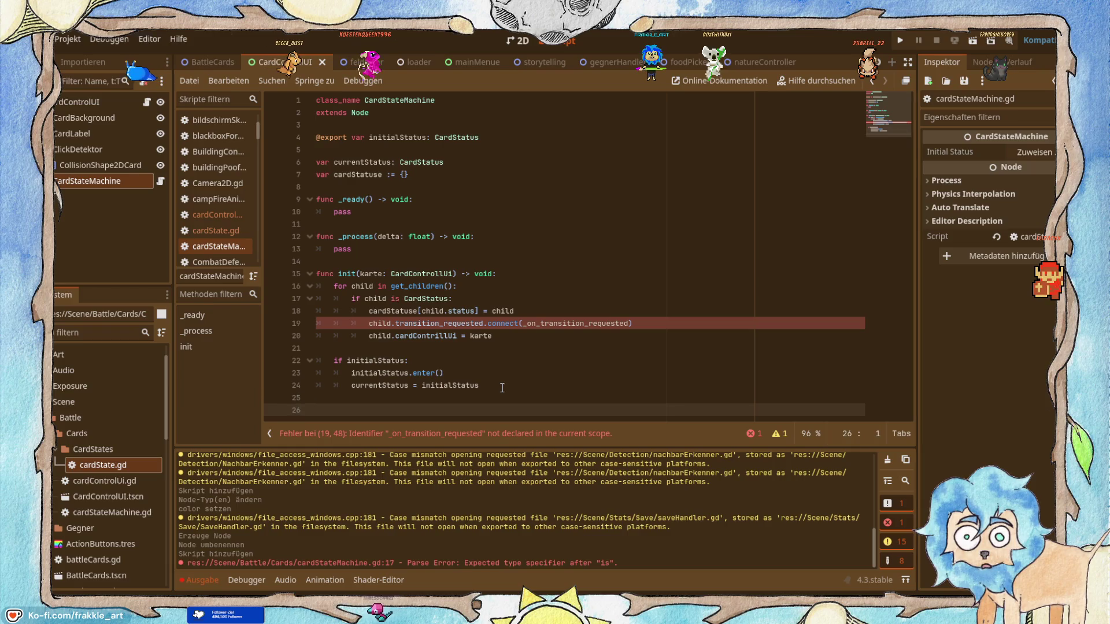
key(BackSpace)
text(unc)
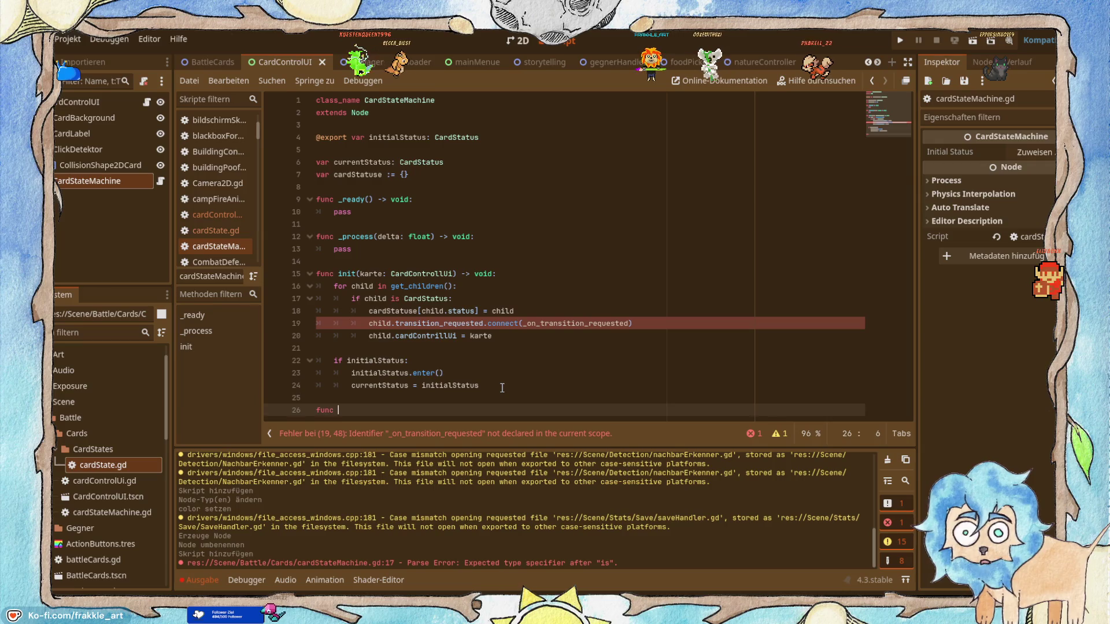
key(alt+Tab)
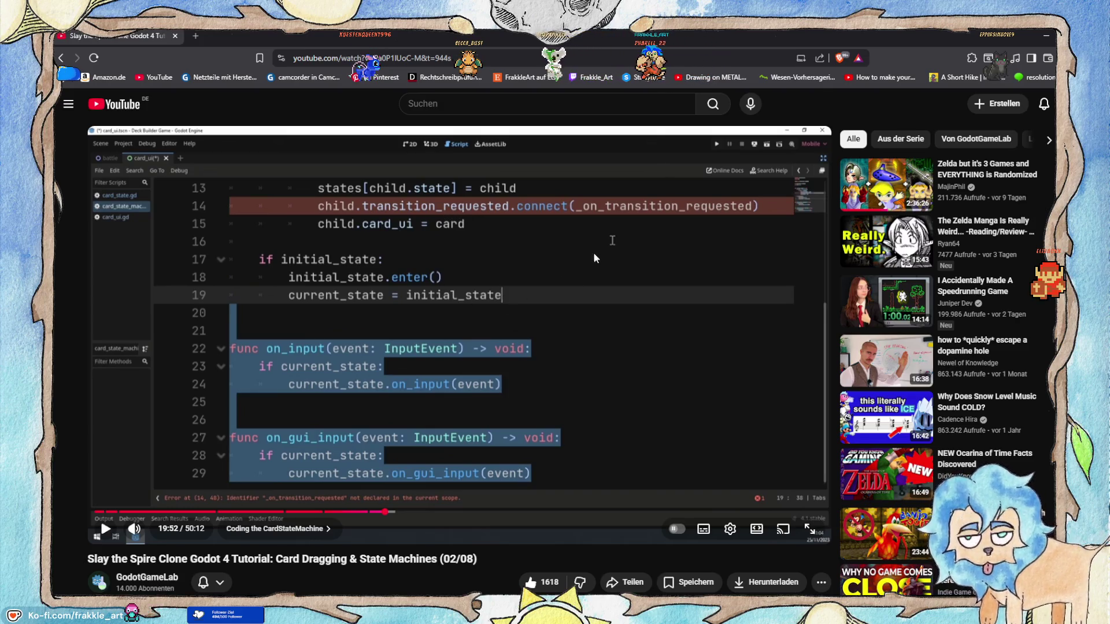
click(1048, 37)
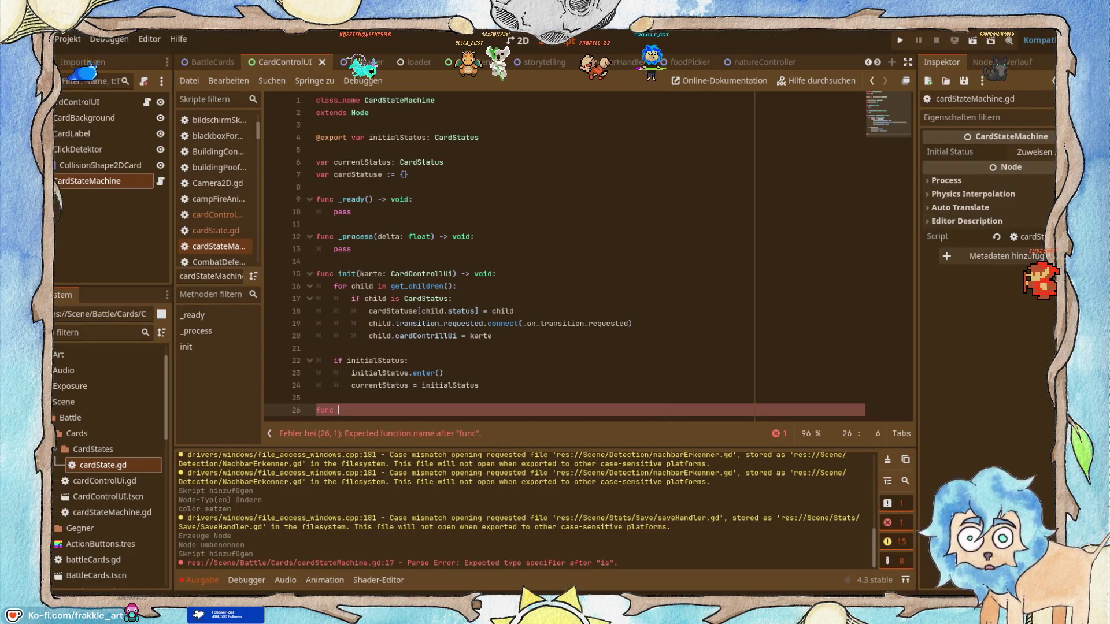
text(onIno)
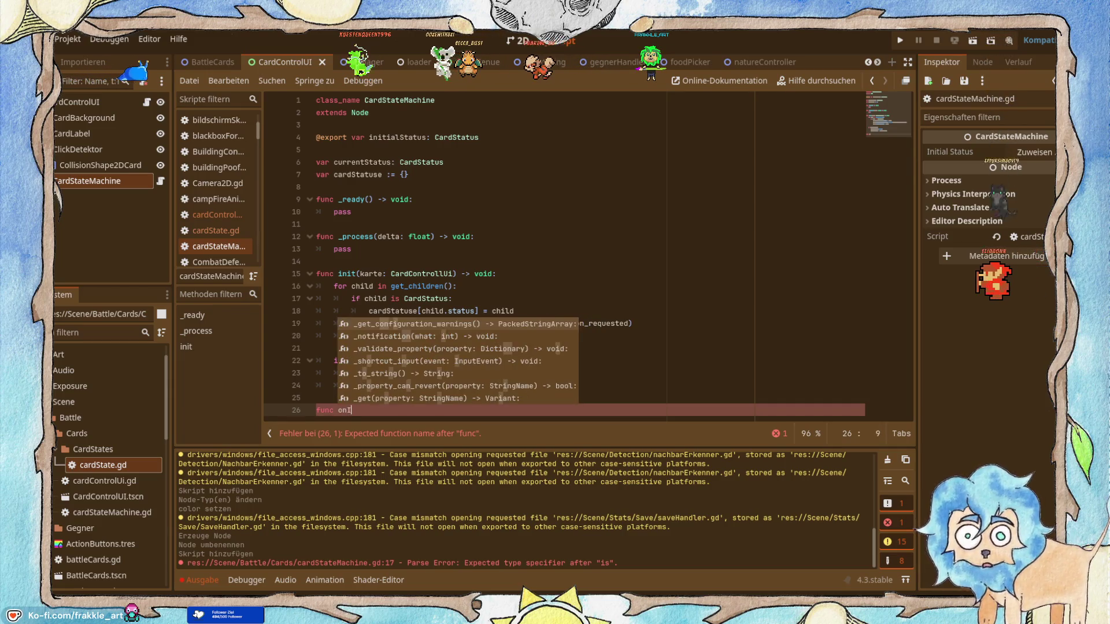
key(BackSpace)
text(put)
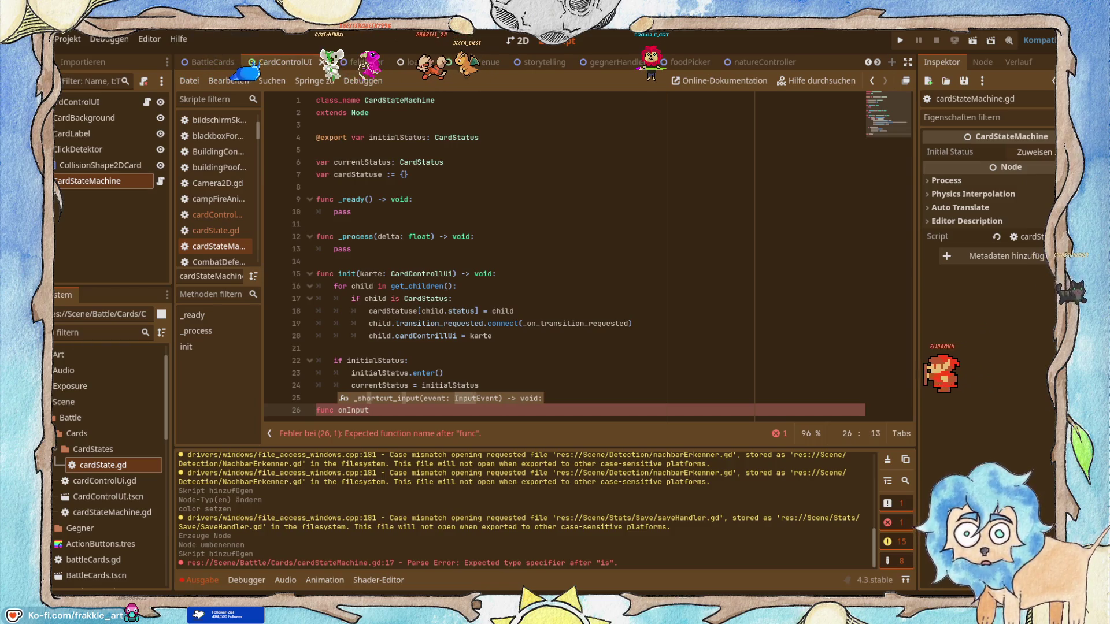
text((Event)
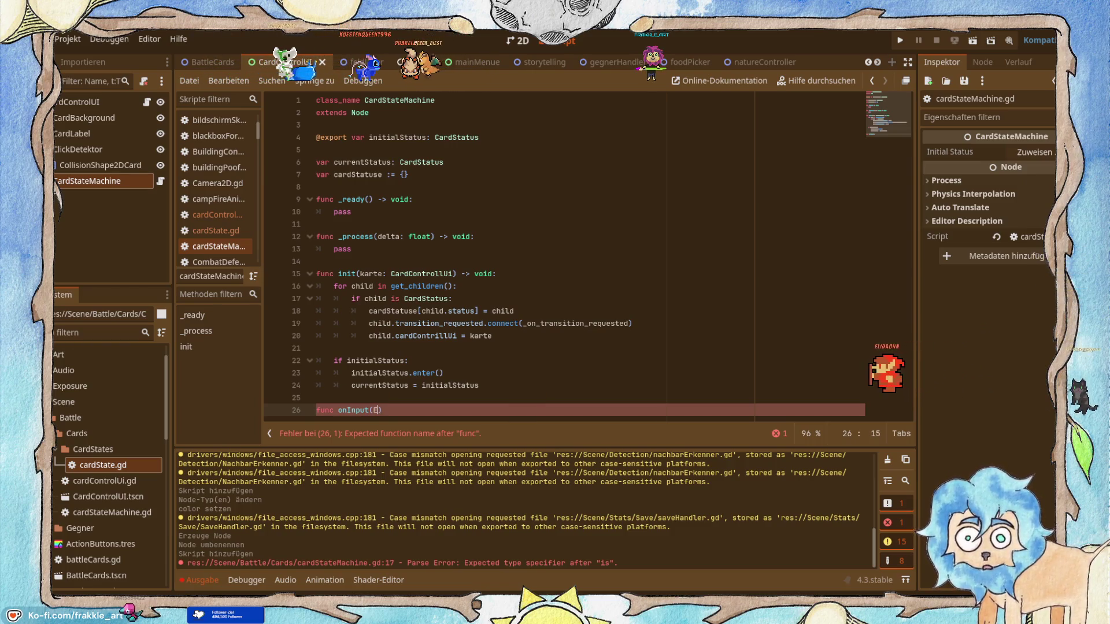
text())
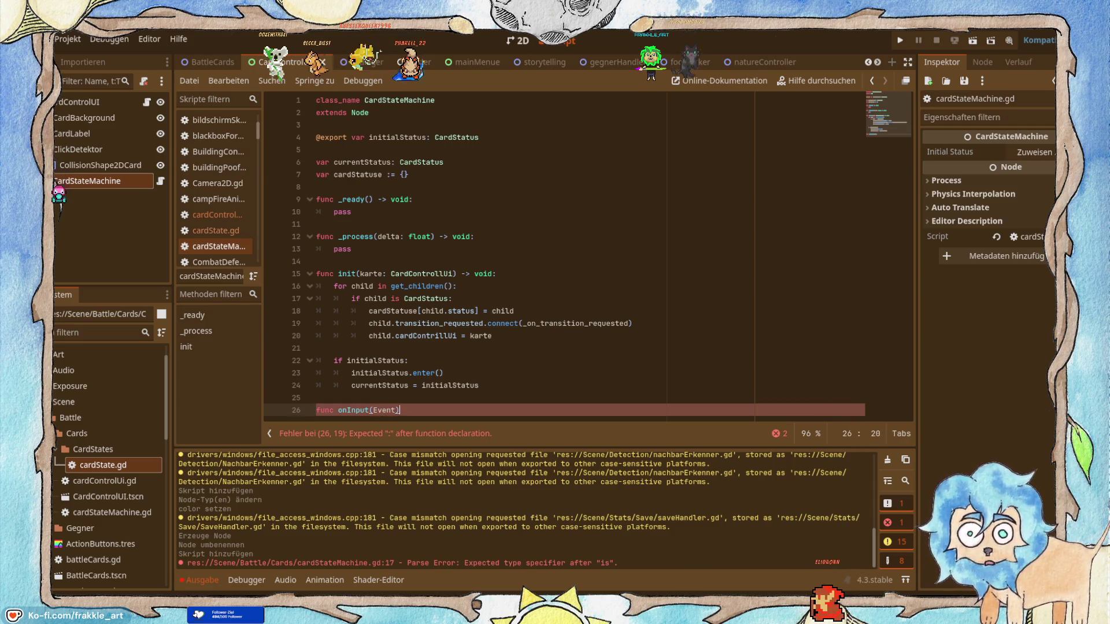
text(:)
key(Return)
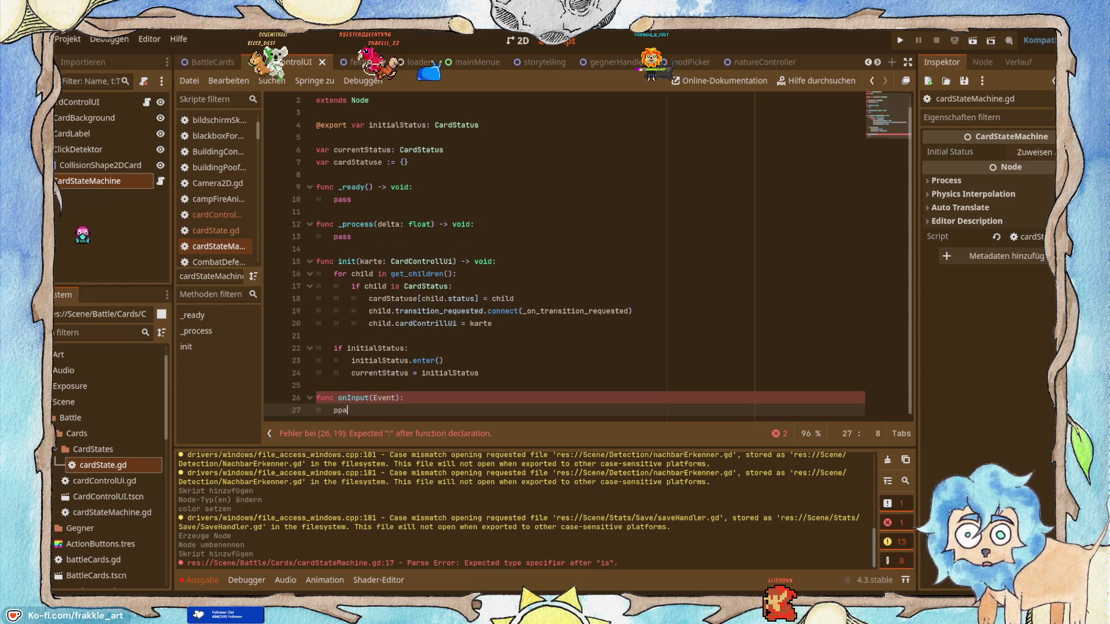
key(BackSpace)
key(BackSpace)
text(as)
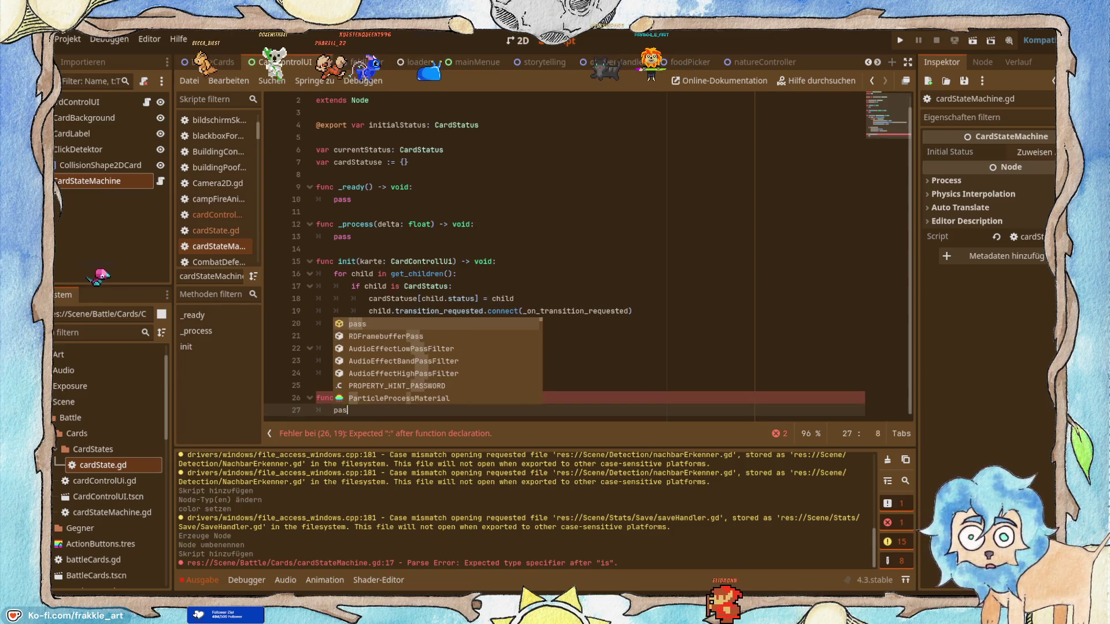
key(Return)
Step: Type onInput's parameter as Event: InputEvent with a -> void return type
click(374, 398)
click(392, 397)
text(: I):)
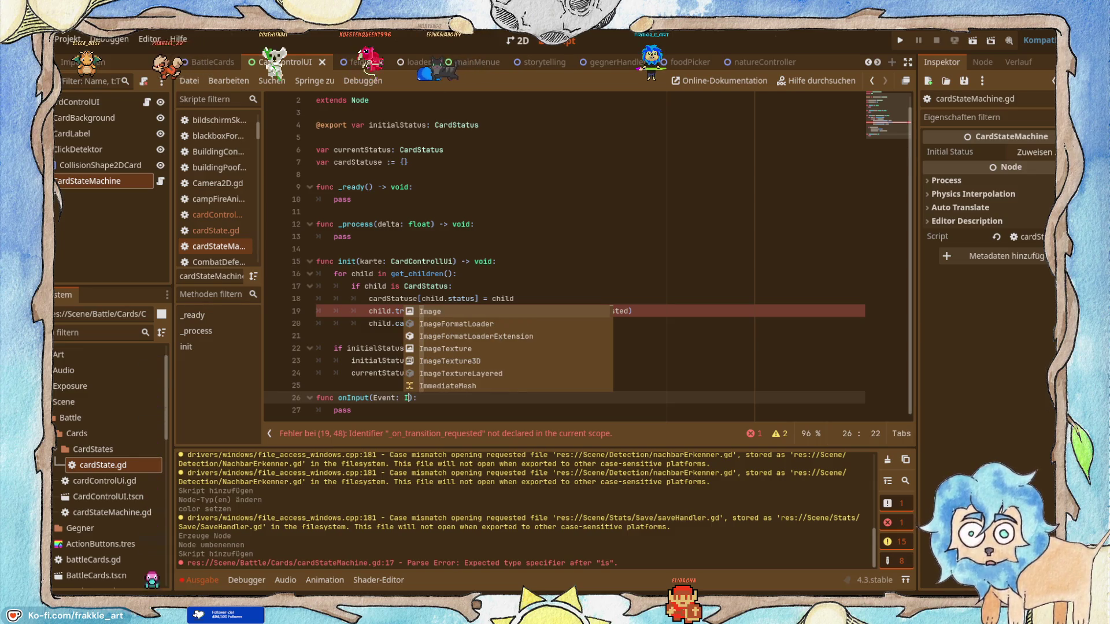
text(n)
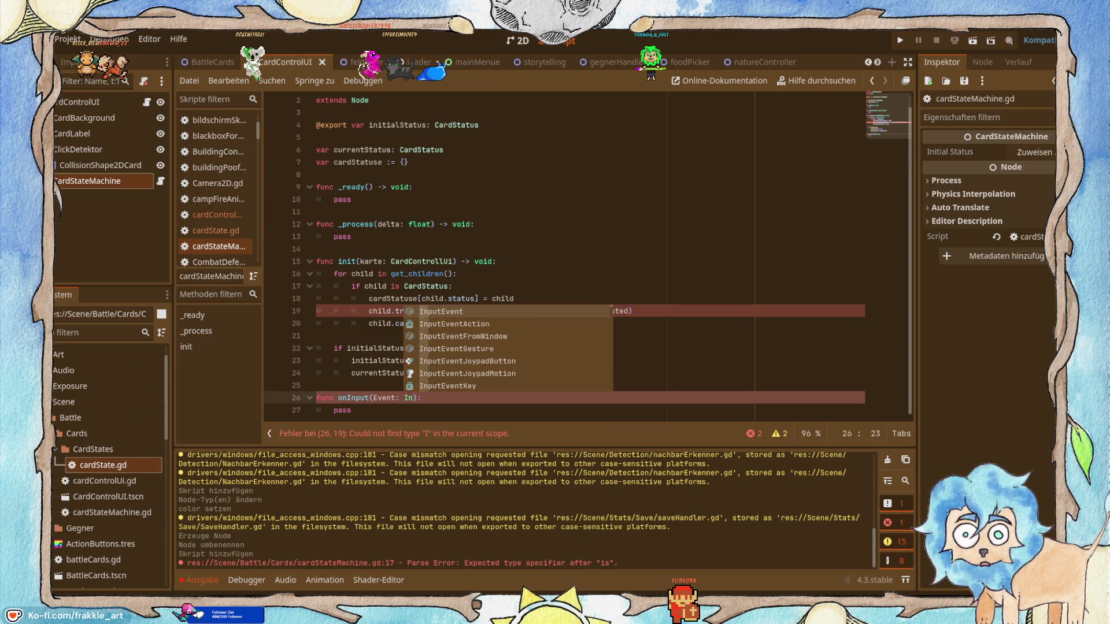
key(alt+Tab)
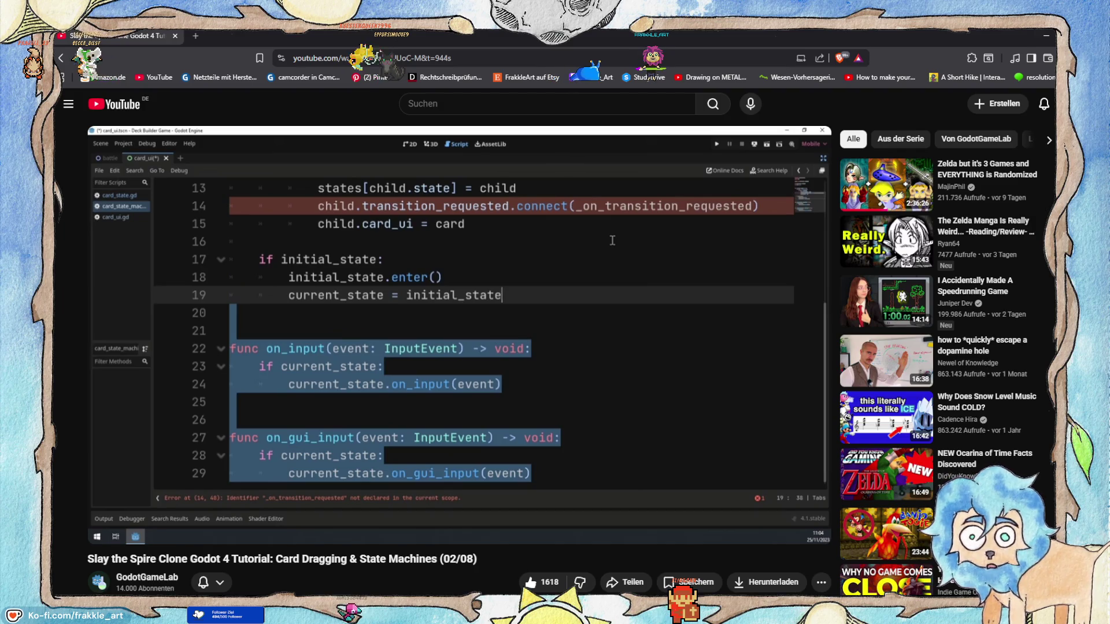
key(alt+Tab)
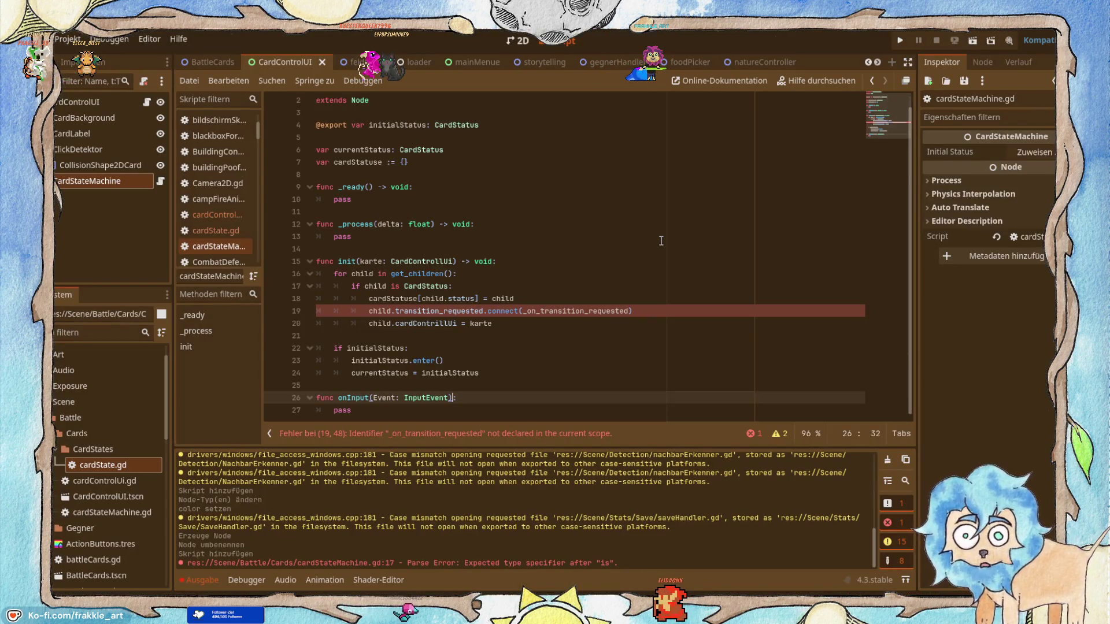
text(> vo)
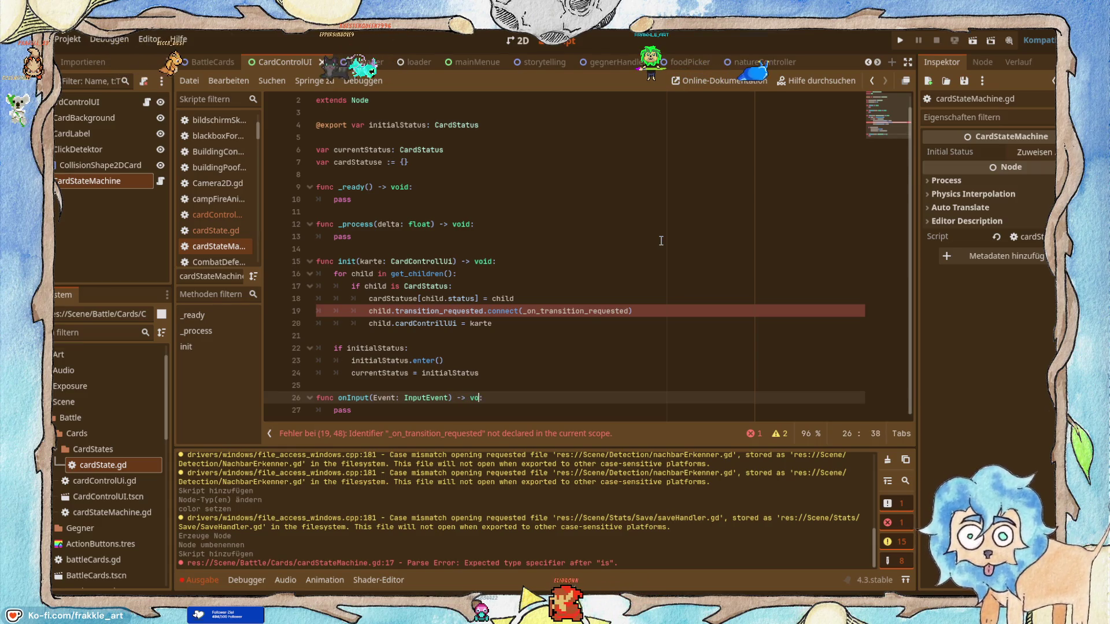
text(id)
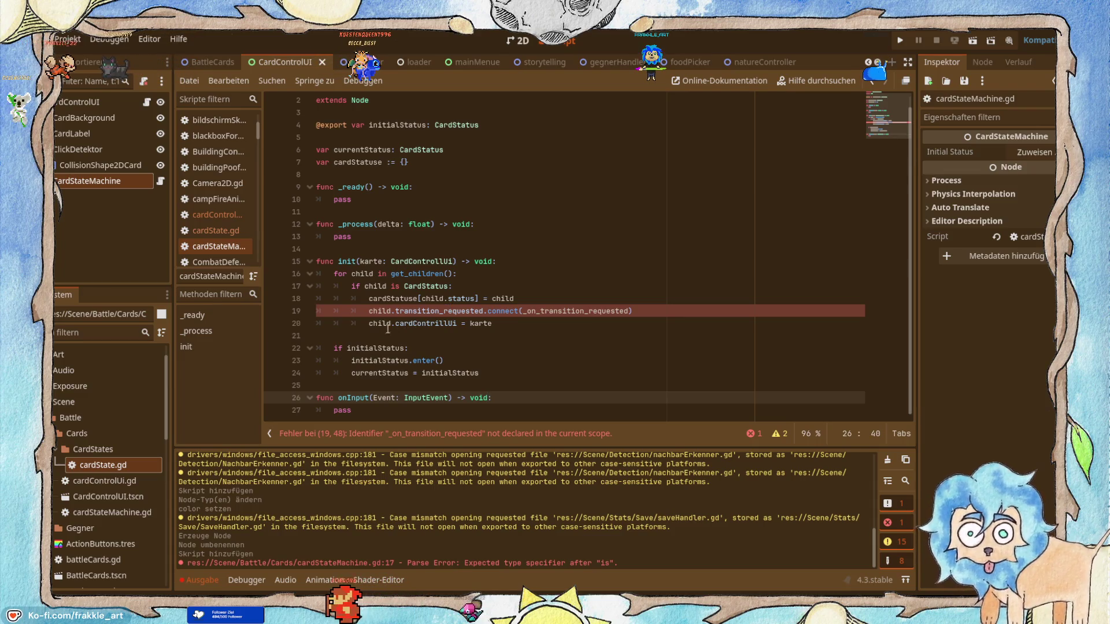
key(alt+Tab)
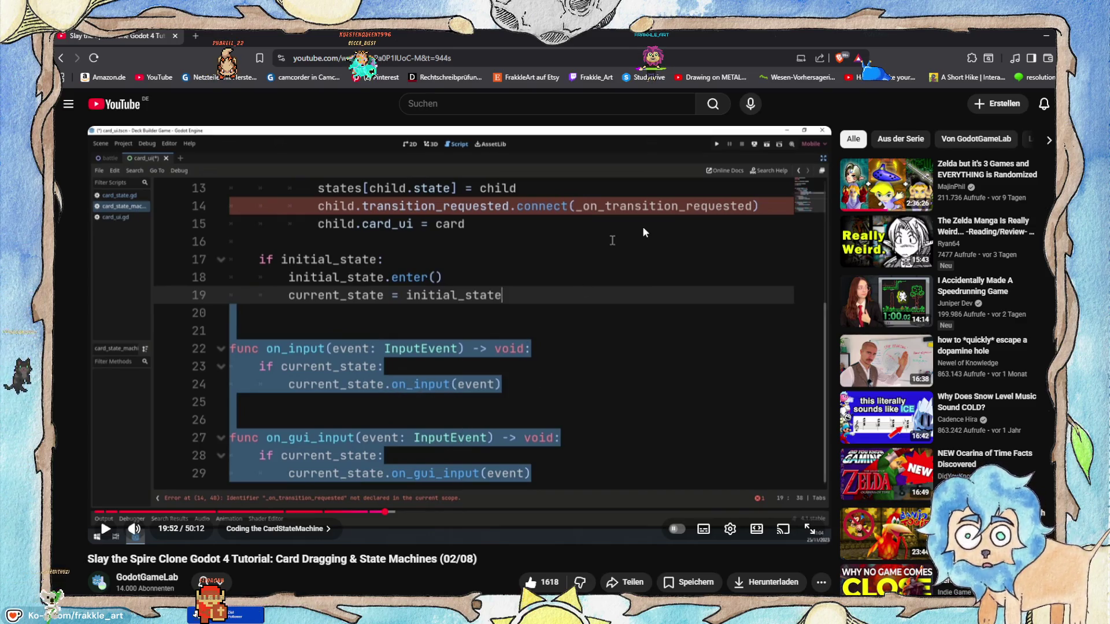
key(alt+Tab)
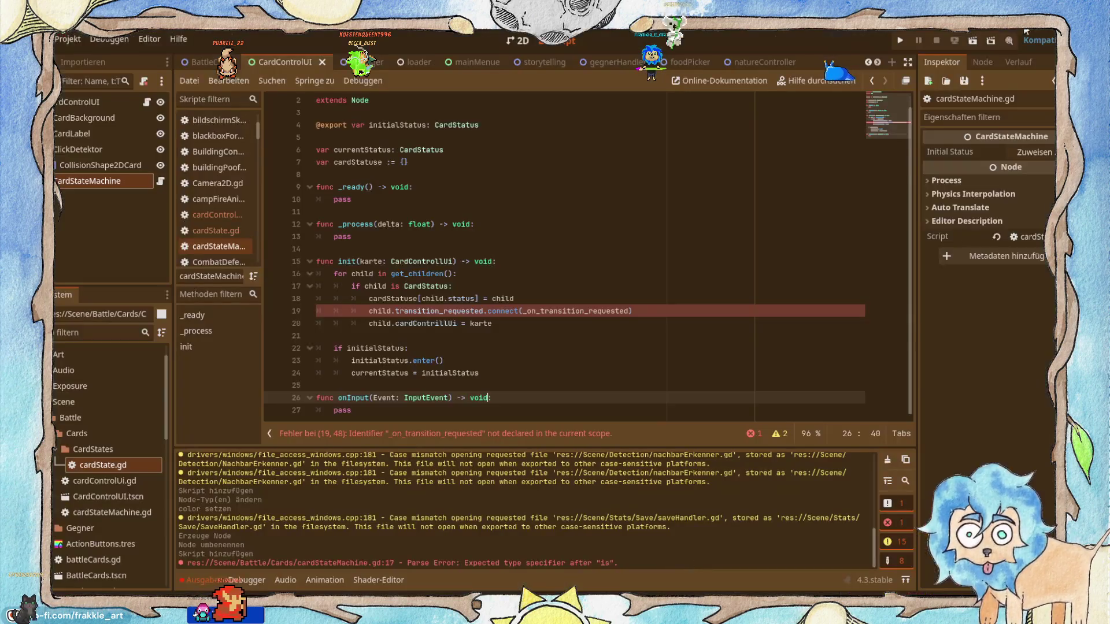
click(370, 410)
key(Return)
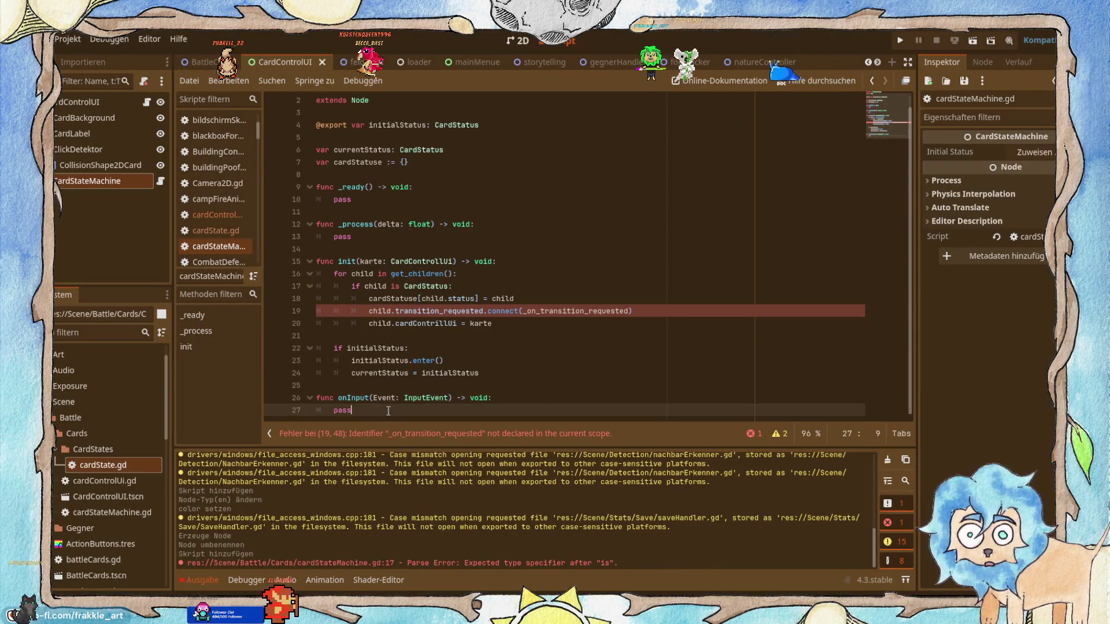
Step: Write func onGUIInpute(Event: InputEvent) -> void on line 28, reusing onInput's parameter
text(func )
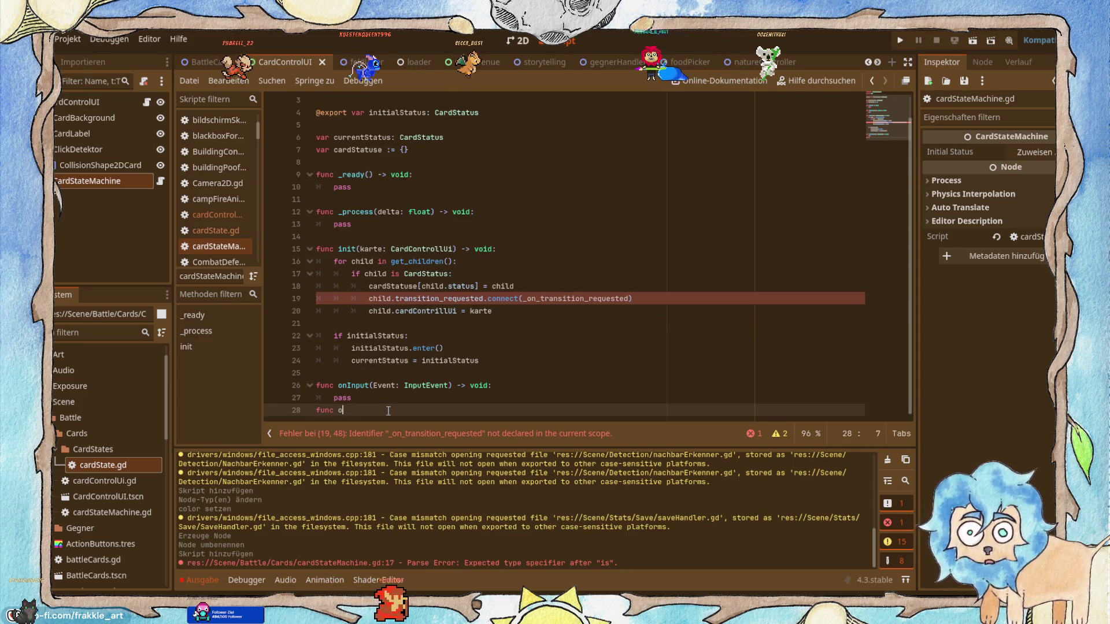
text(onGUII)
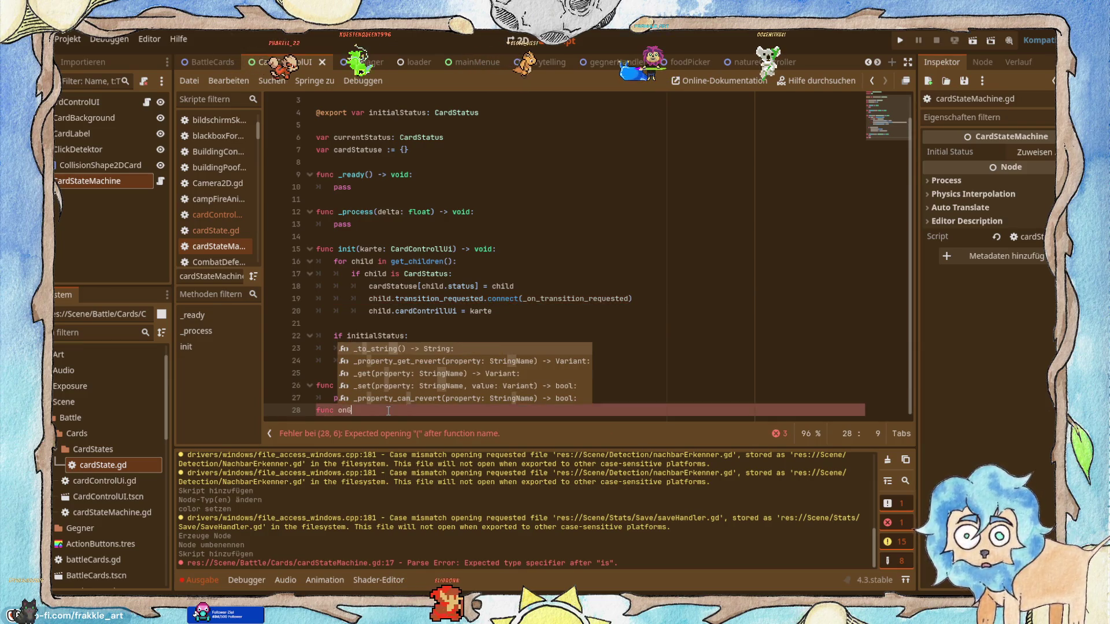
text(npute)
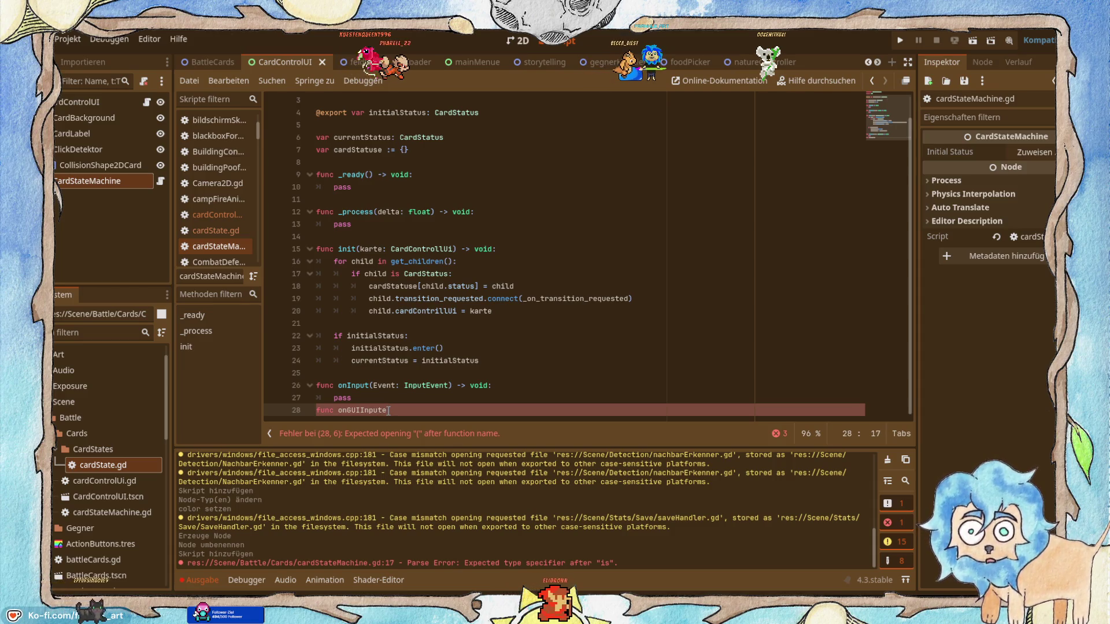
key(alt+Tab)
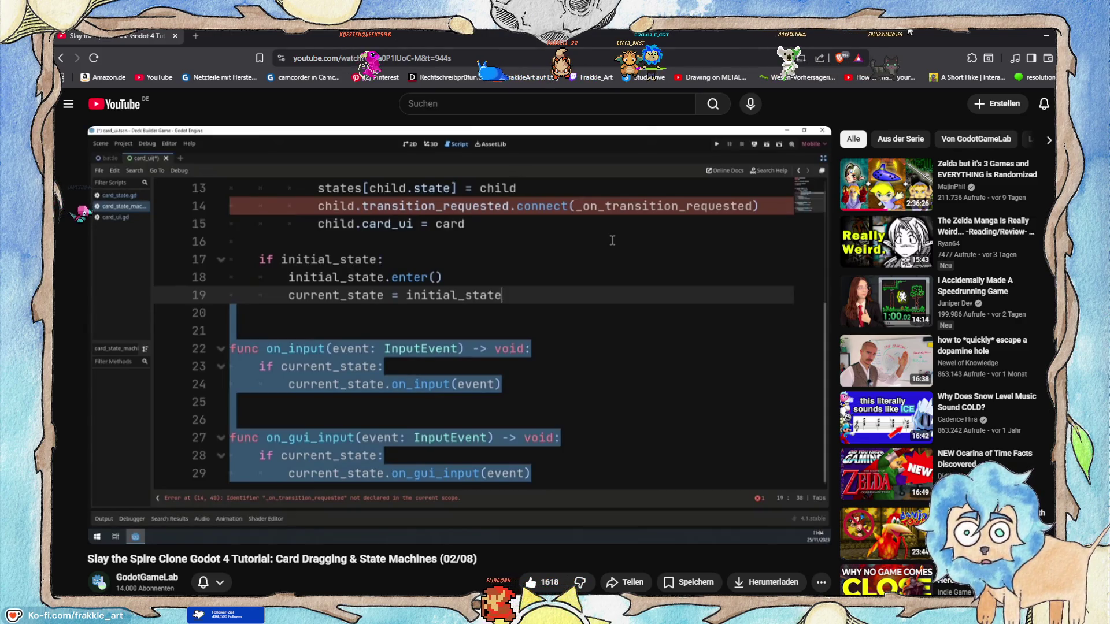
click(1045, 35)
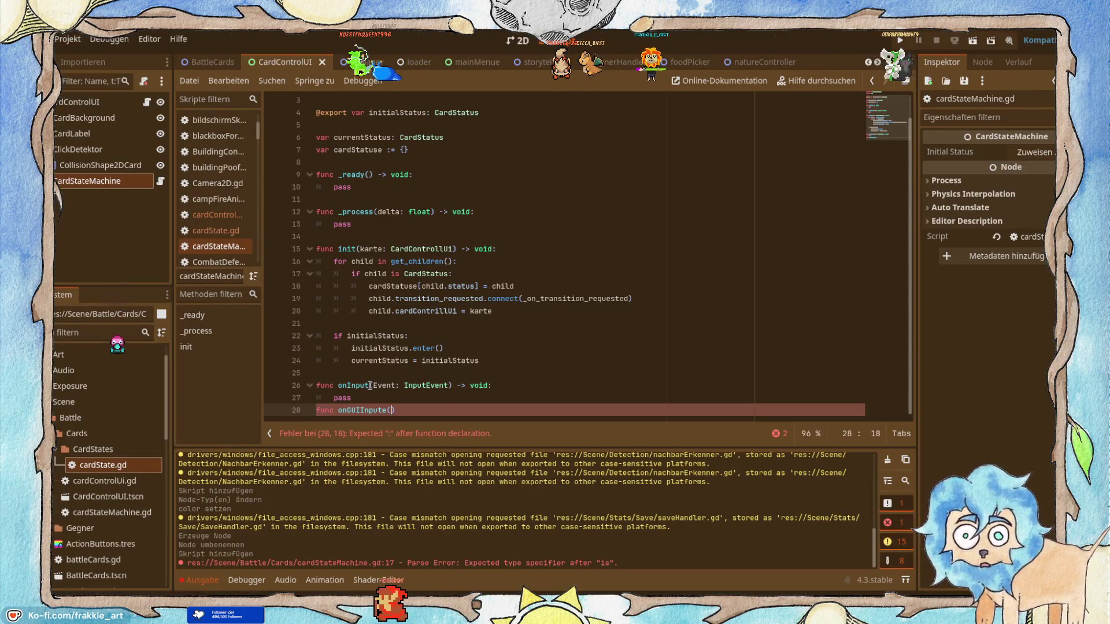
click(453, 386)
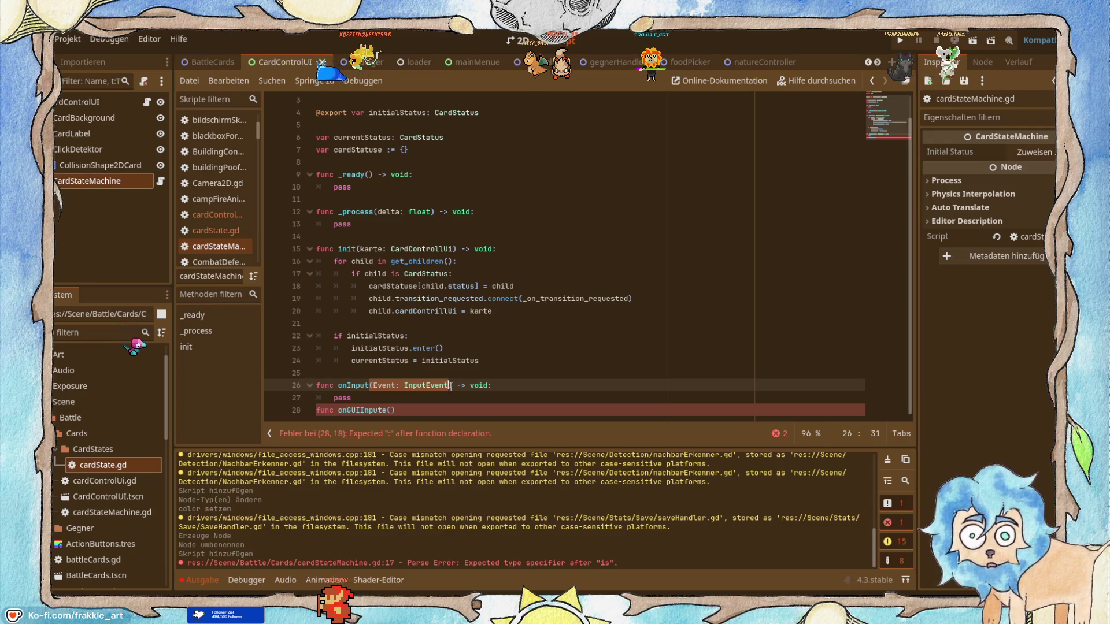
click(389, 411)
text((Event: InputEvent))
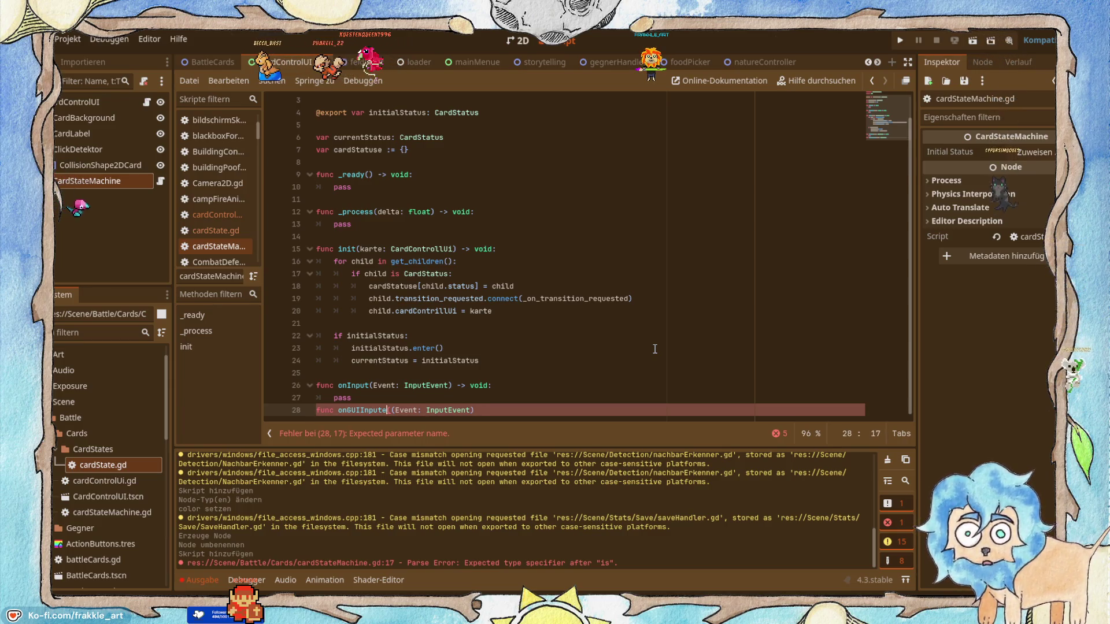
key(Delete)
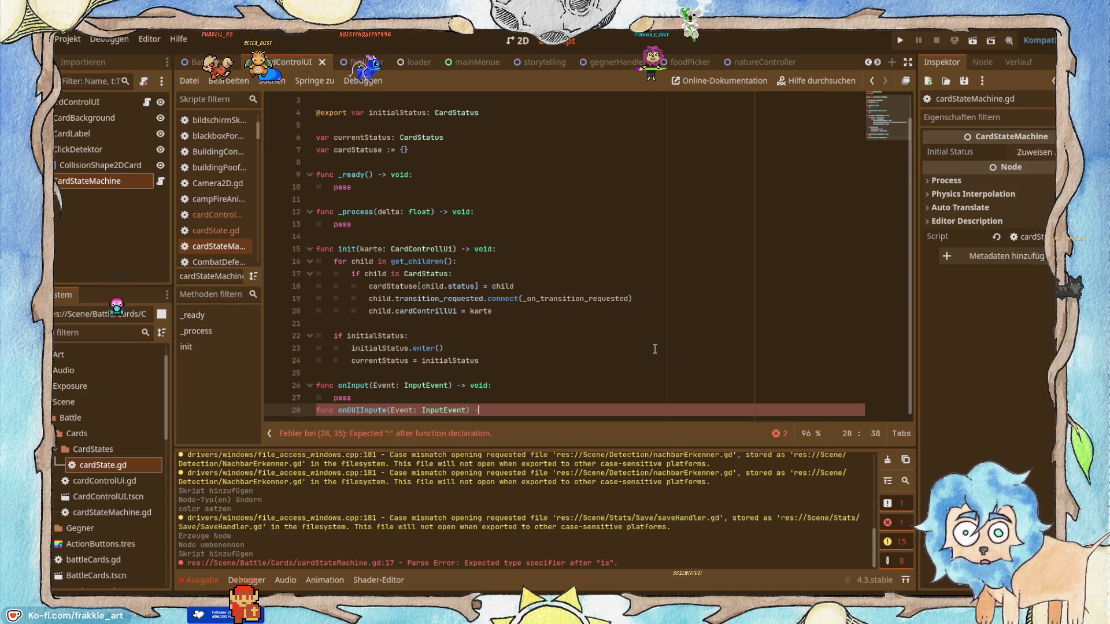
text(<)
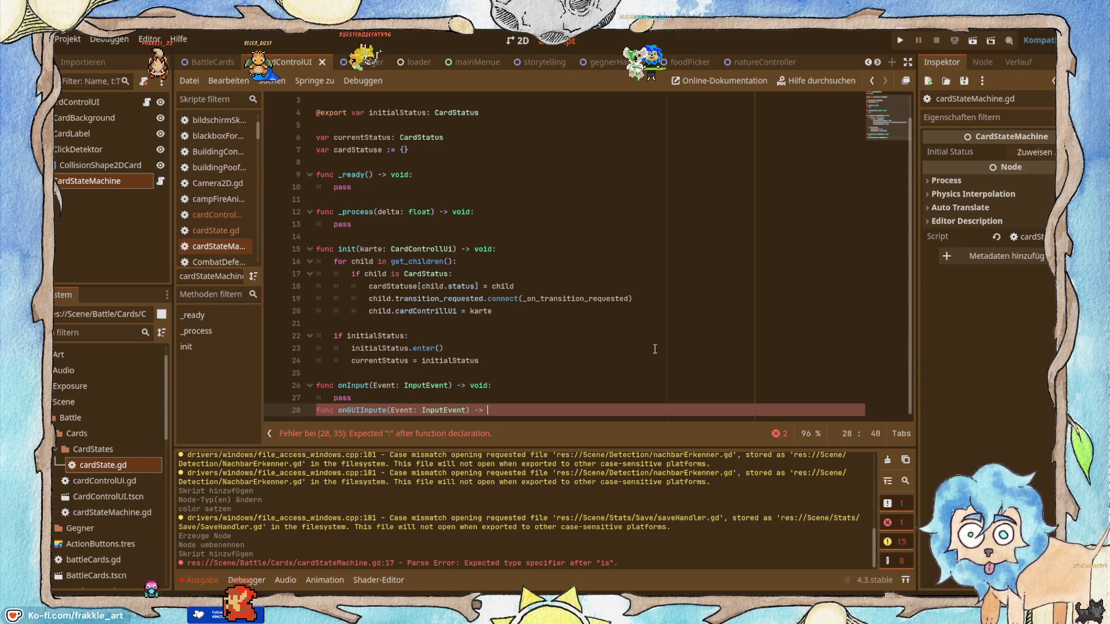
text(id)
key(Escape)
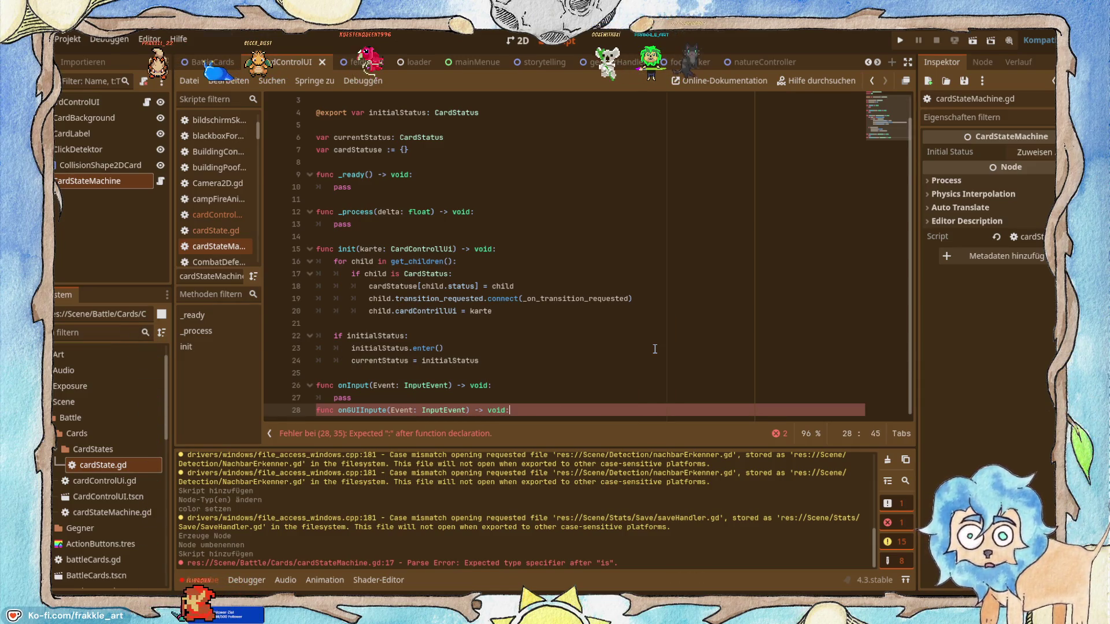
text(:)
key(Up)
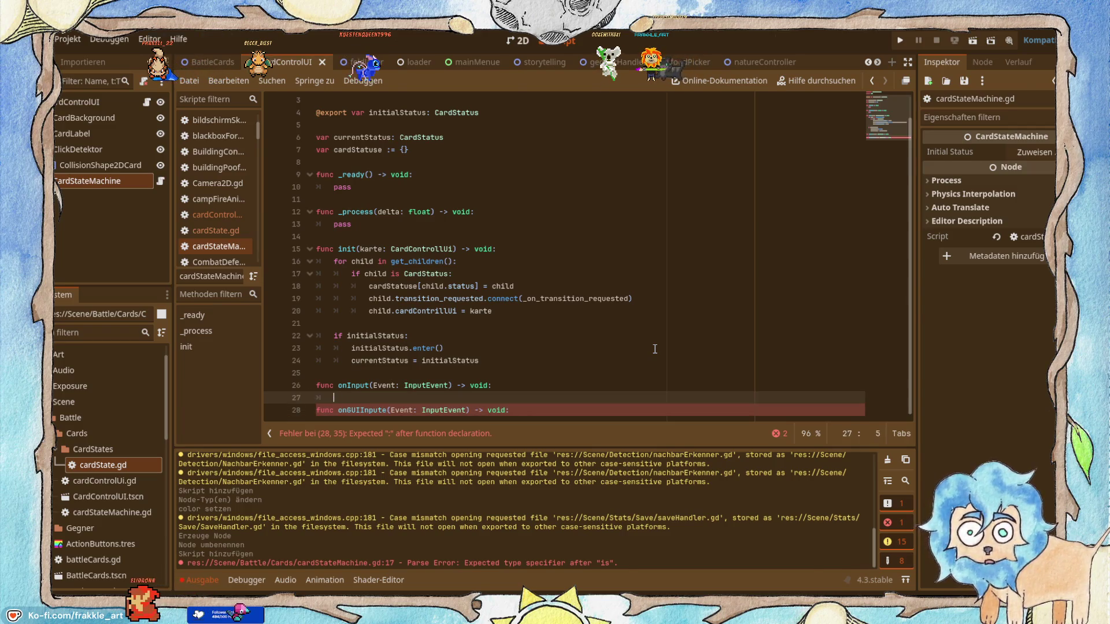
Step: Complete onInput's check as 'if currentStatus:' after comparing with the tutorial
key(alt+Tab)
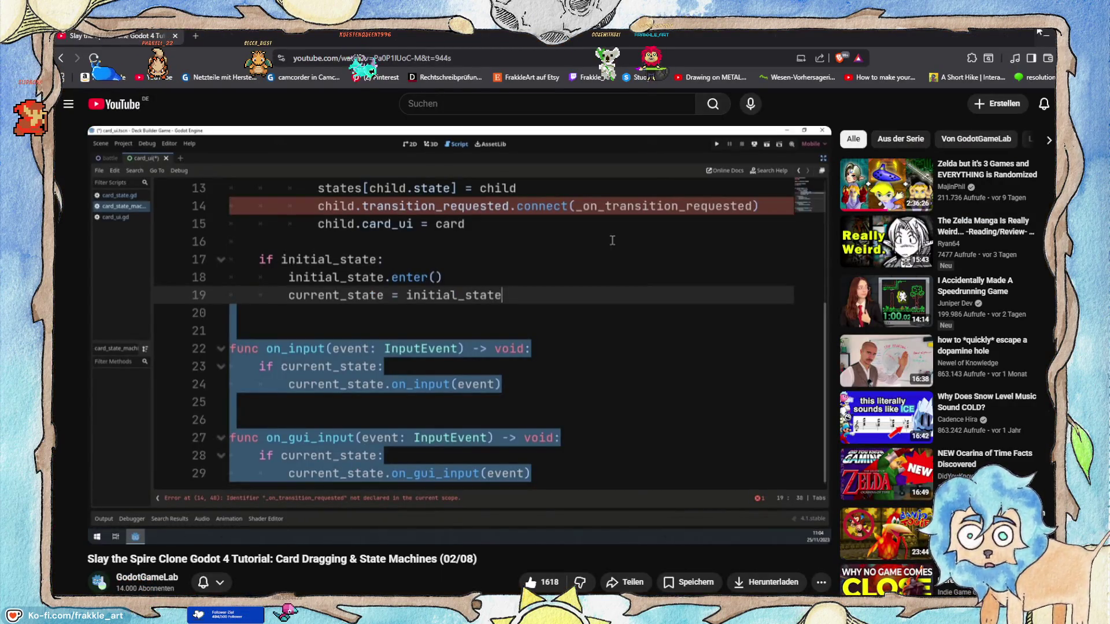
key(alt+Tab)
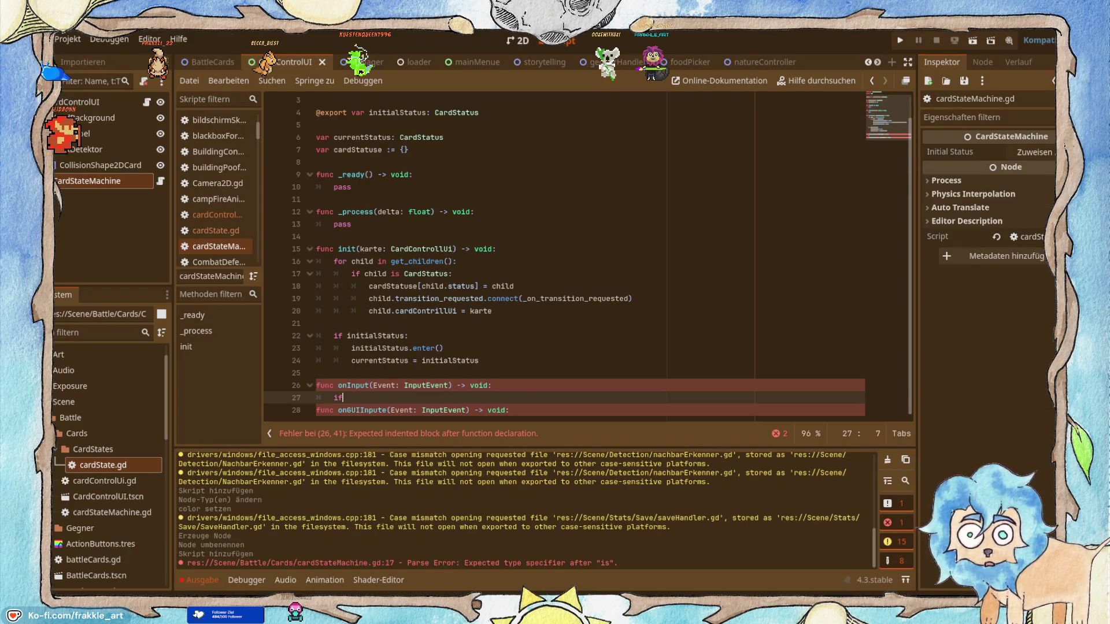
key(Down)
key(Return)
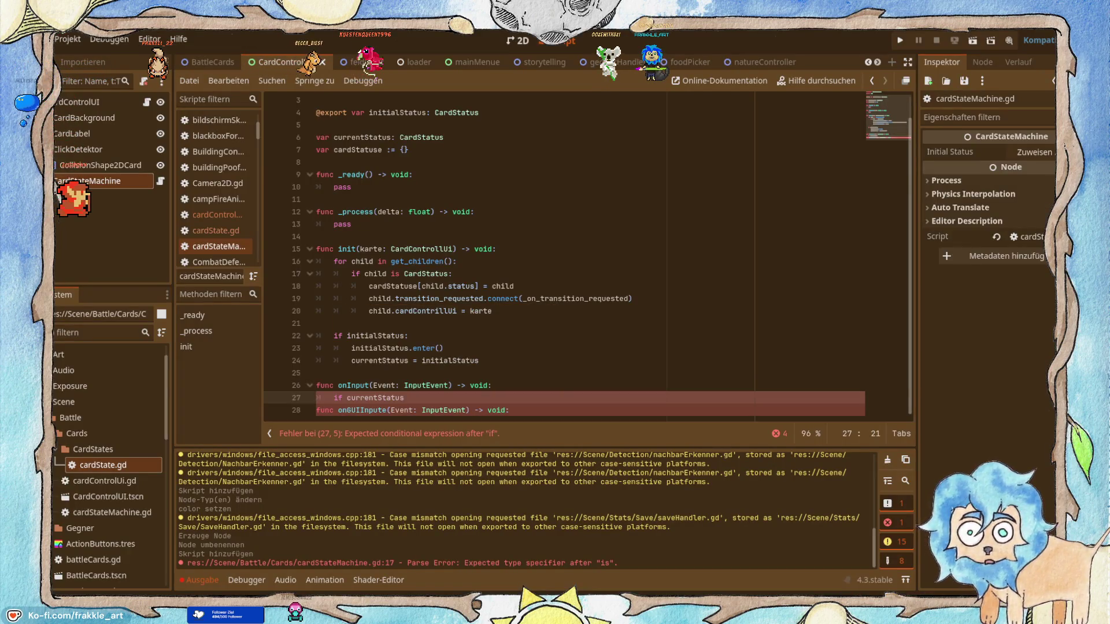
key(alt+Tab)
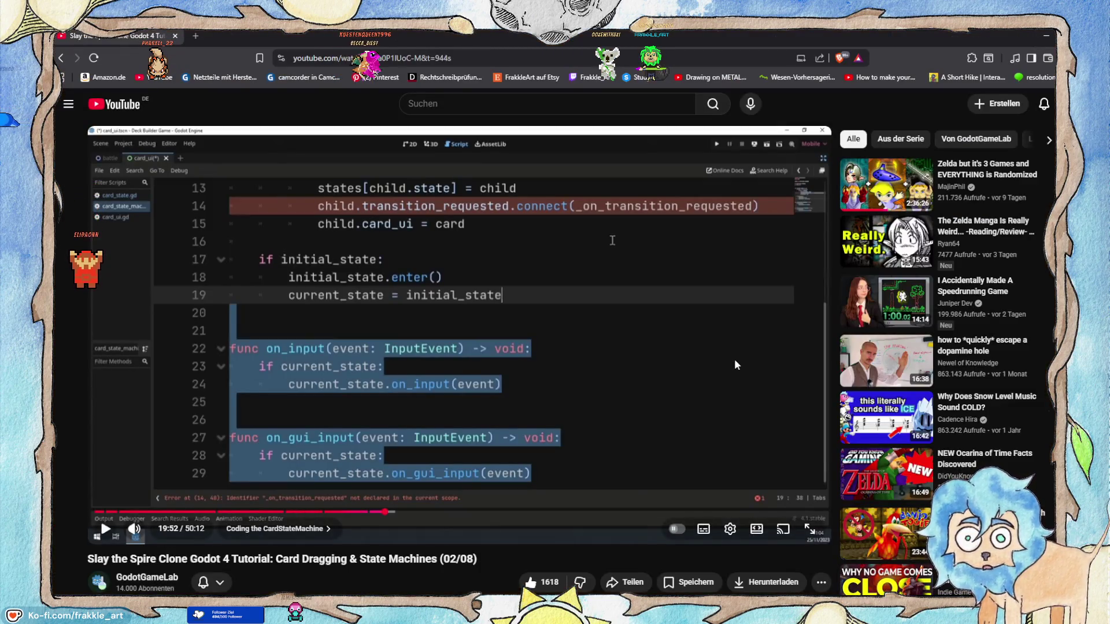
key(alt+Tab)
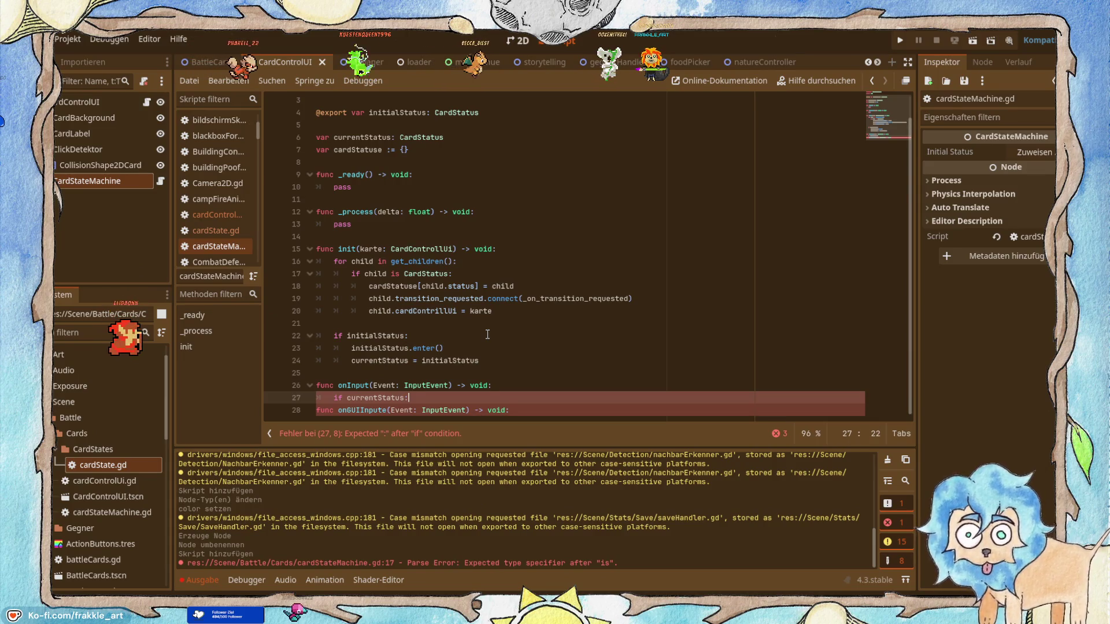
text(:)
Step: Paste the 'if currentStatus:' check as the first line of the onGUIInpute handler
key(Home)
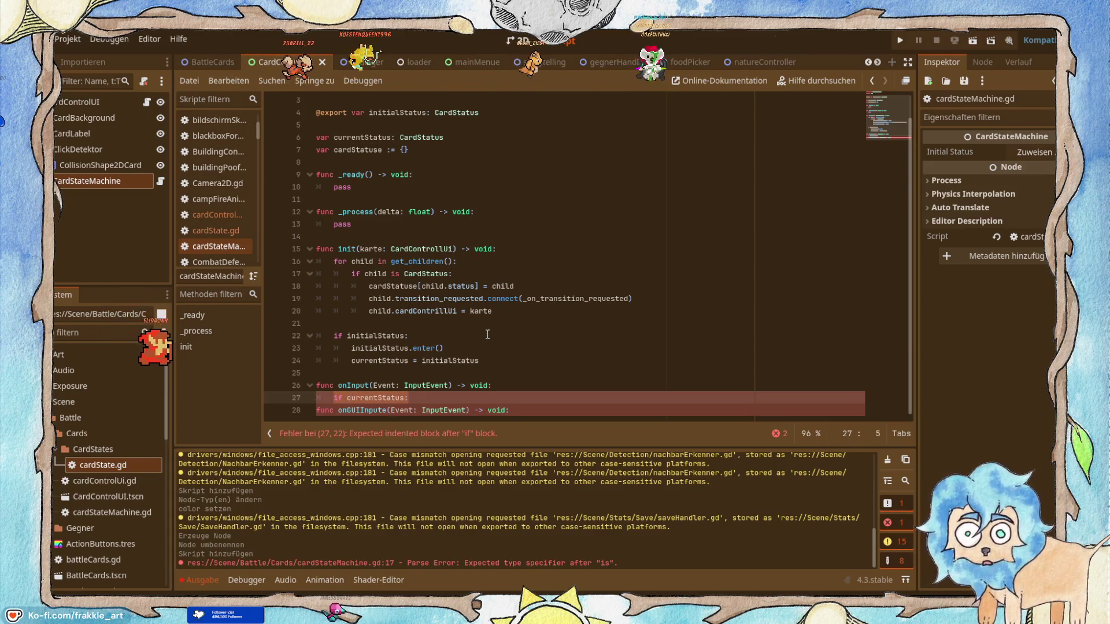
key(Down)
key(End)
key(Return)
text(if currentStatus:)
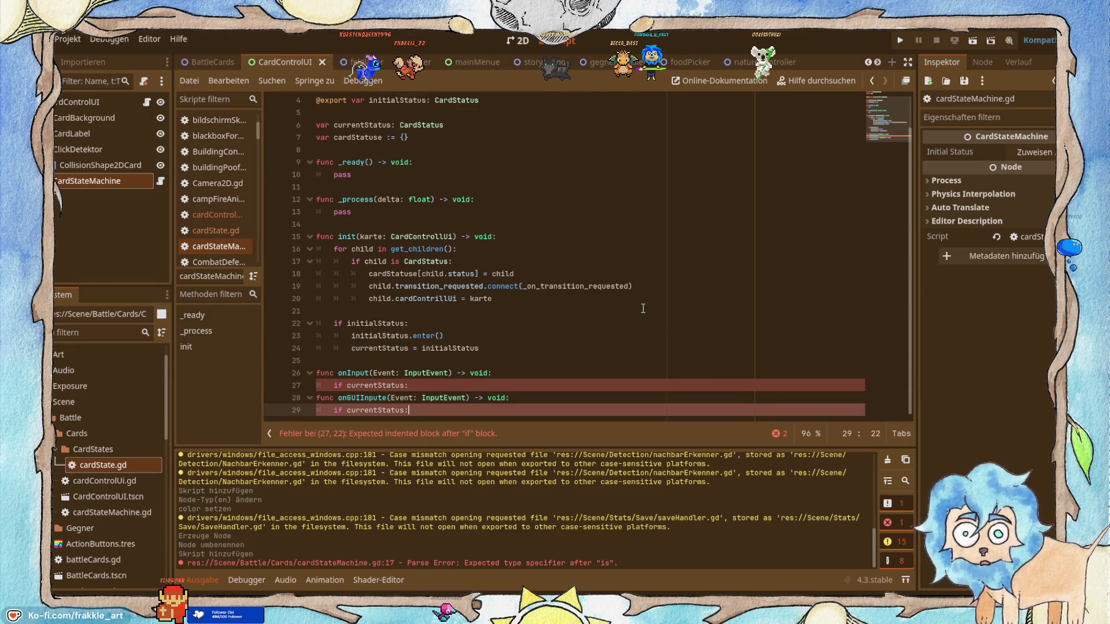
Step: Check the tutorial's next line, then return to the end of onInput's if check
key(alt+Tab)
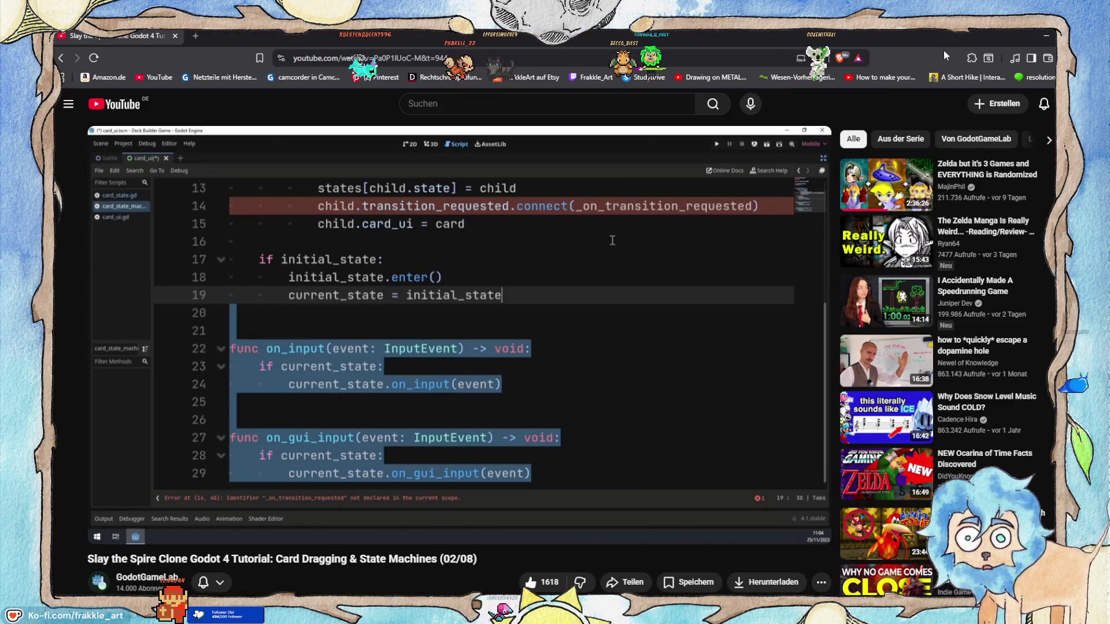
mouse_move(439, 437)
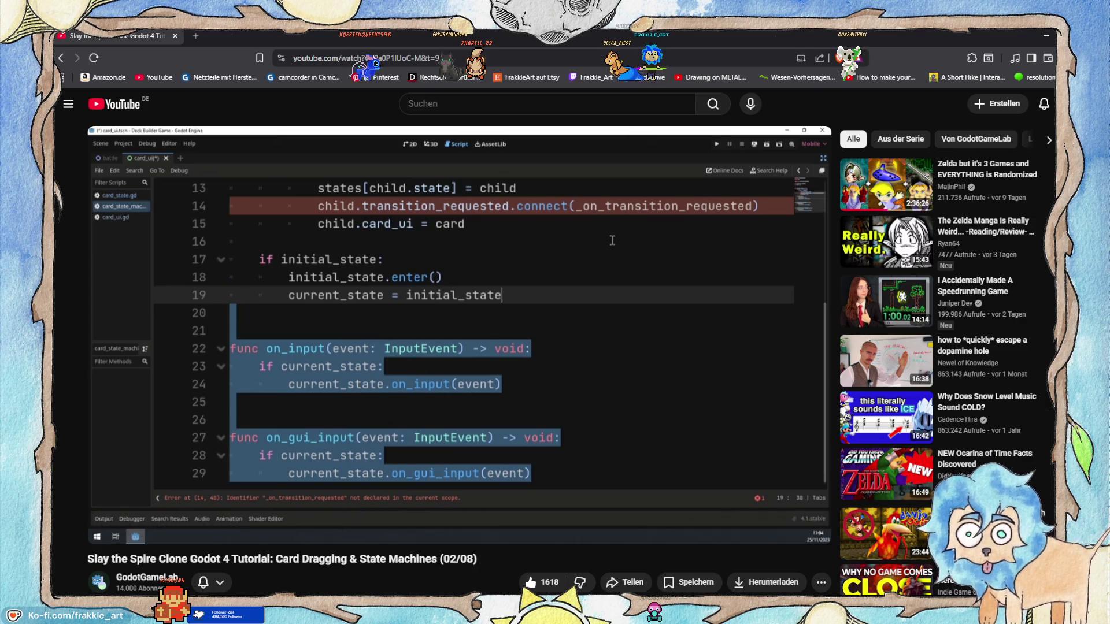
click(1044, 39)
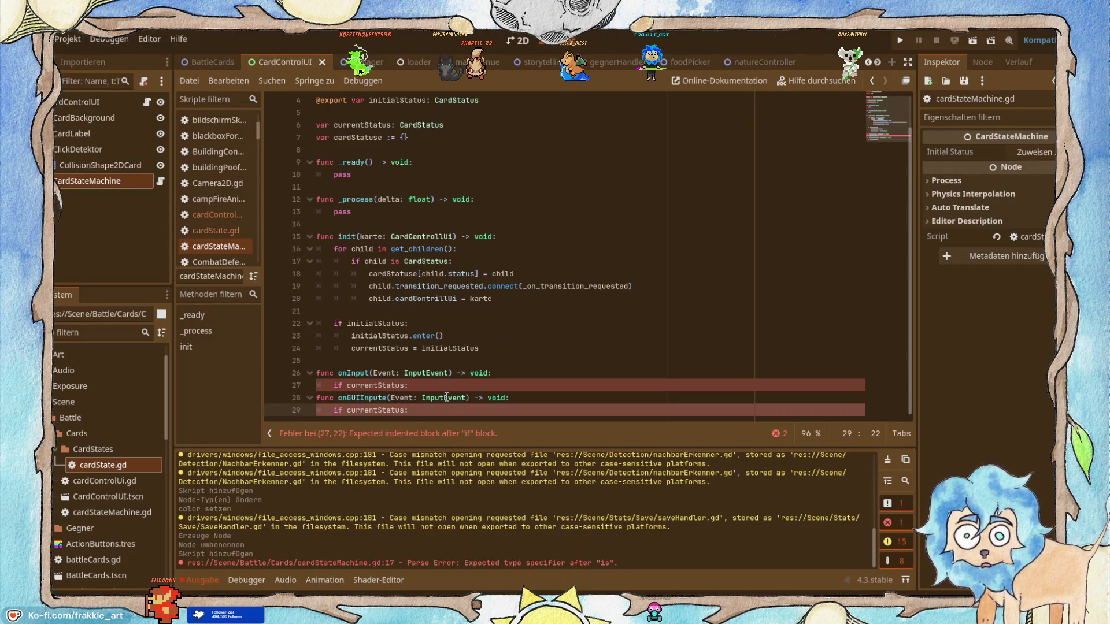
key(alt+Tab)
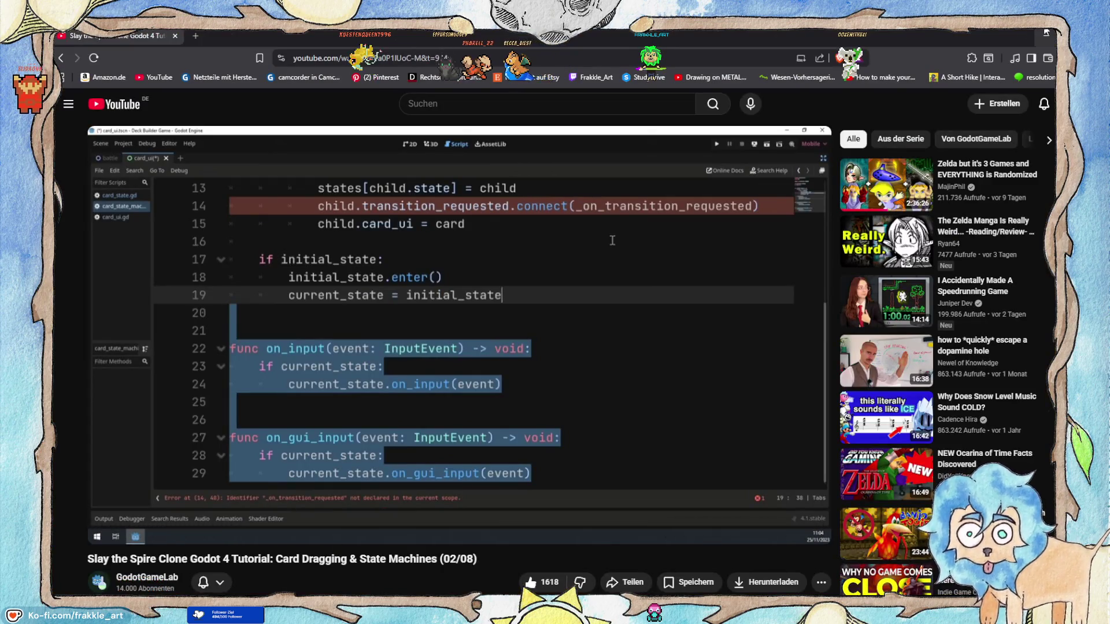
key(alt+Tab)
click(449, 387)
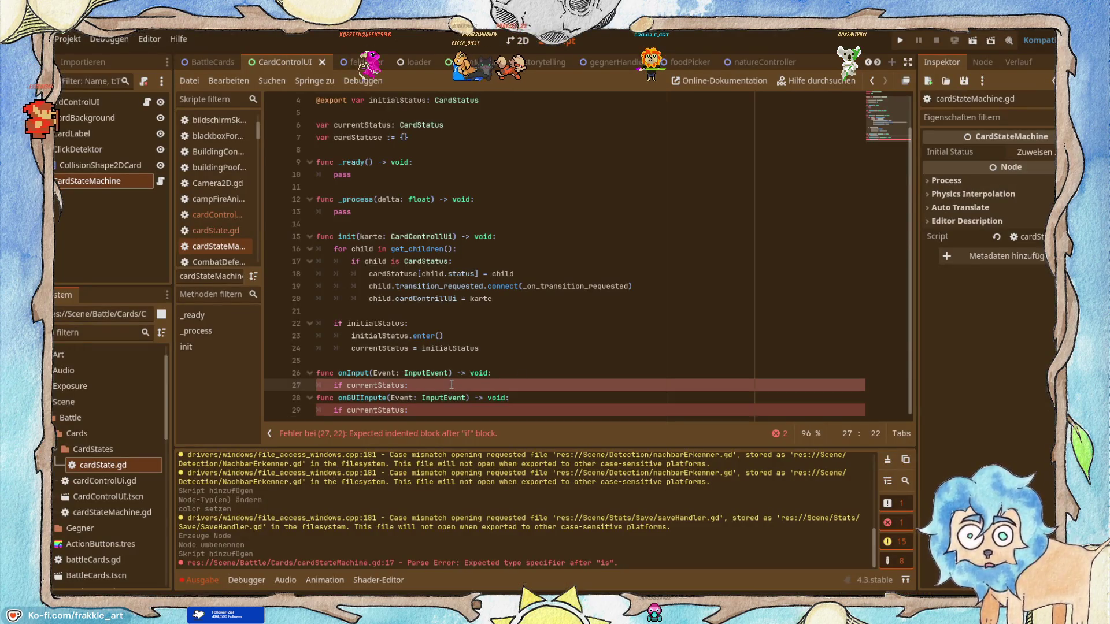
Step: Add 'currentStatus.onInput(Event)' under onInput's 'if currentStatus:' check
key(Return)
text(currentStatus)
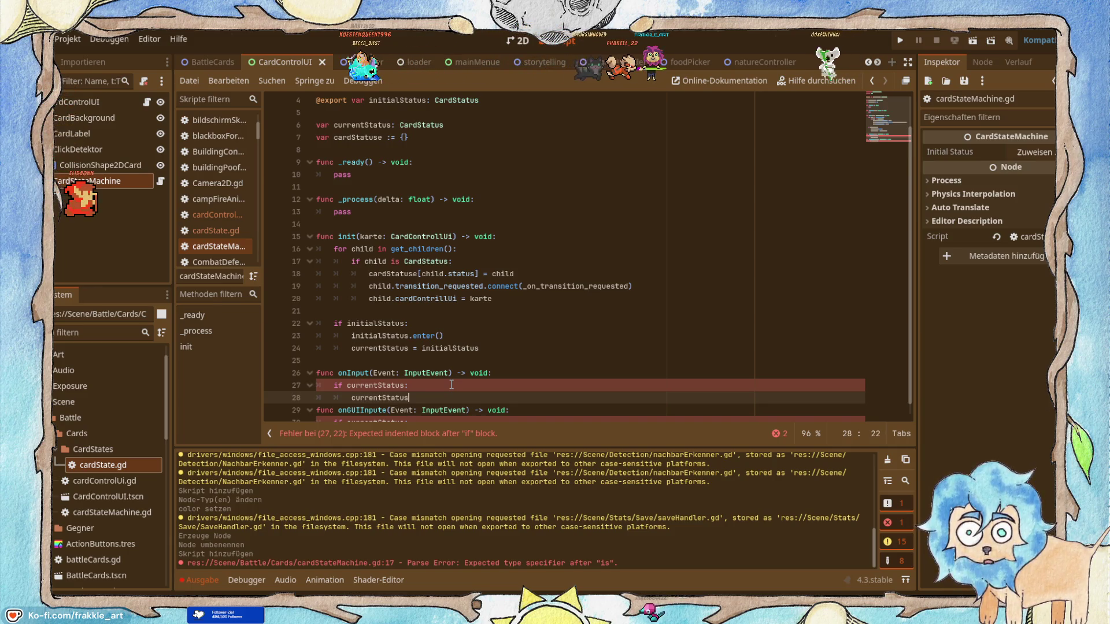
text(.on)
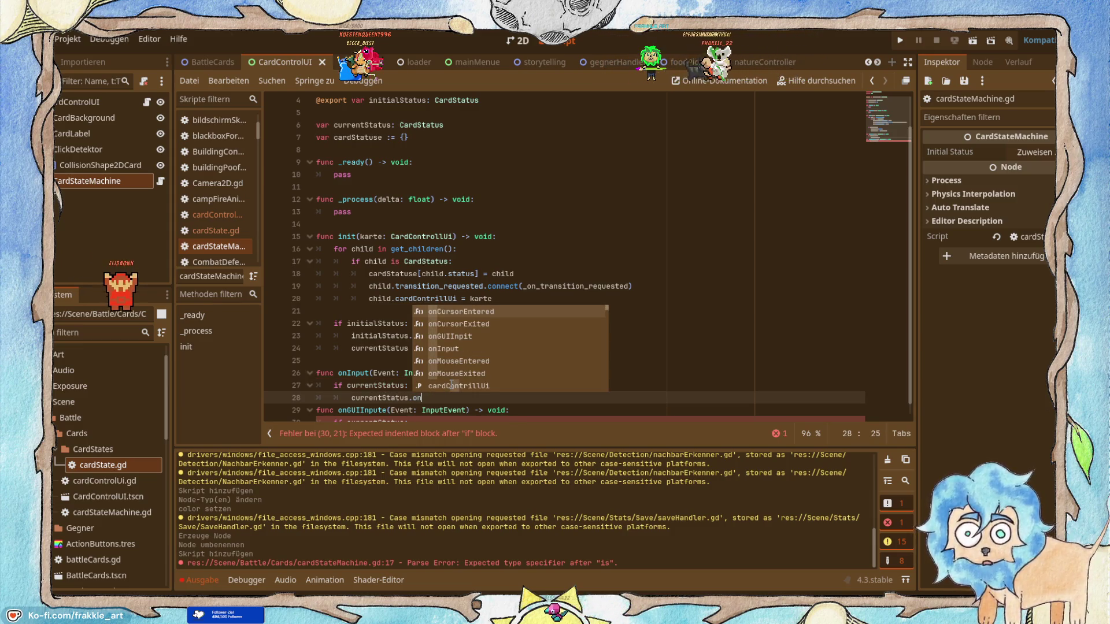
key(Down)
key(Down)
key(Down)
key(Return)
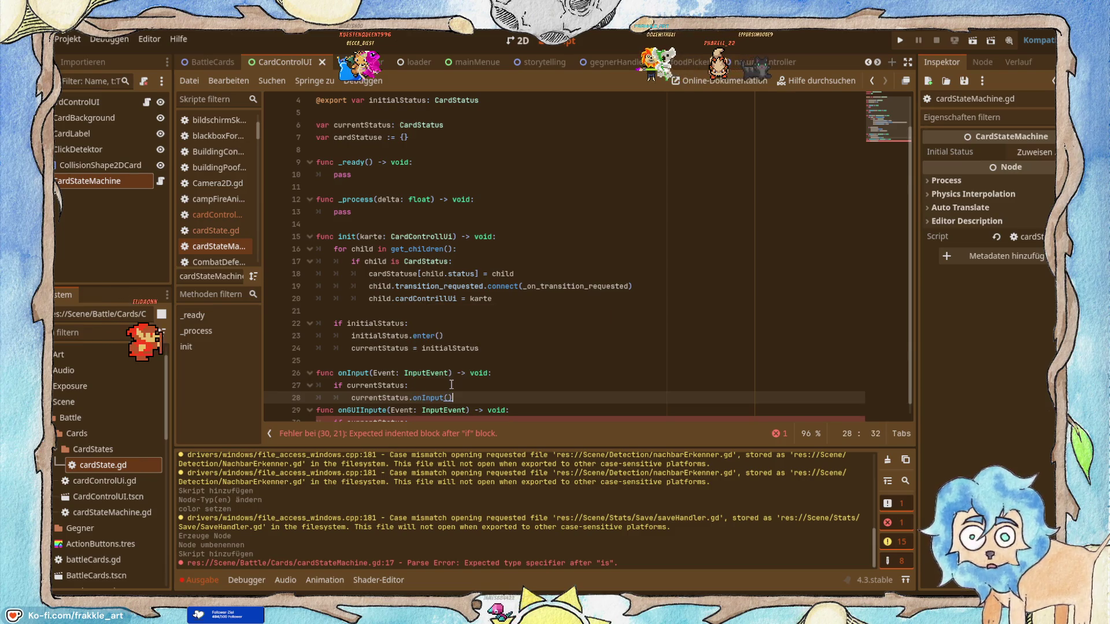
text(Ebenr)
key(BackSpace)
text(t)
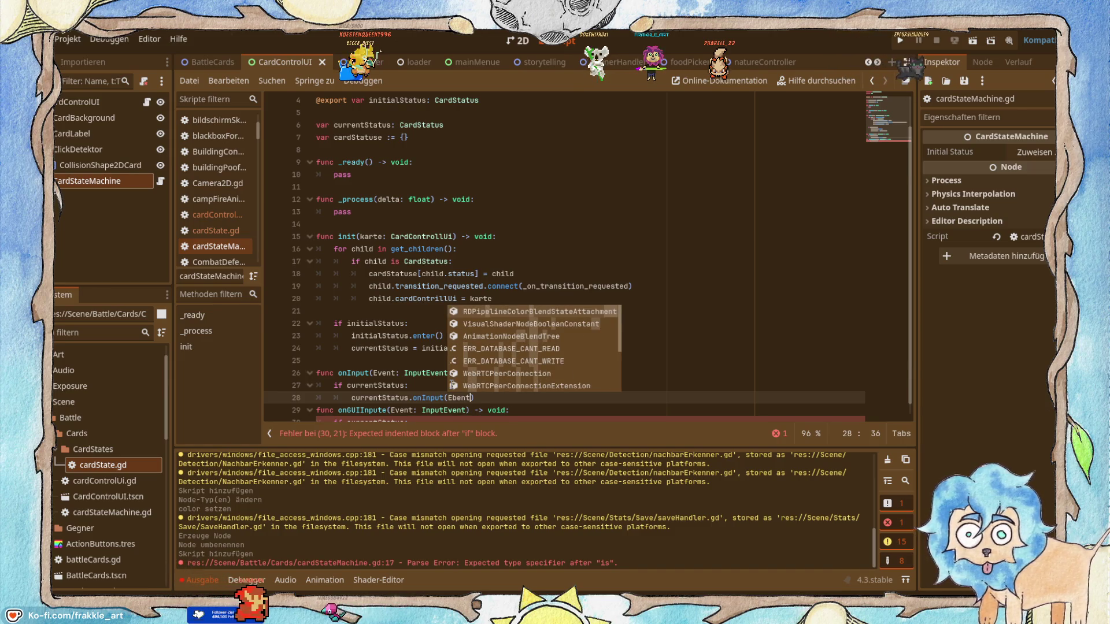
key(BackSpace)
key(BackSpace)
key(BackSpace)
text(vent)
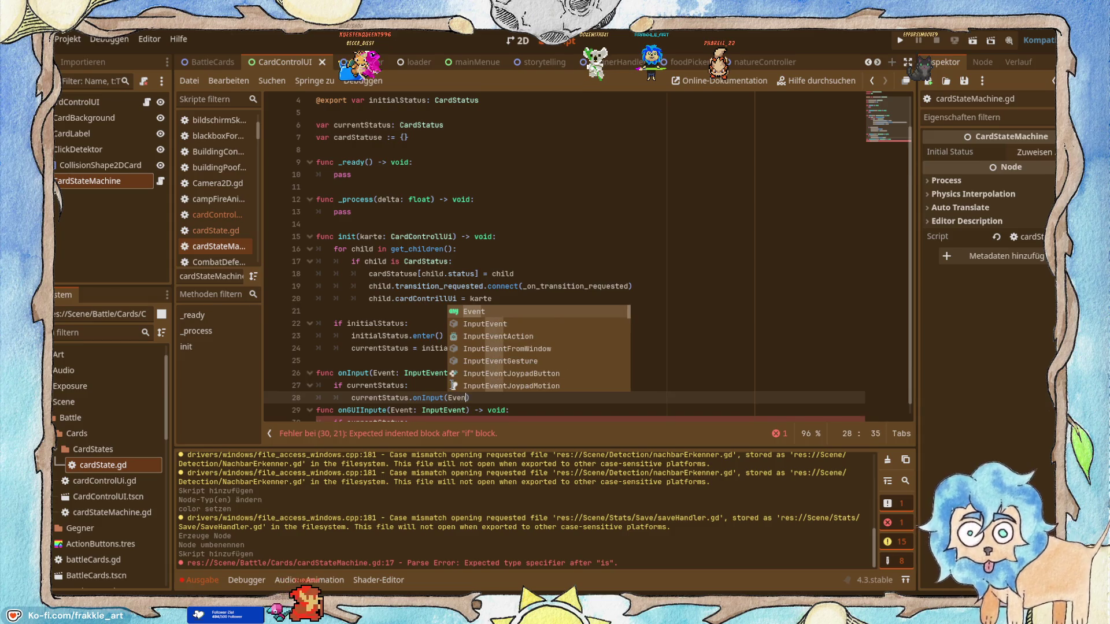
text())
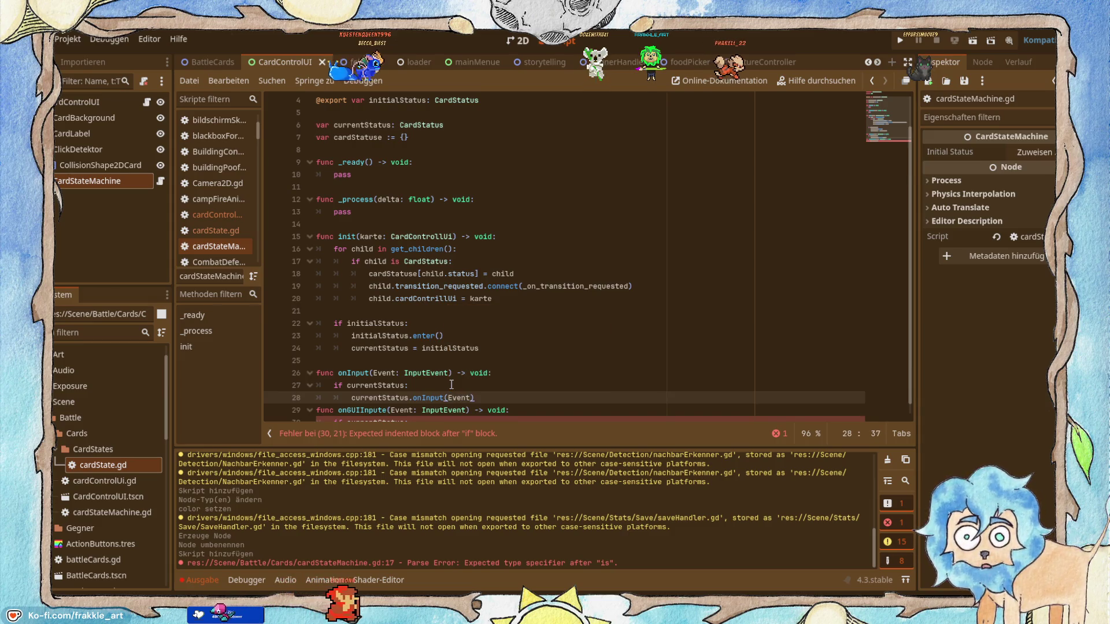
Step: Add 'currentStatus.onGUIInpit()' under onGUIInpute's check and open its definition in cardState.gd
scroll(452, 365, down, 1)
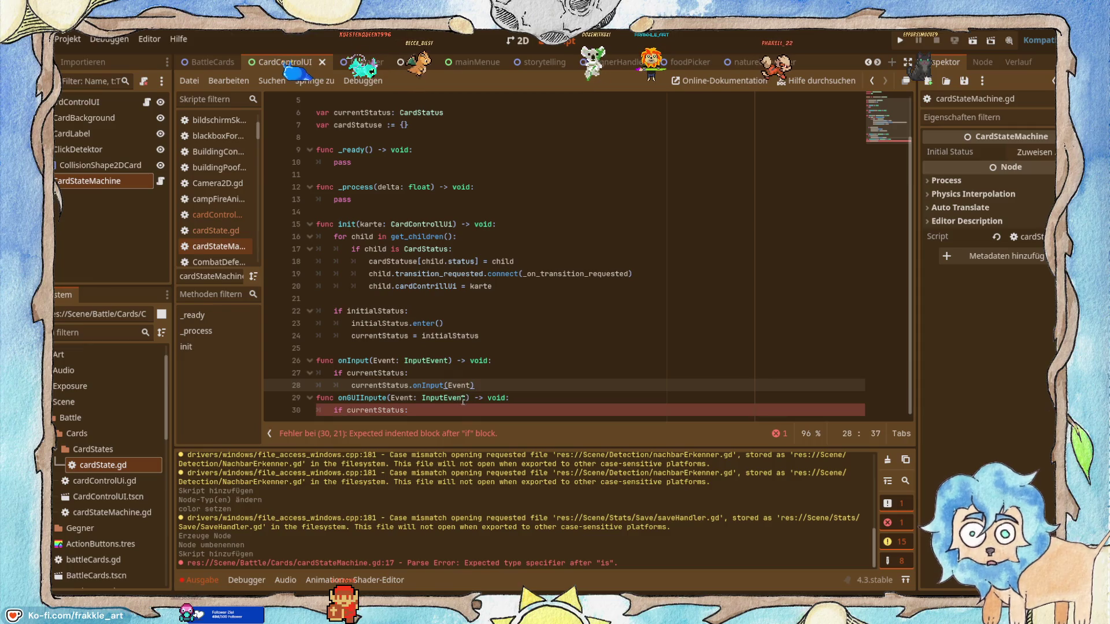
click(447, 410)
key(Return)
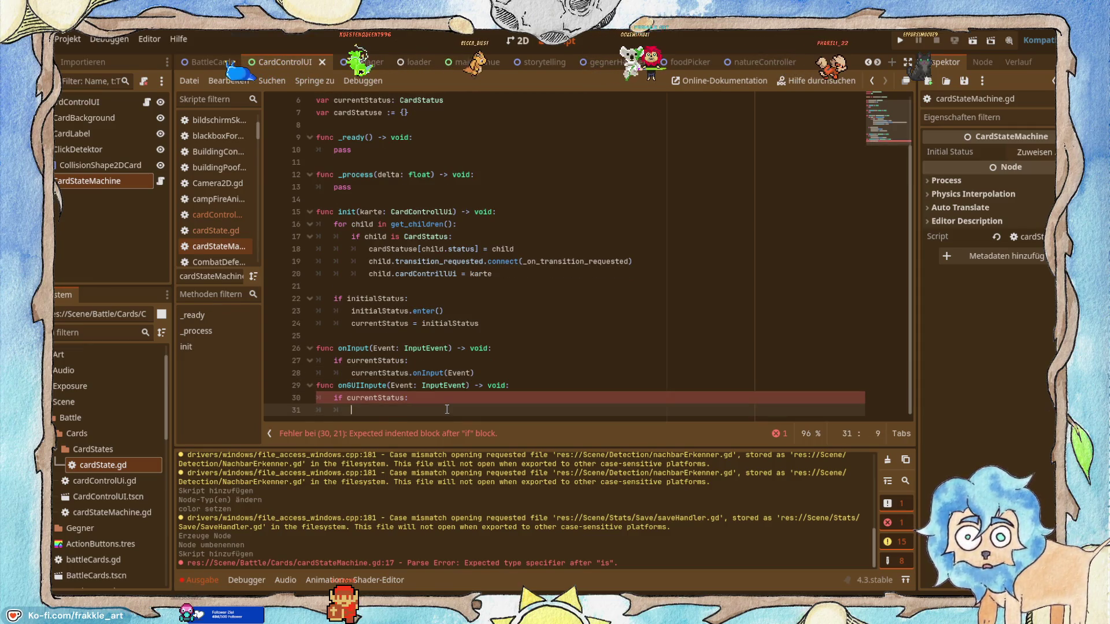
text(currentStatus)
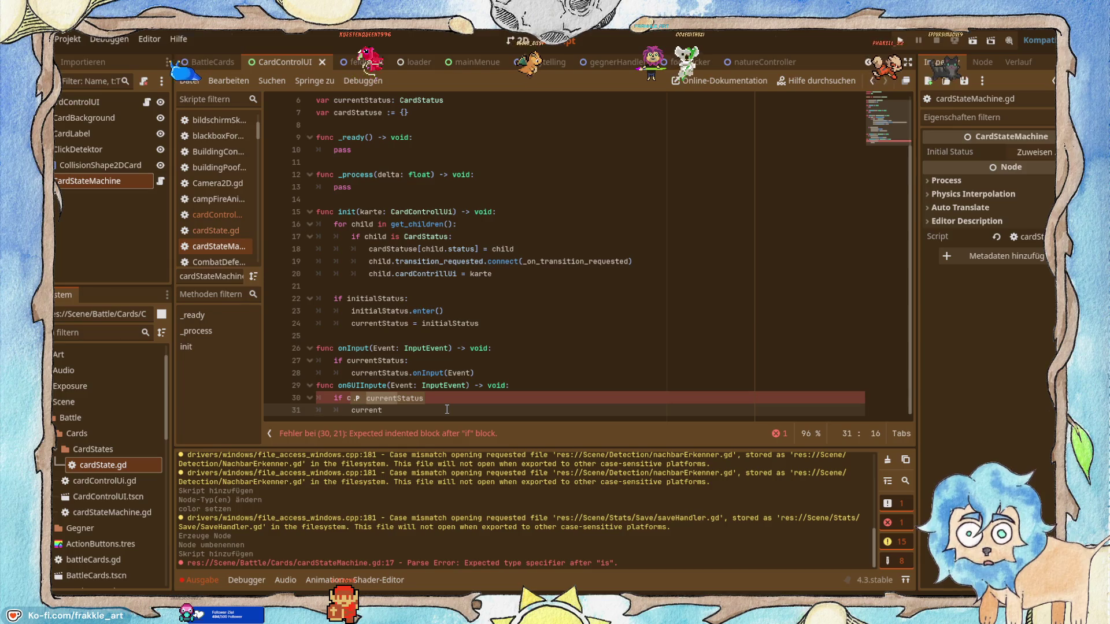
text(.on)
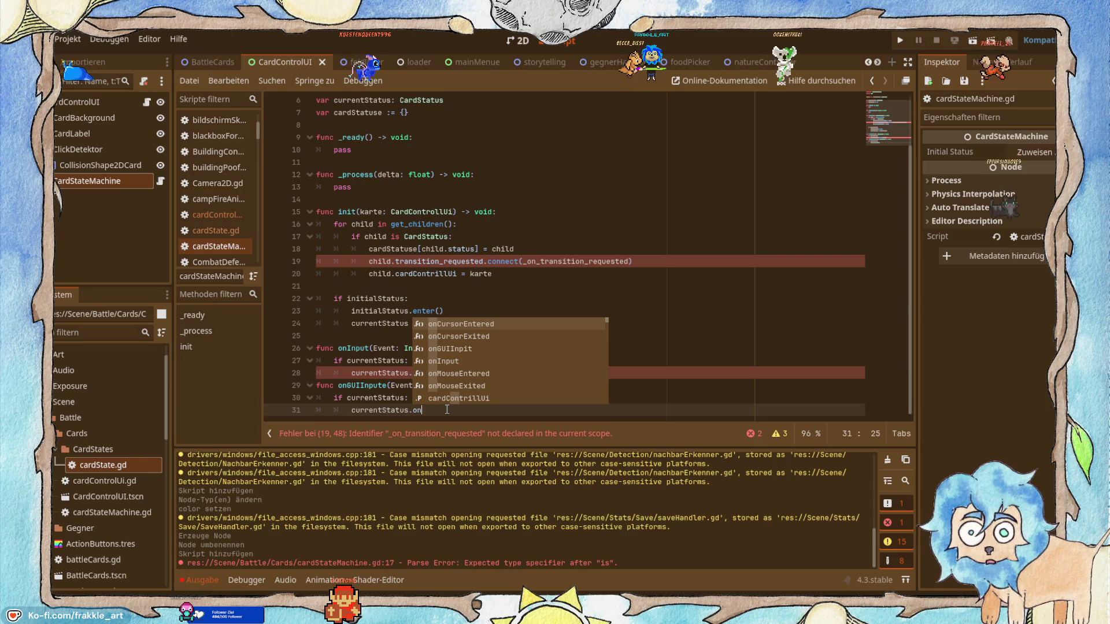
key(Down)
key(Down)
key(Down)
key(Up)
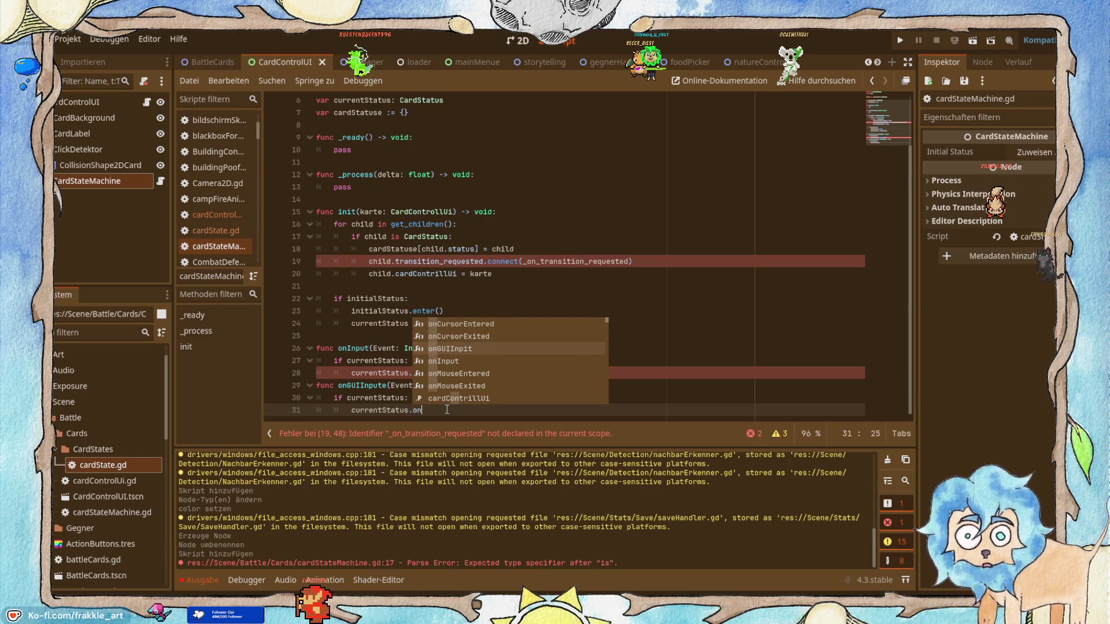
key(Return)
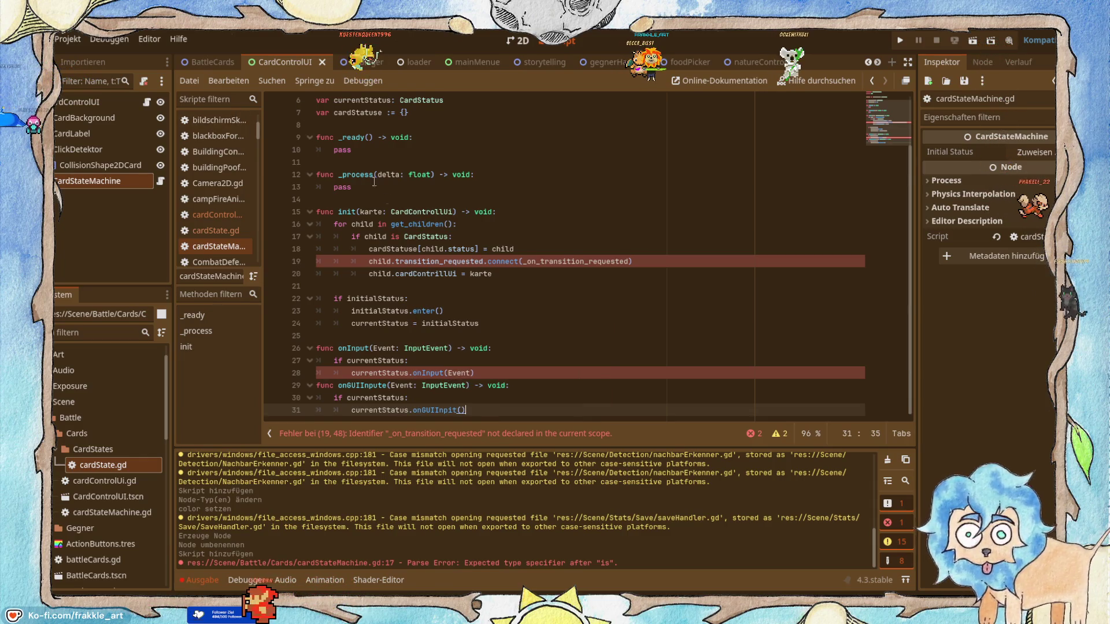
ctrl+click(447, 411)
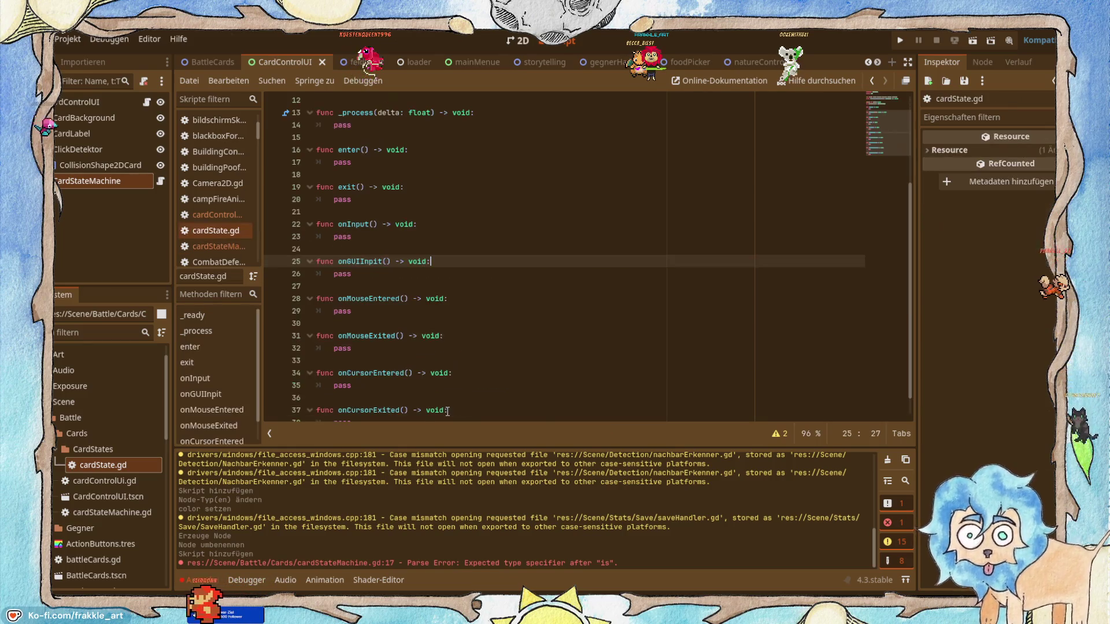
Step: Rename onGUIInpit to onGUIInput in cardState.gd and save the file
click(375, 261)
text(u)
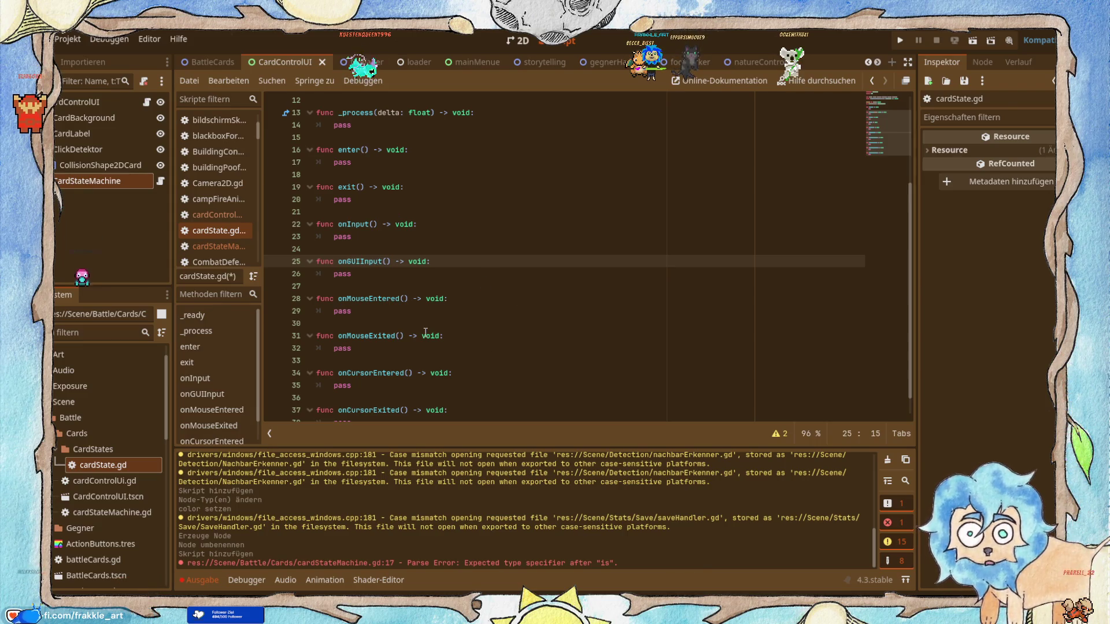
key(ctrl+s)
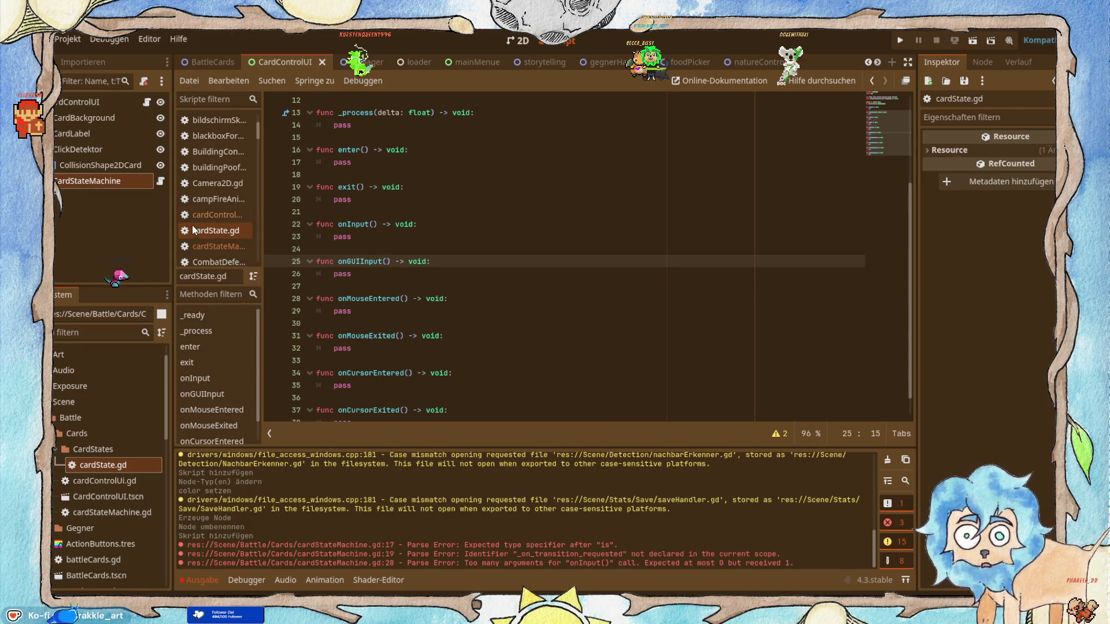
Step: Pass Event into currentStatus.onGUIInput in cardStateMachine.gd, then resume the tutorial
click(217, 244)
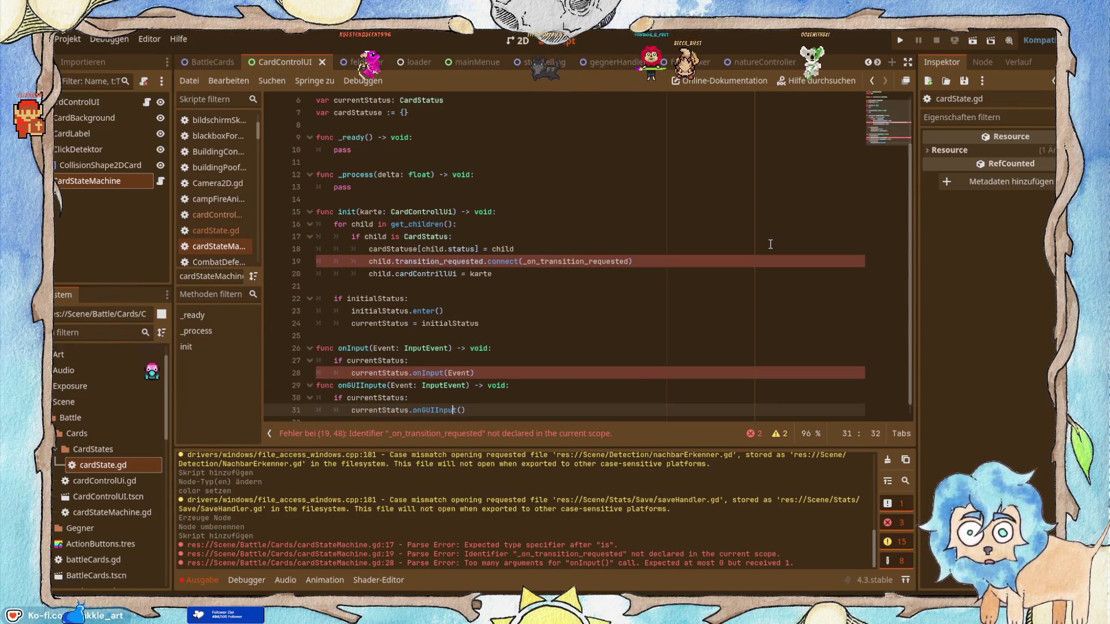
click(541, 385)
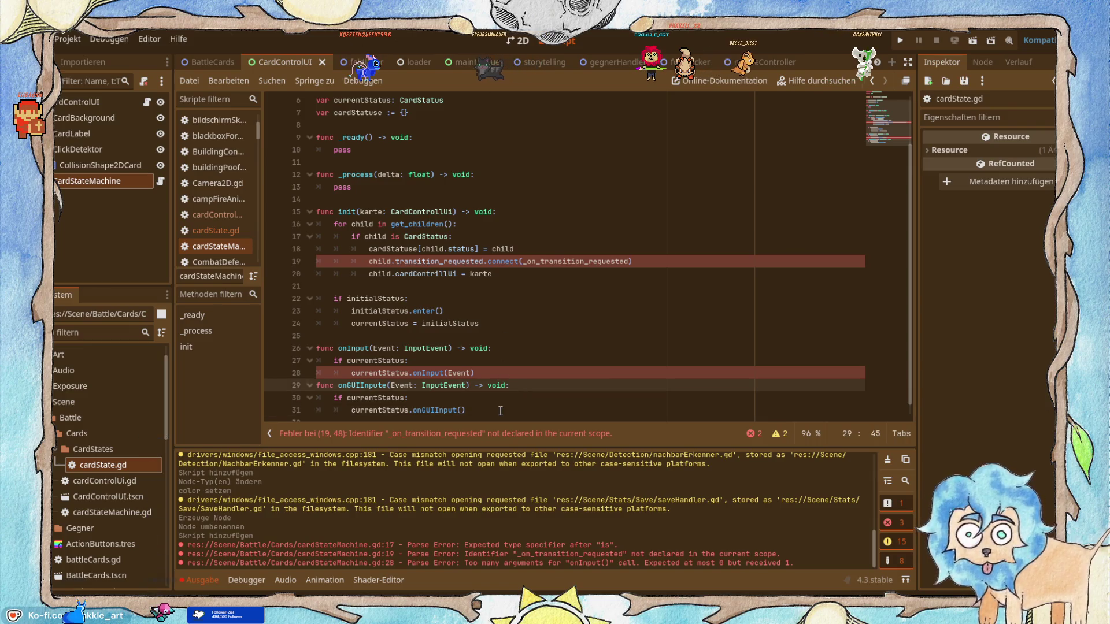
click(477, 407)
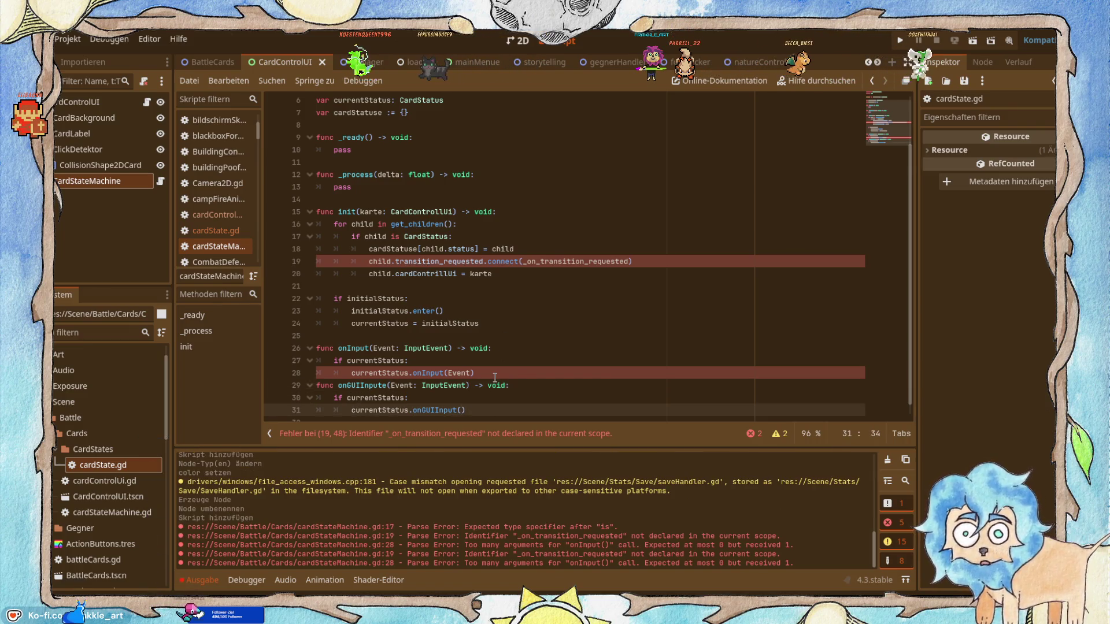
text(Event)
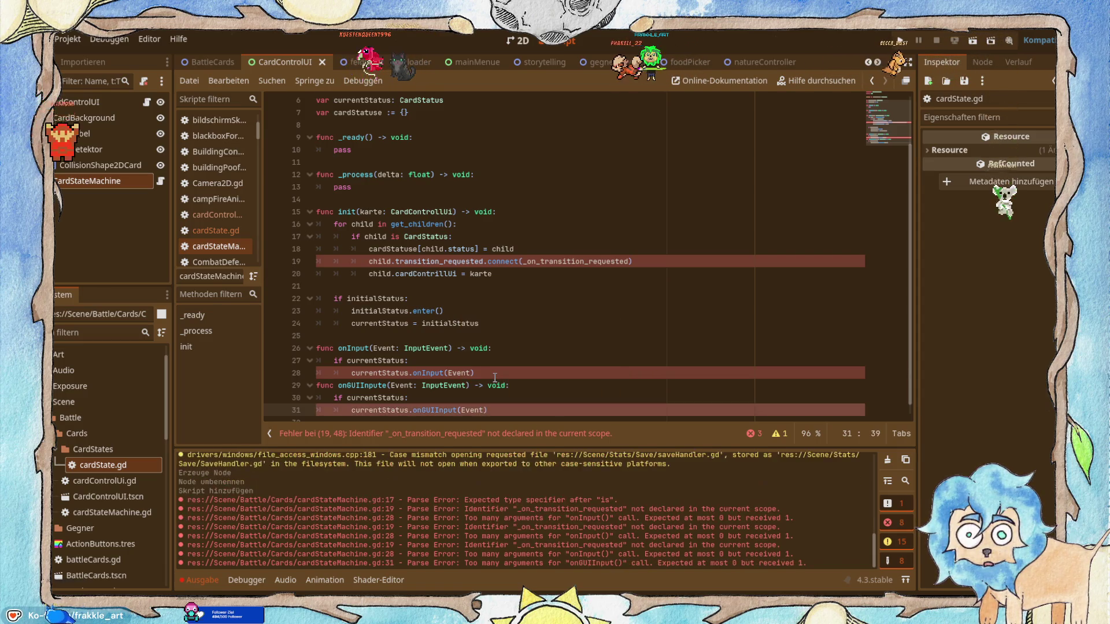
key(alt+Tab)
click(470, 259)
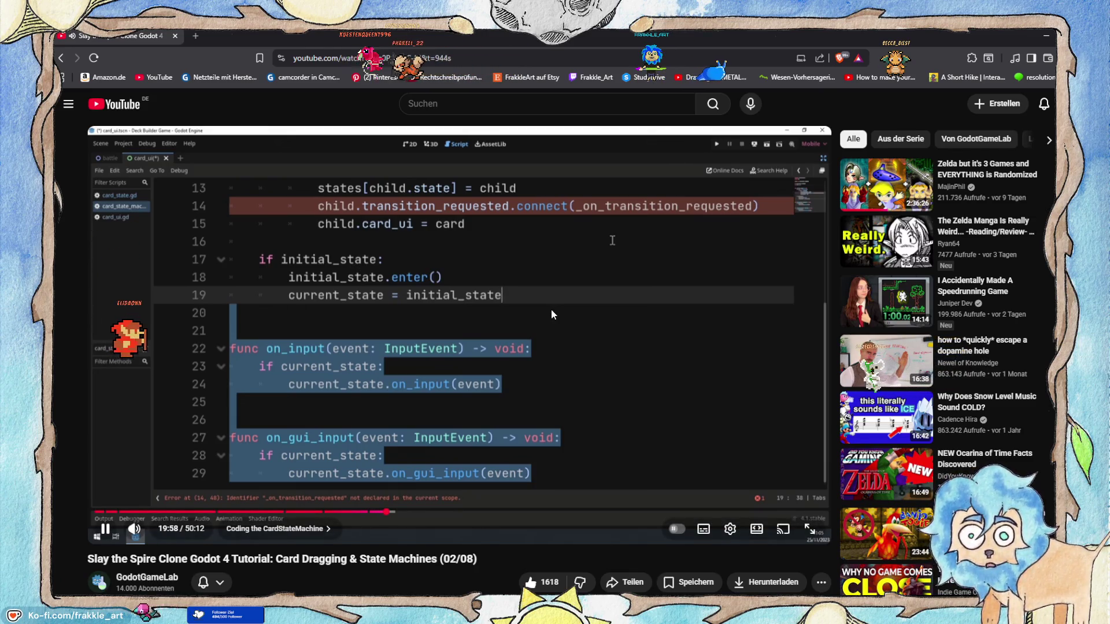
Step: Pause the tutorial at 20:02 on the on_mouse_entered and on_mouse_exited handlers, comparing with Godot
click(526, 334)
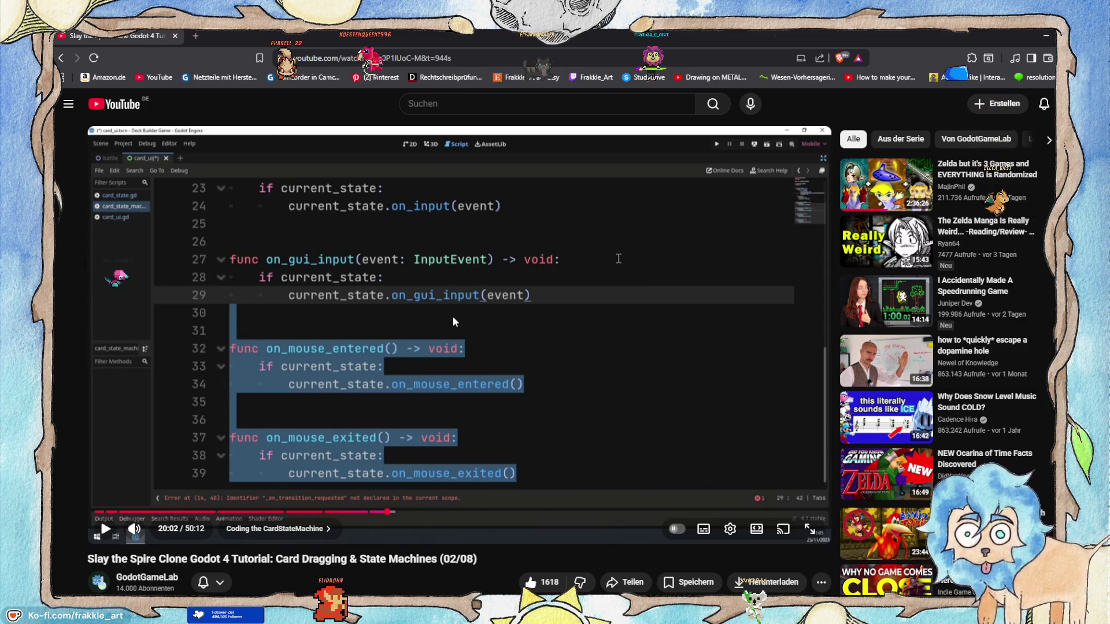
mouse_move(407, 201)
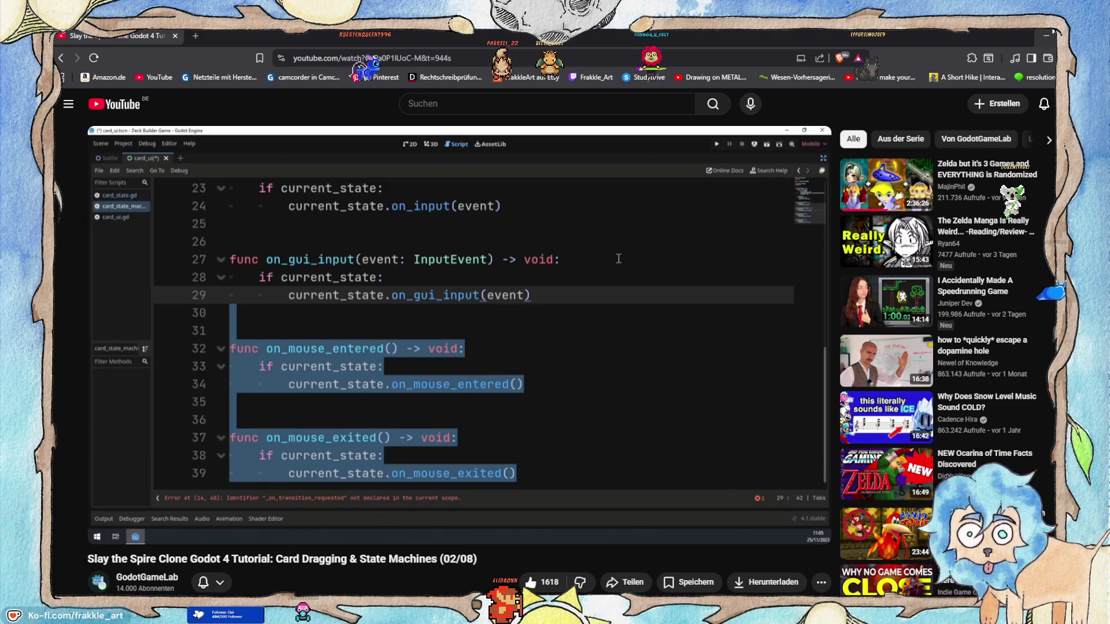
key(alt+Tab)
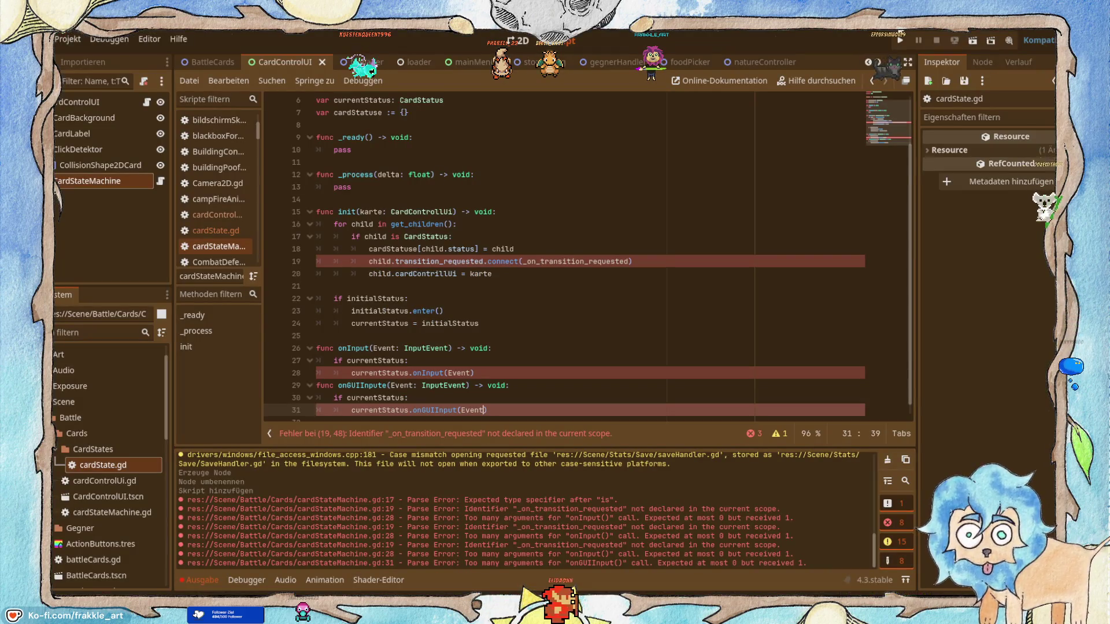
key(alt+Tab)
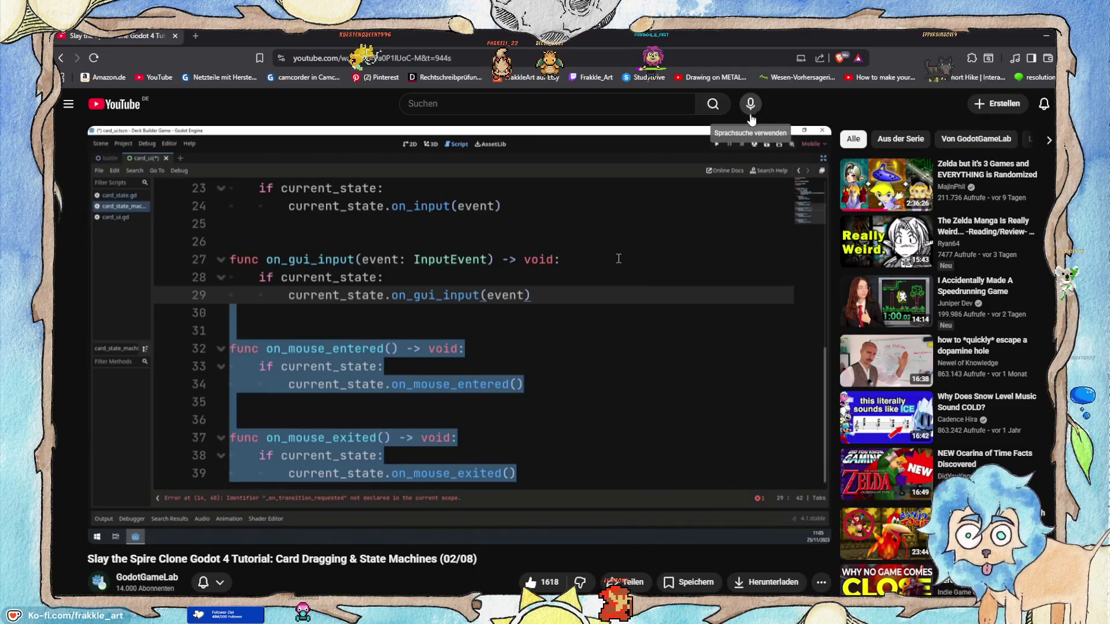
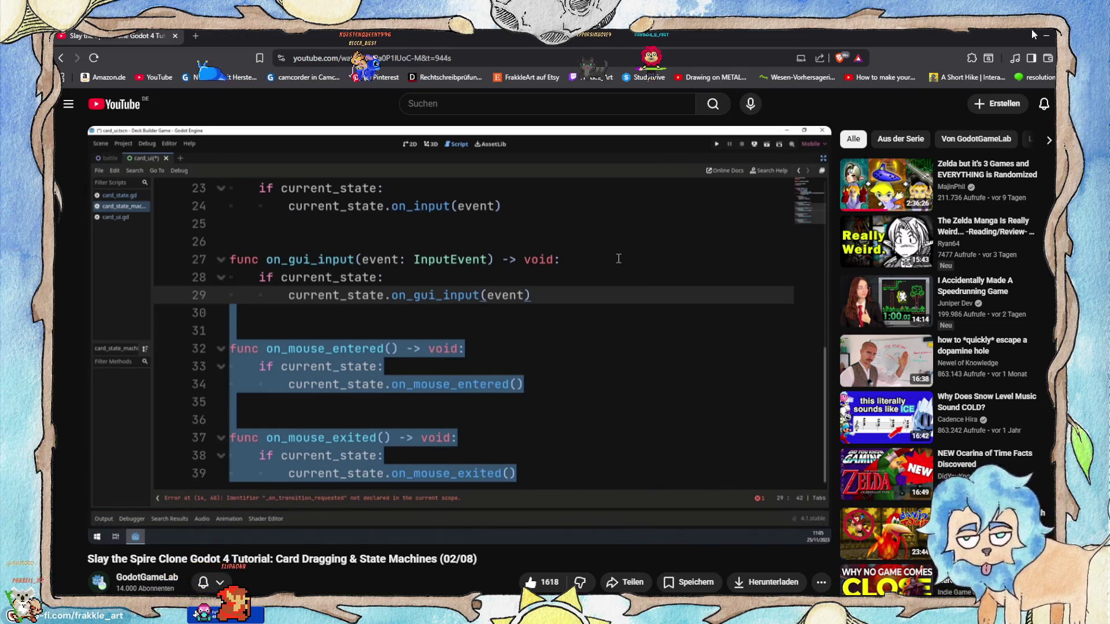
Step: Leave the YouTube tutorial and bring back the Godot editor showing cardStateMachine.gd
key(alt+Tab)
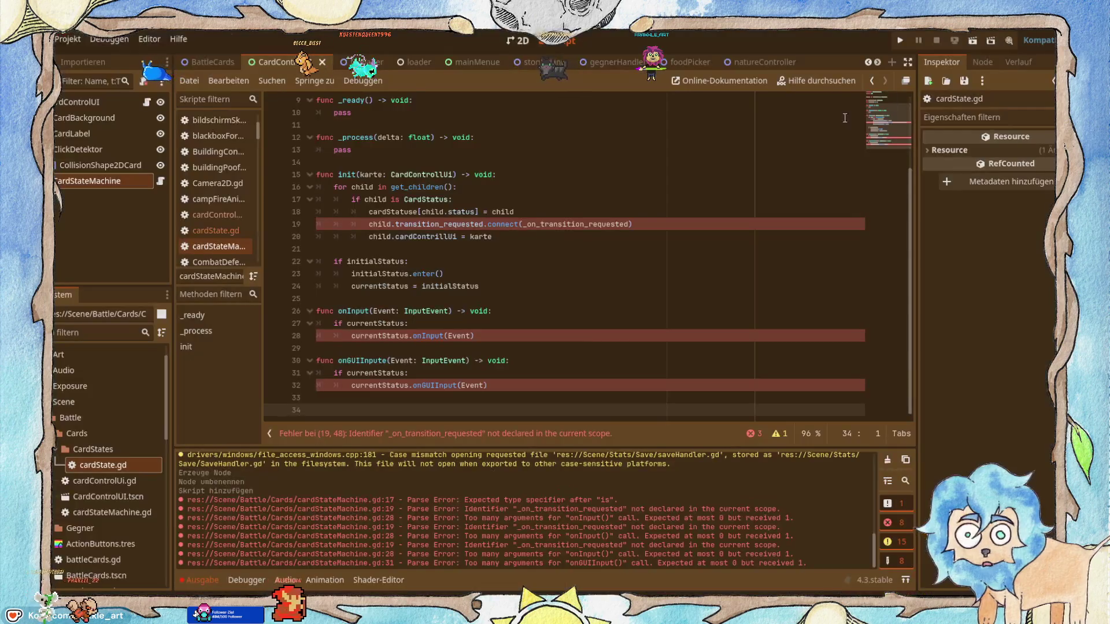
Step: Start the func onMouseEntered header on line 34, correcting the misspelled 'funk' to 'func'
text(don)
key(BackSpace)
key(BackSpace)
key(BackSpace)
text(fun)
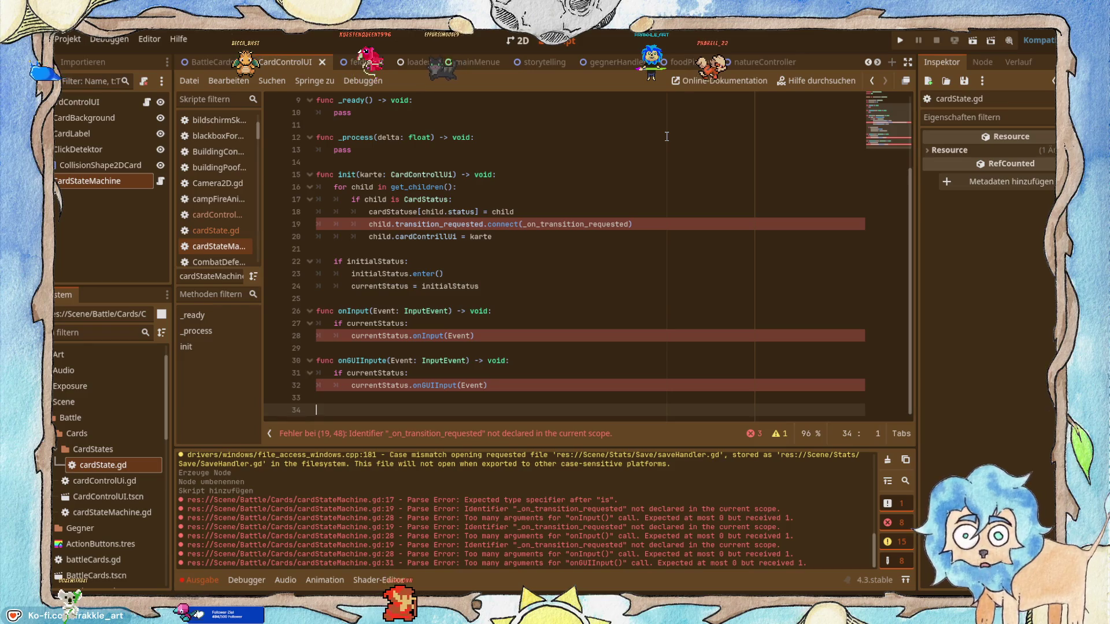
text(k )
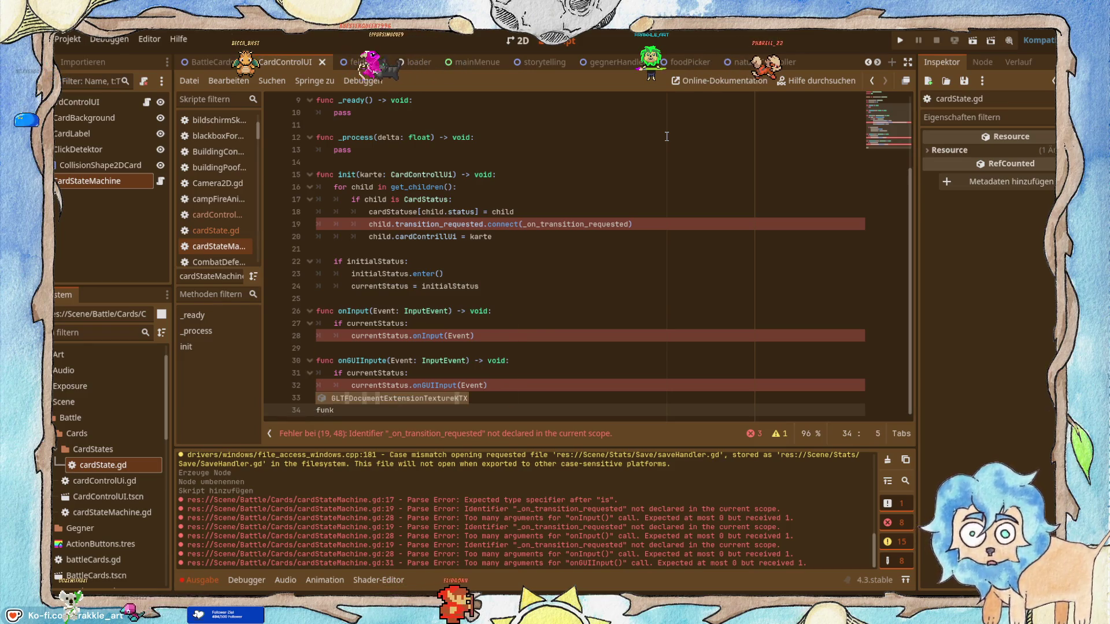
text(on)
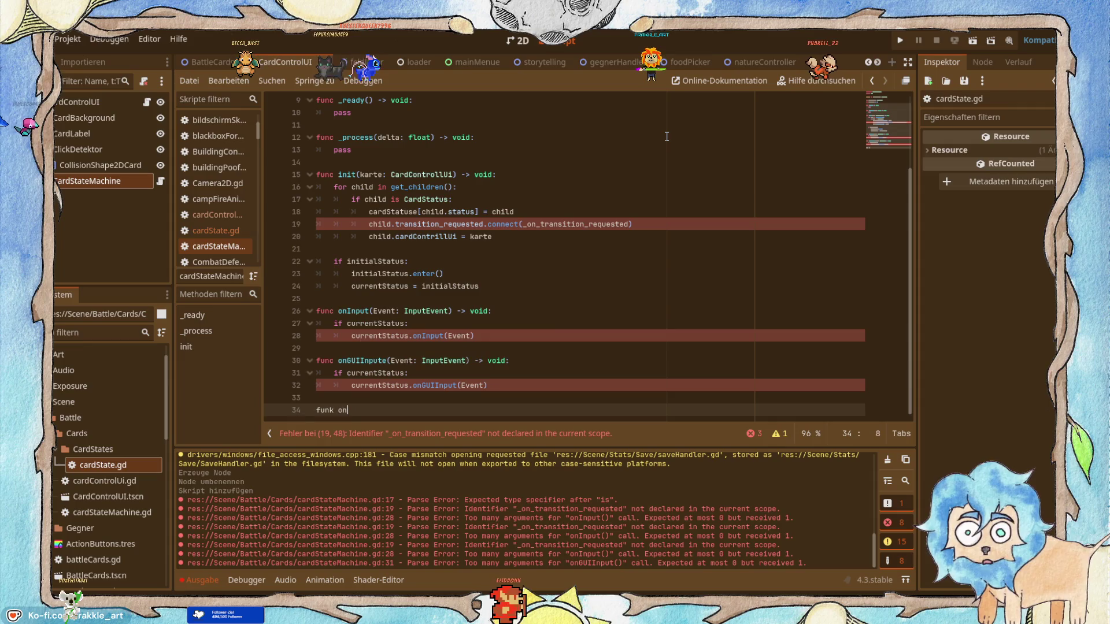
text(MouseEntered)
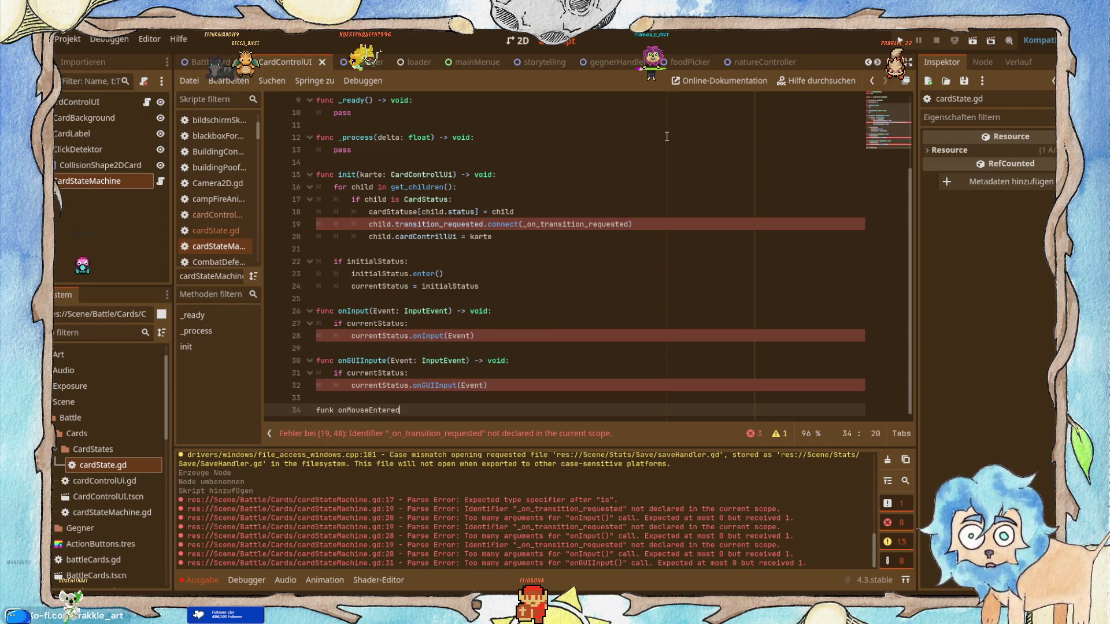
key(Return)
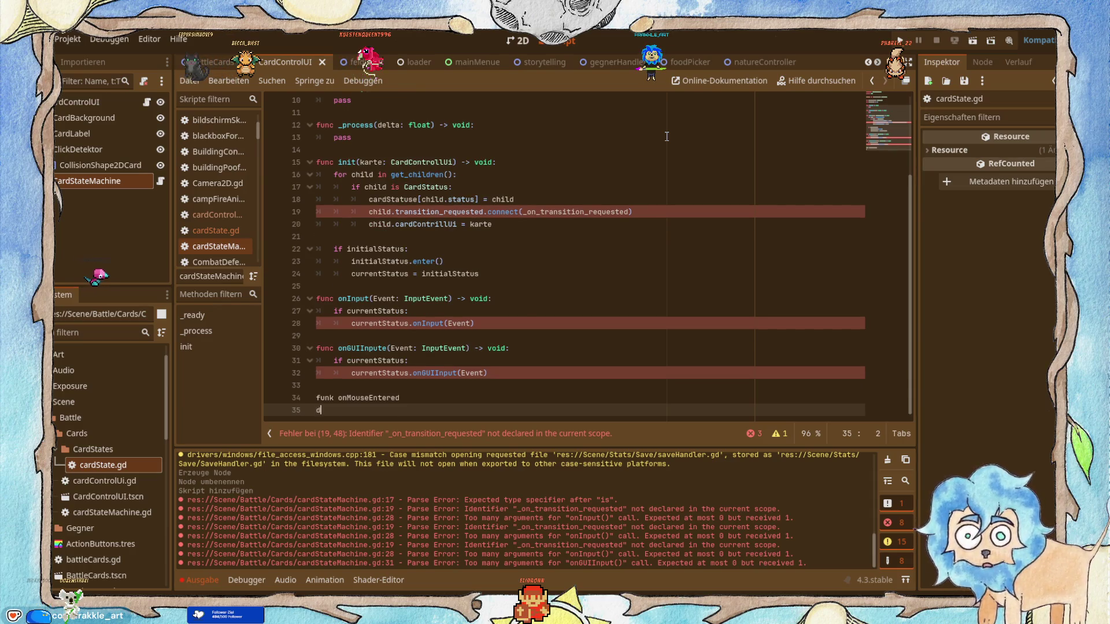
text(unc)
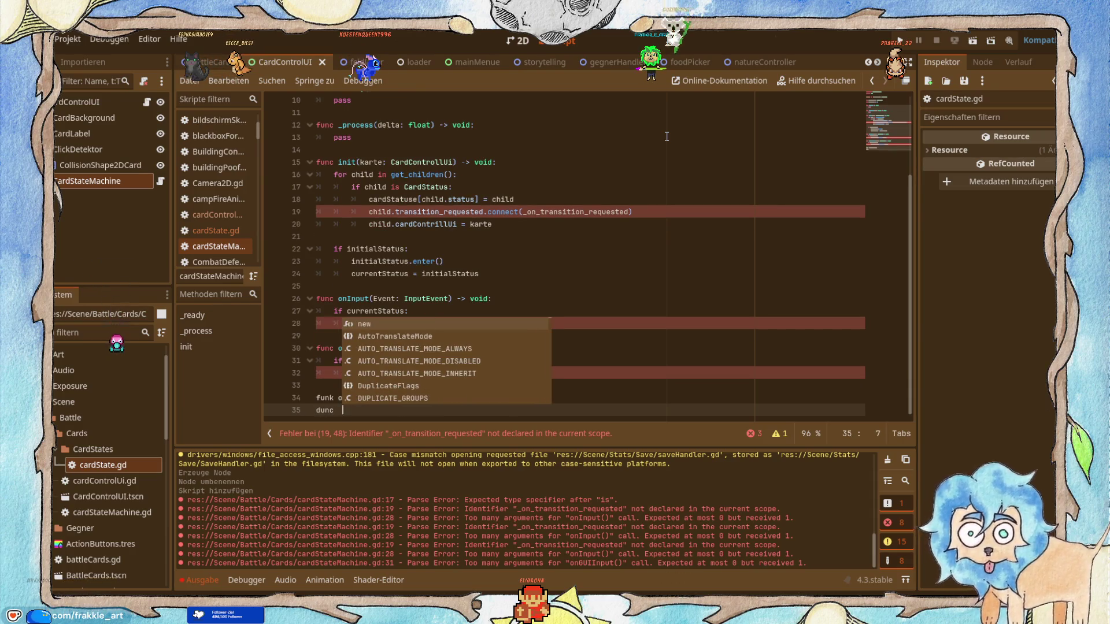
key(BackSpace)
key(BackSpace)
key(BackSpace)
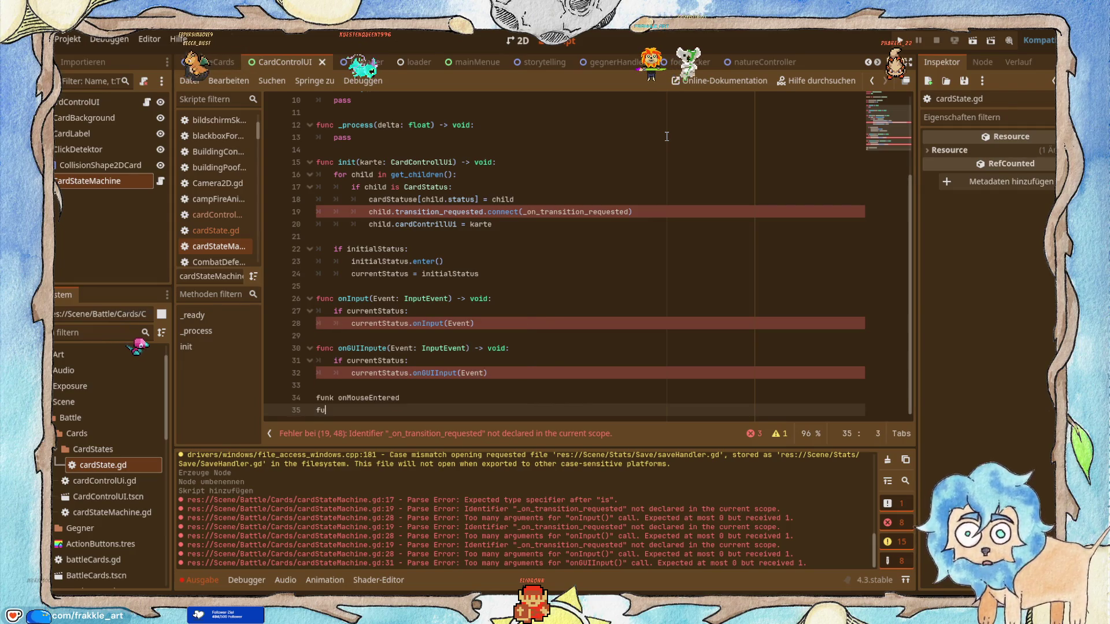
key(Up)
key(Delete)
text(k)
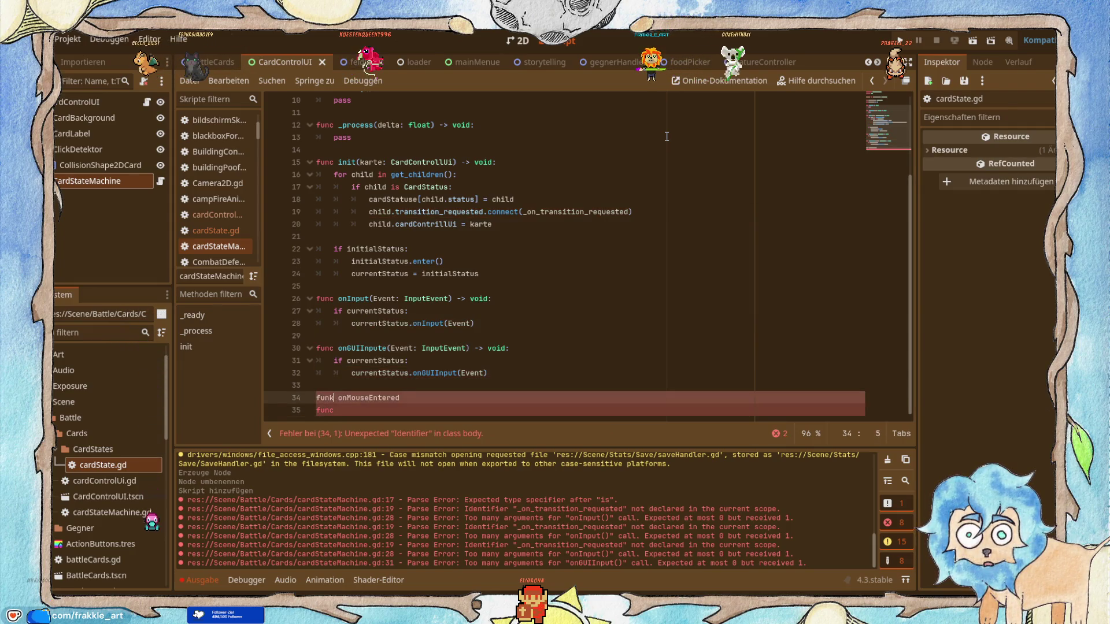
Step: Add func onMouseExited() on line 35, close onMouseEntered() with parentheses, and return to the tutorial
key(Down)
text(on)
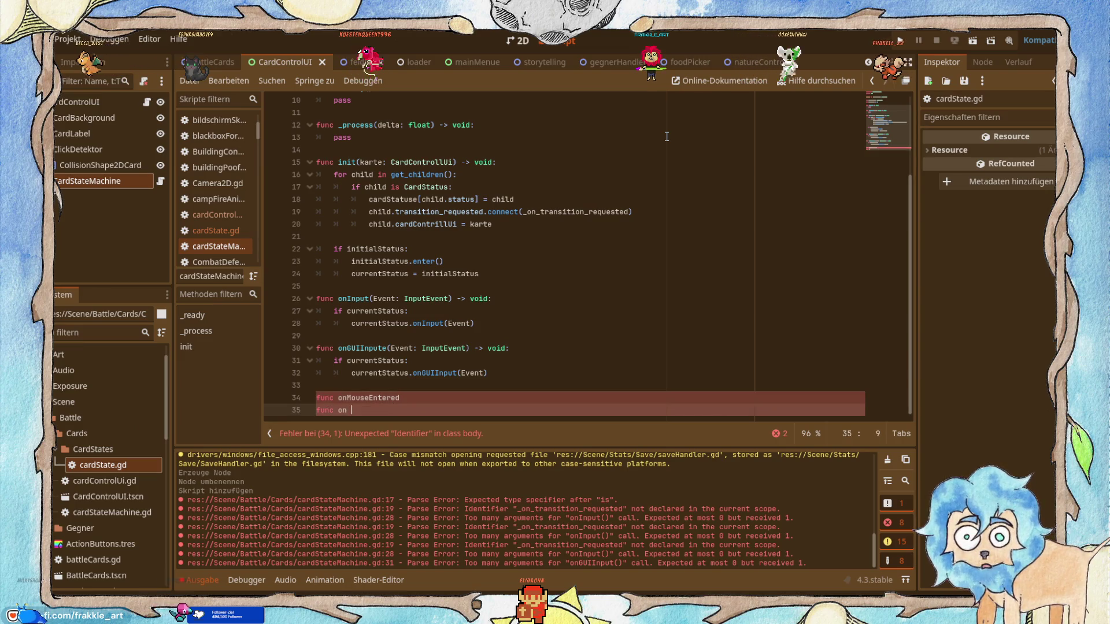
key(BackSpace)
text(Mouse)
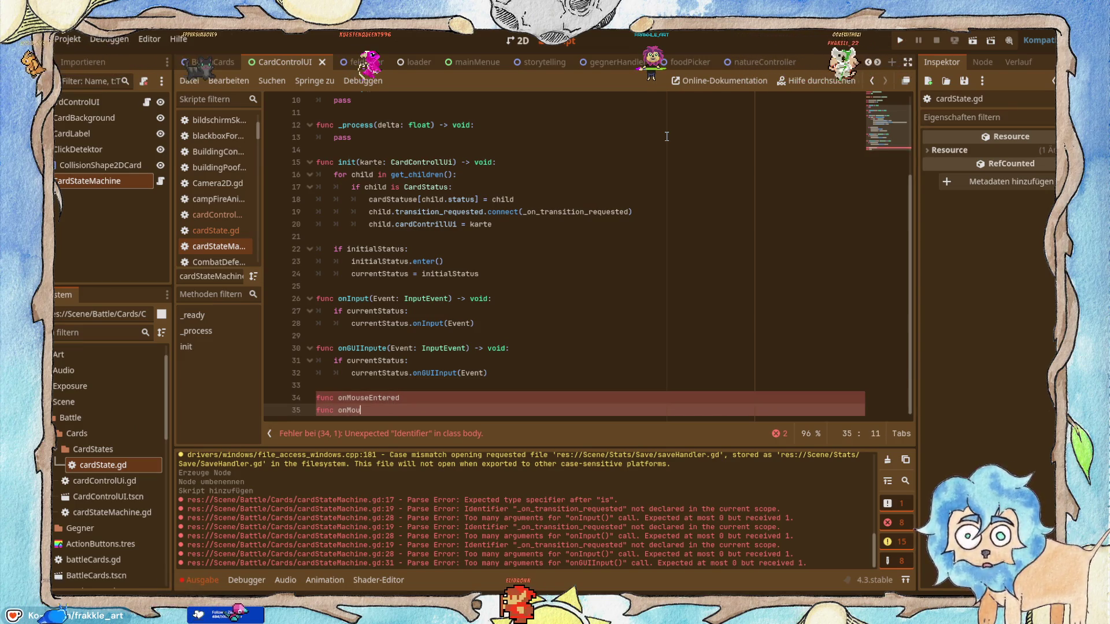
key(BackSpace)
text(Exited)
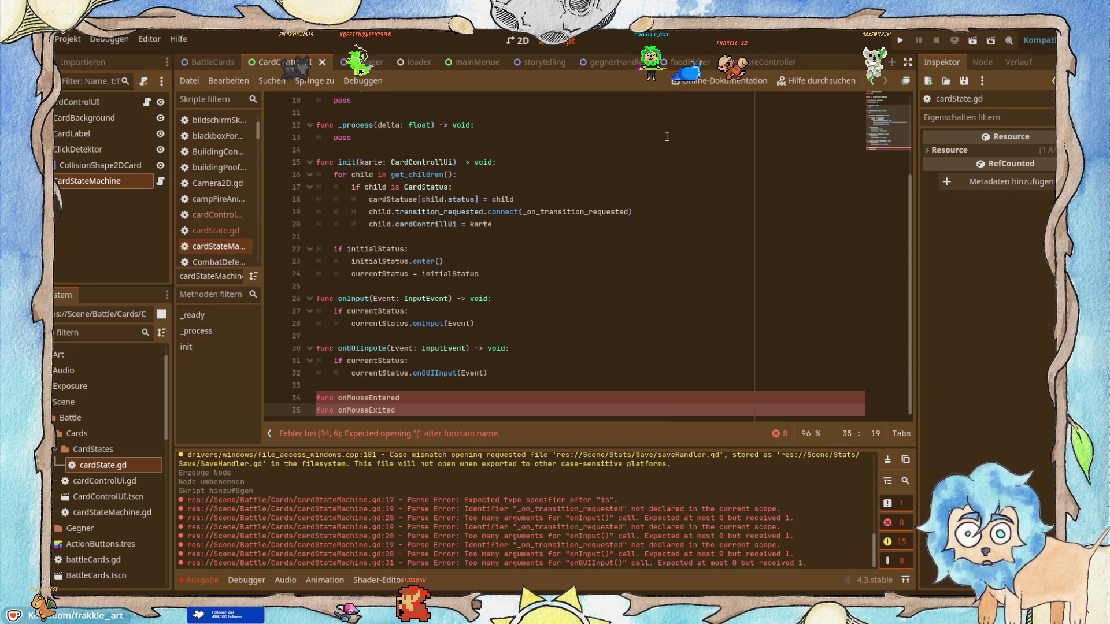
text(()
key(Up)
text(())
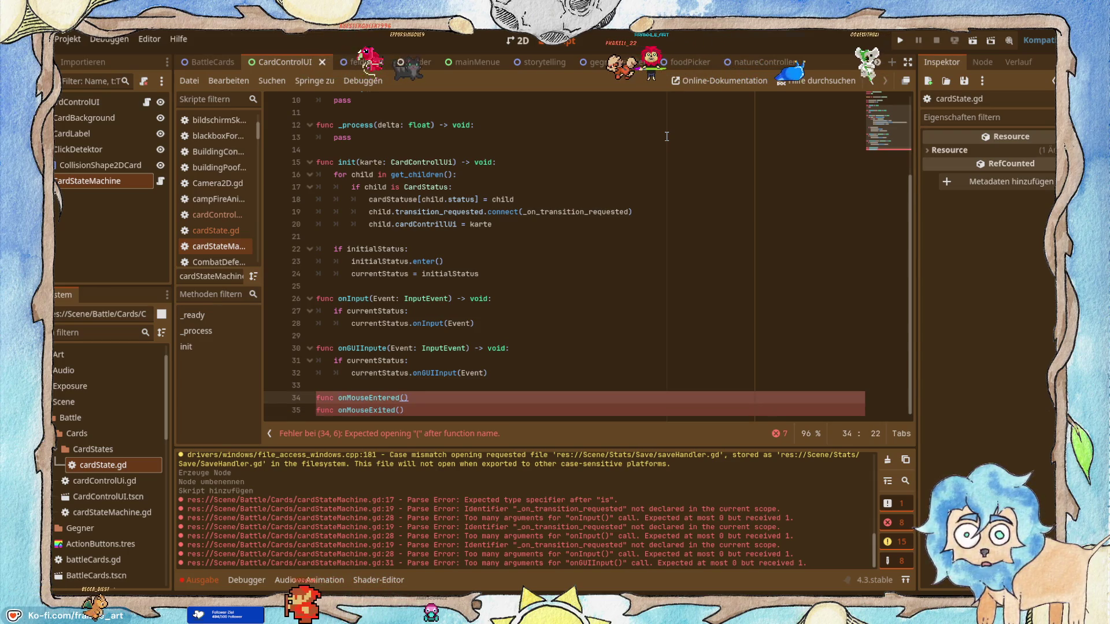
key(alt+Tab)
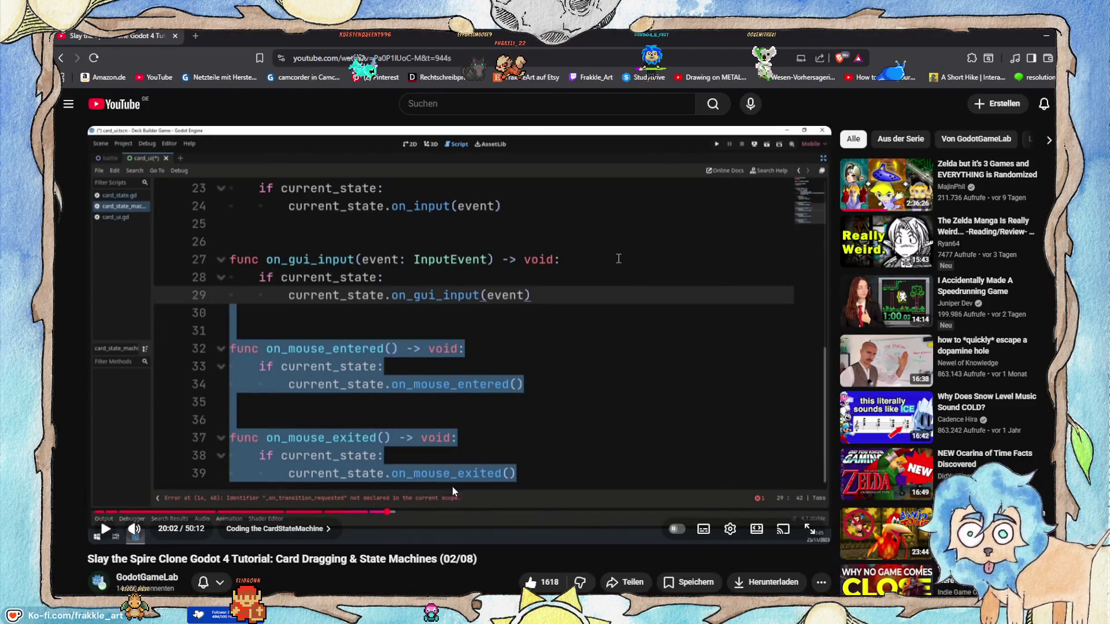
Step: Copy onGUIInput's Event: InputEvent parameter and body onto onMouseEntered and onMouseExited
click(1041, 37)
click(505, 372)
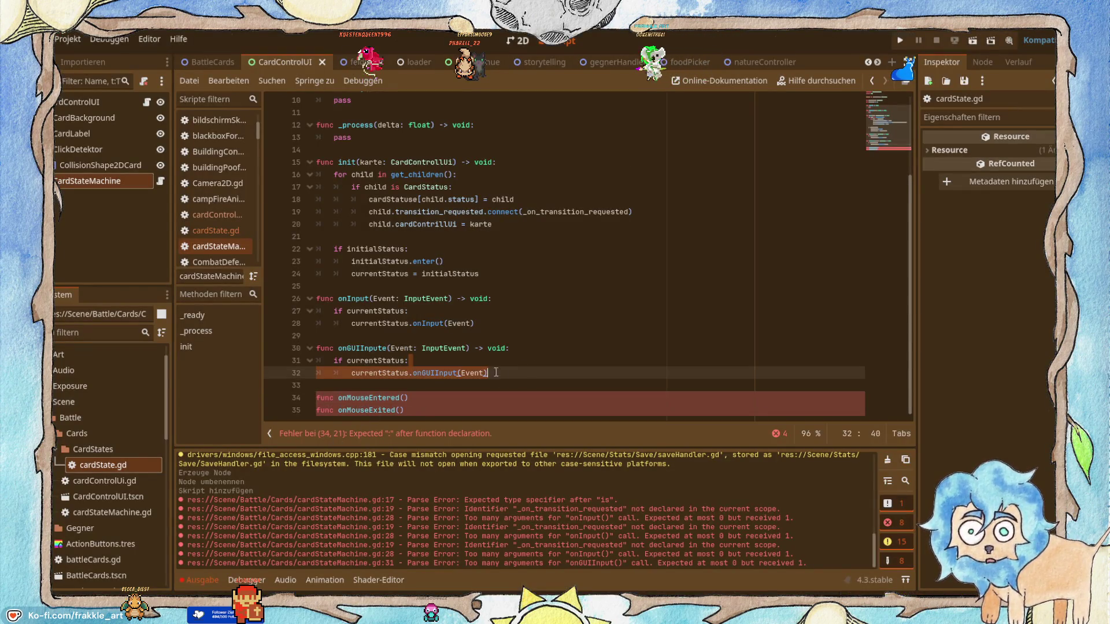
click(385, 348)
key(BackSpace)
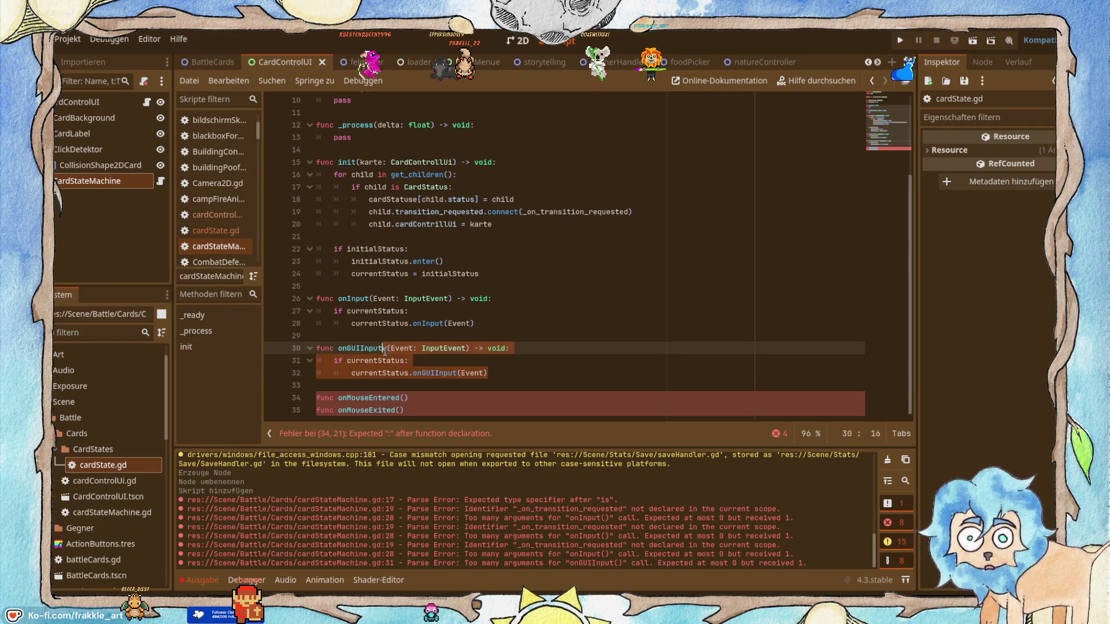
click(437, 398)
text((Event: InputEvent) -> void: 	if currentStatus: 		currentStatus.onGUIInput(Event))
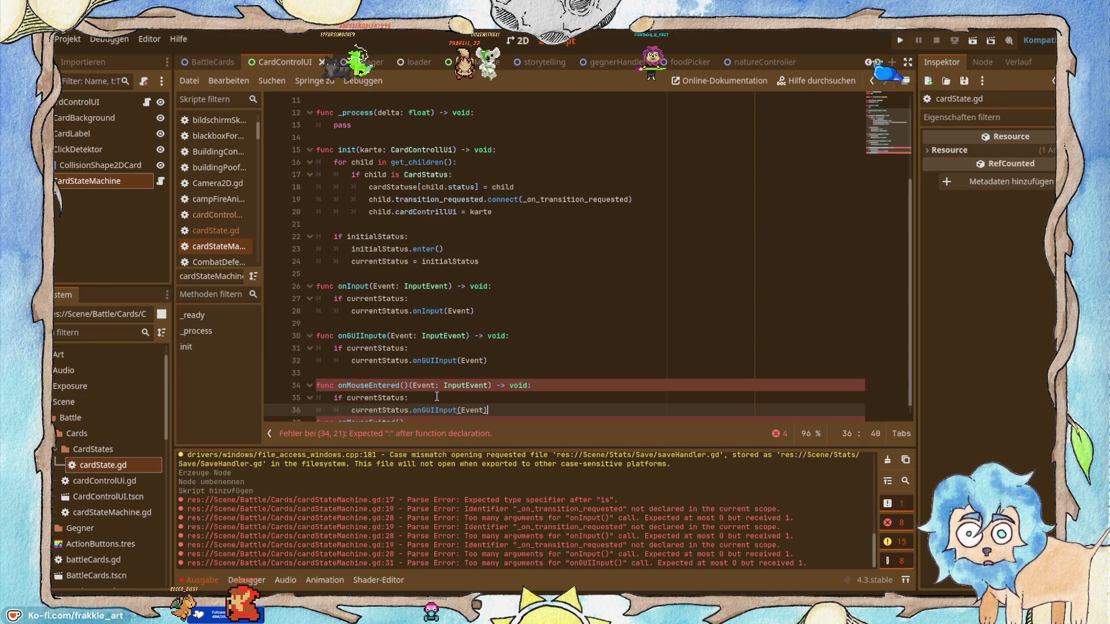
click(409, 372)
key(BackSpace)
key(BackSpace)
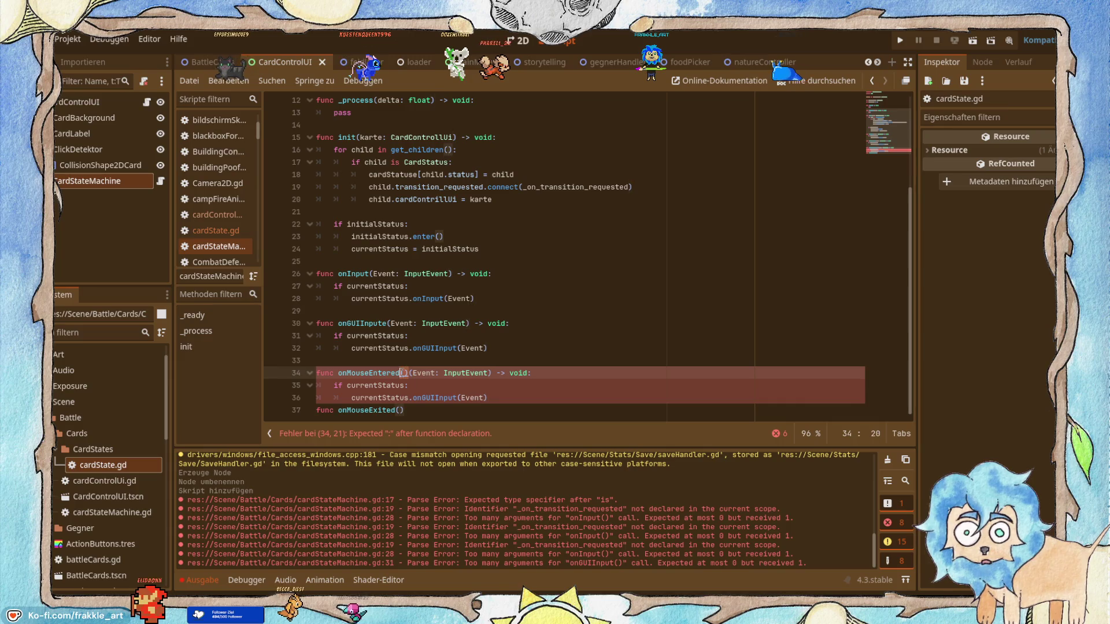
click(396, 411)
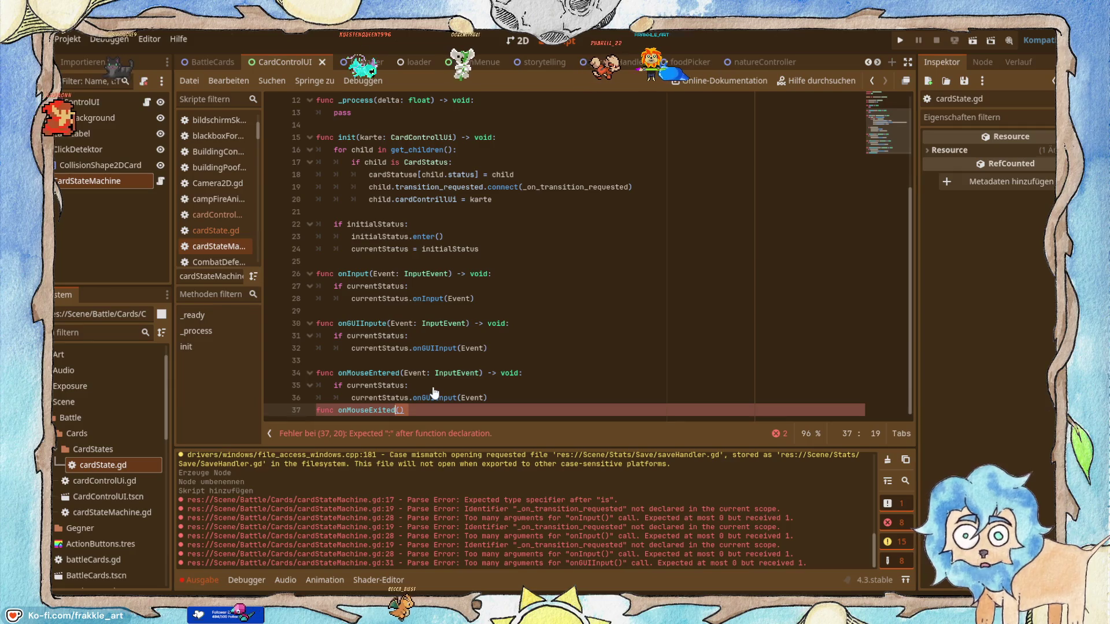
text((Event: InputEvent) -> void: 	if currentStatus: 		currentStatus.onGUIInput(Event))
Step: Change the copied calls to currentStatus.onMouseEntered and currentStatus.onMouseExited
click(457, 373)
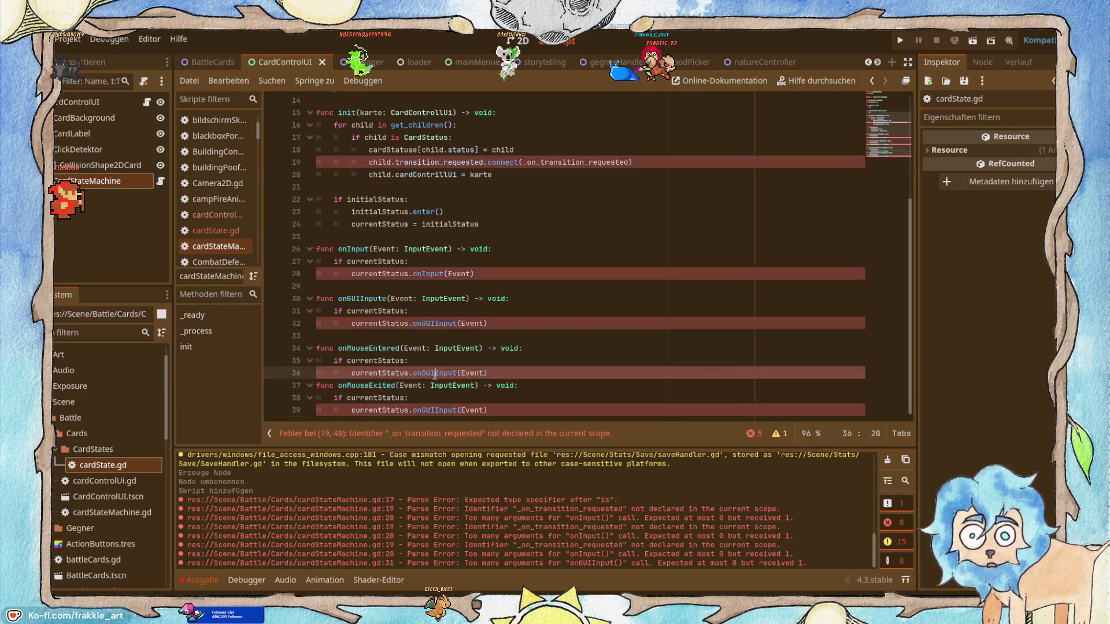
key(ctrl+BackSpace)
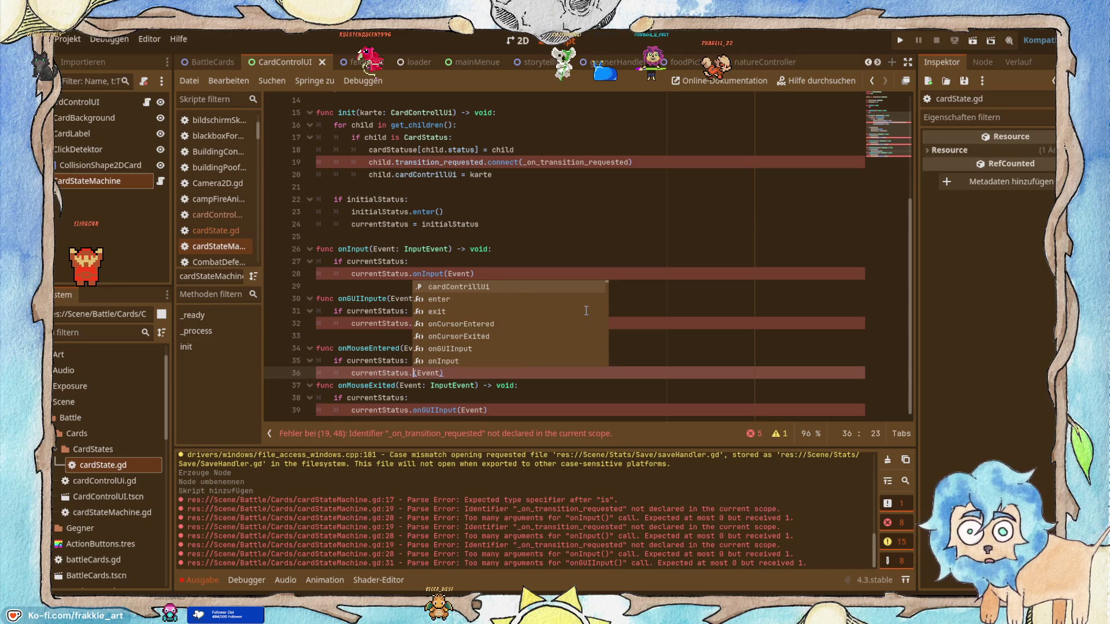
text(onM)
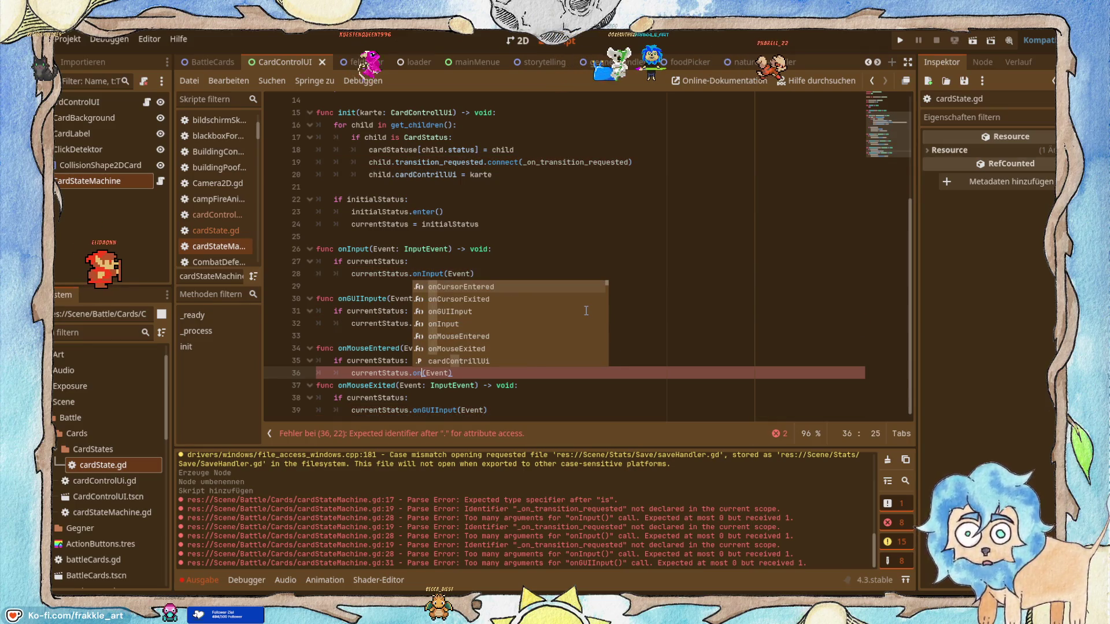
text(o)
key(Return)
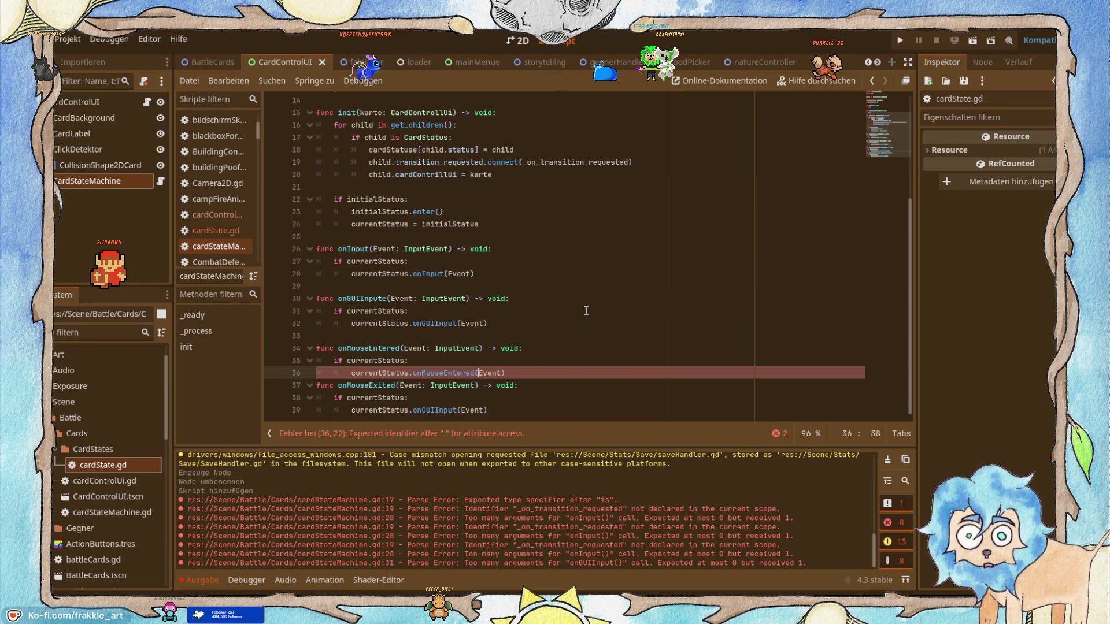
click(440, 410)
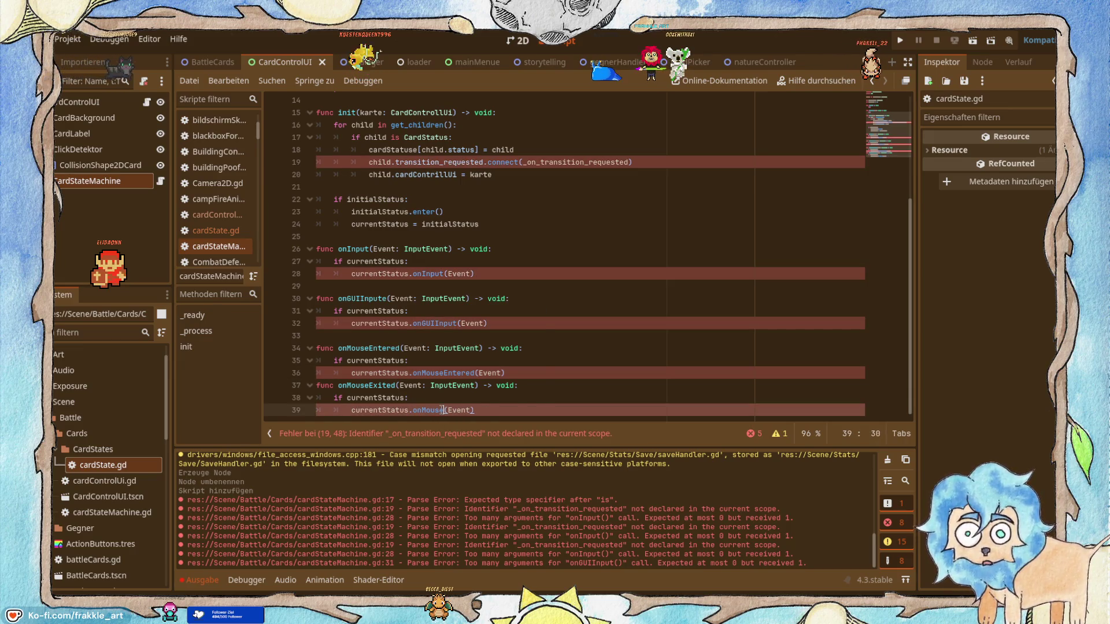
key(Down)
key(Return)
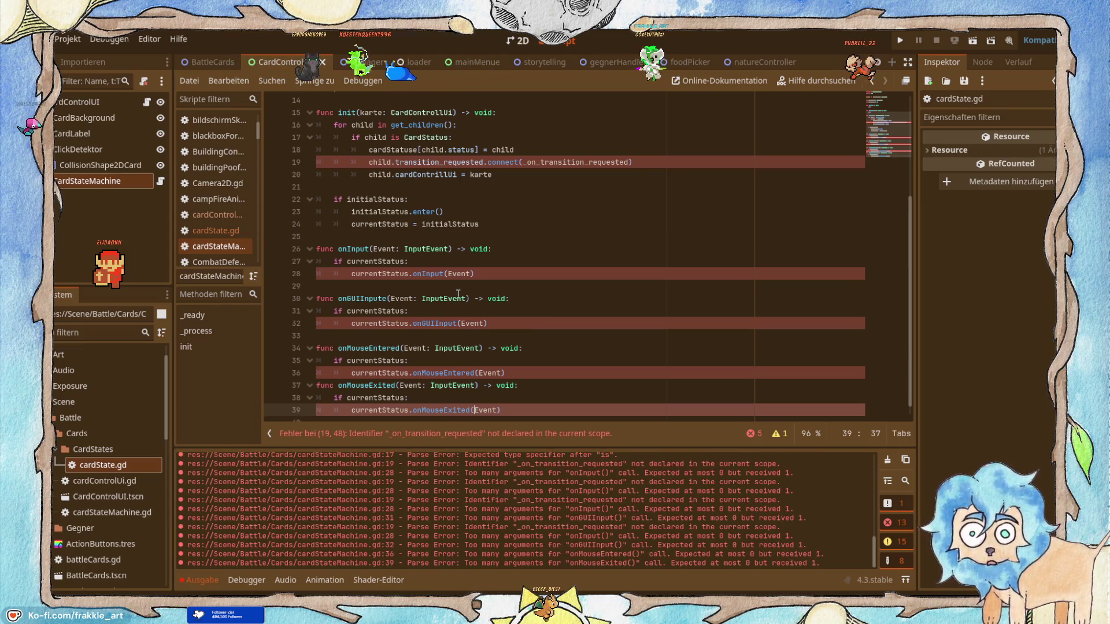
scroll(468, 312, down, 1)
Step: Separate onMouseEntered and onMouseExited with a blank line, then begin a new 'func onC' header below
scroll(480, 329, up, 2)
scroll(492, 348, down, 2)
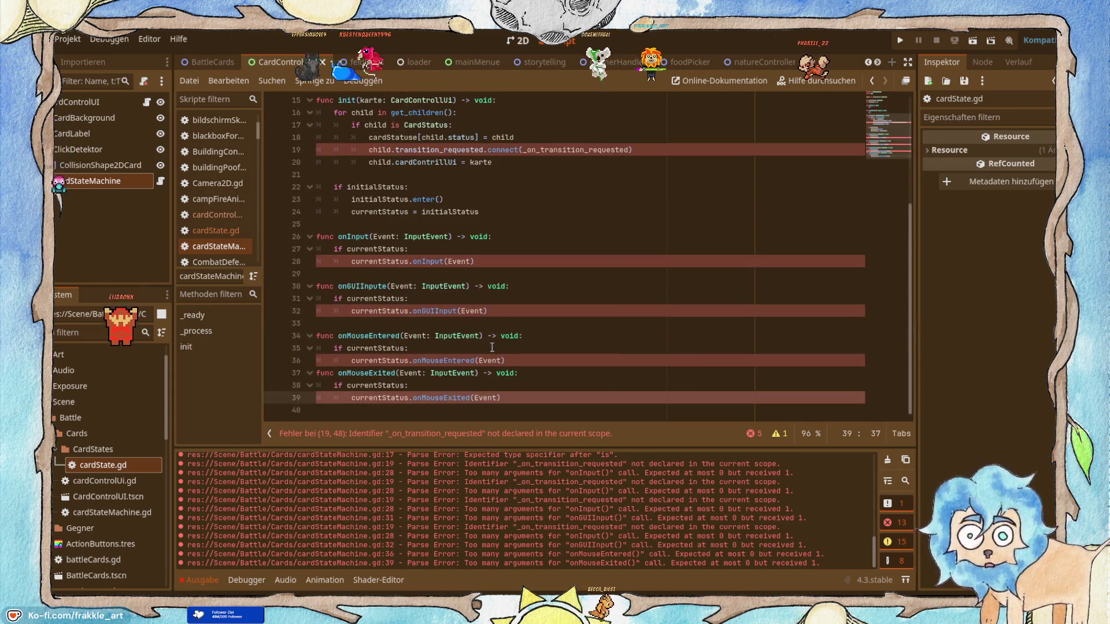
click(550, 360)
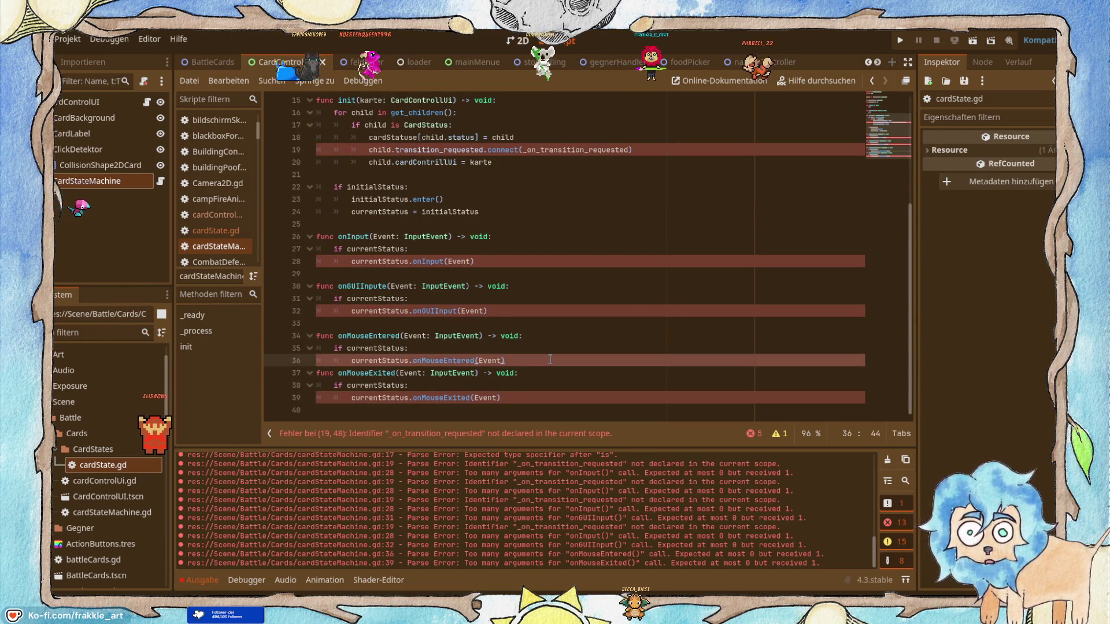
key(Return)
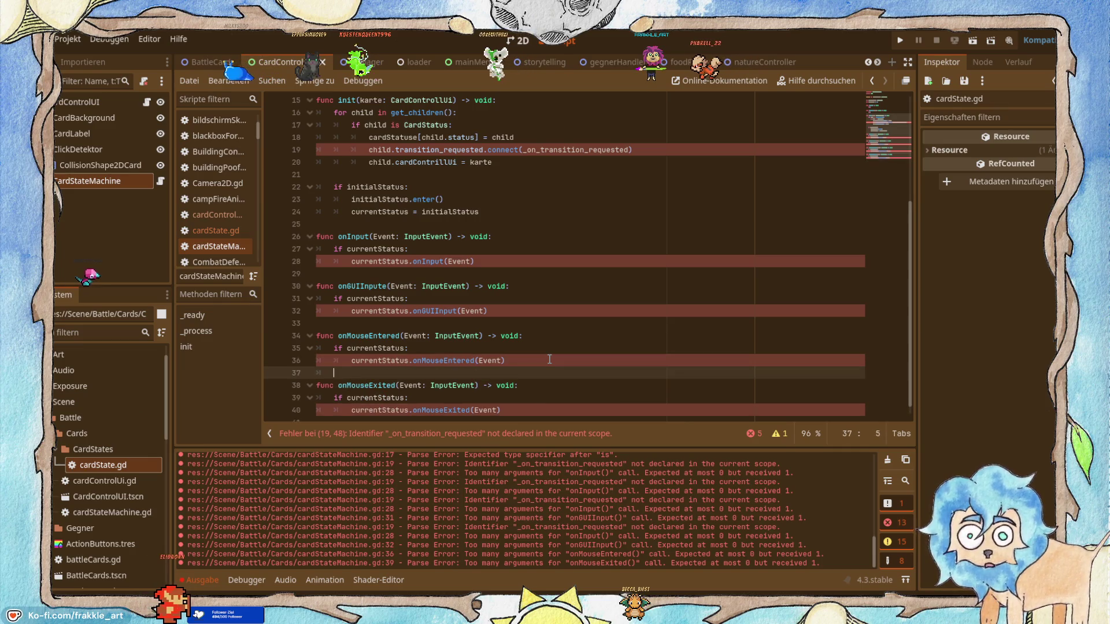
key(Down)
key(Down)
key(End)
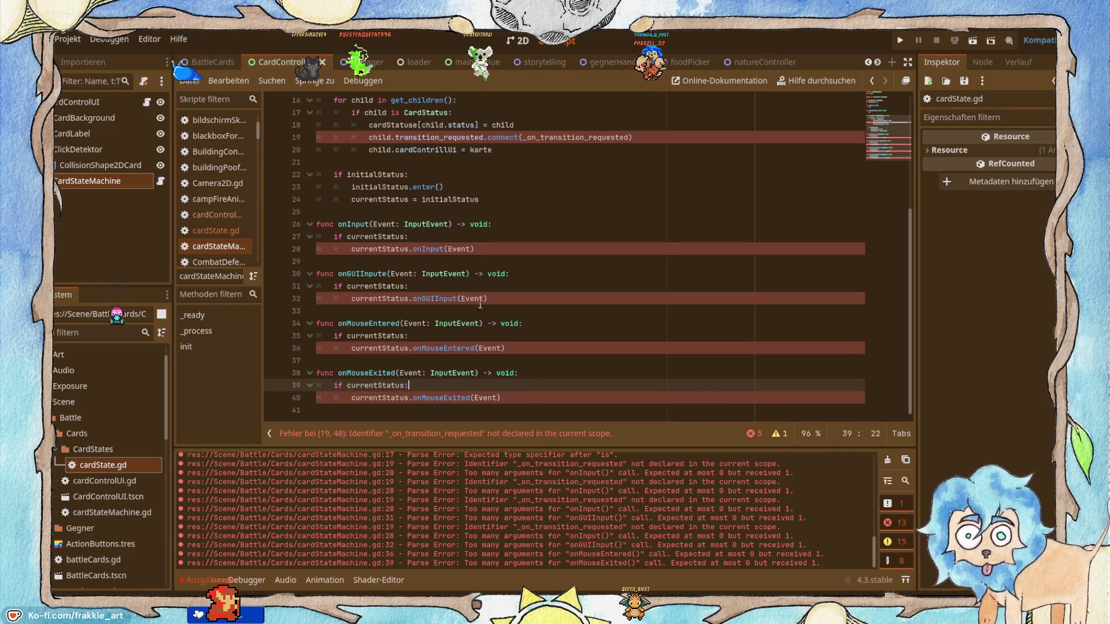
key(Down)
key(End)
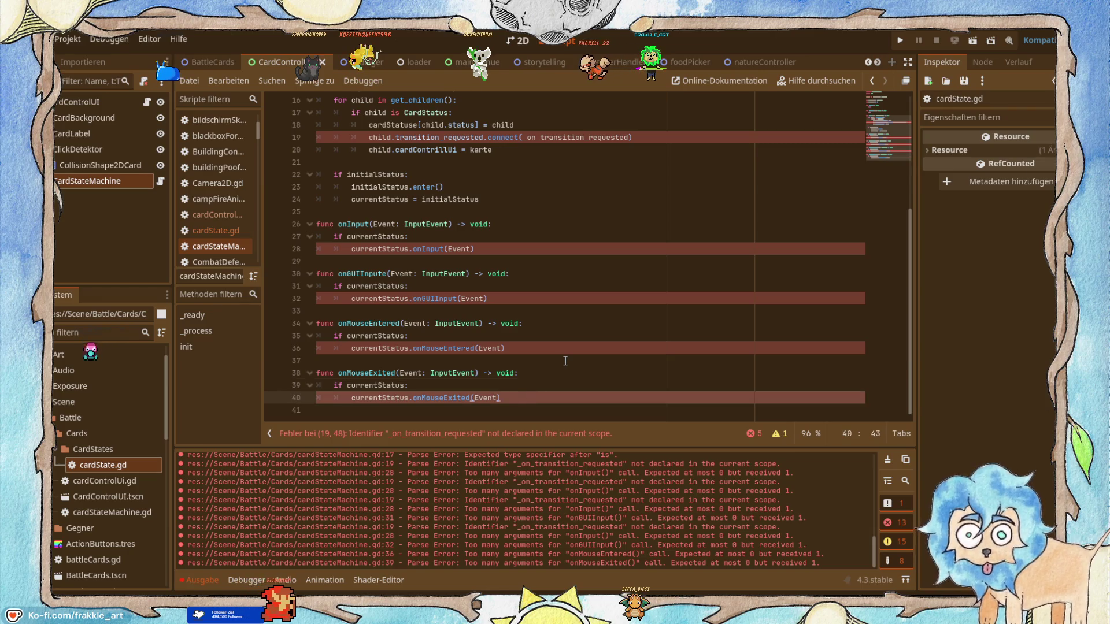
key(Return)
key(BackSpace)
key(Return)
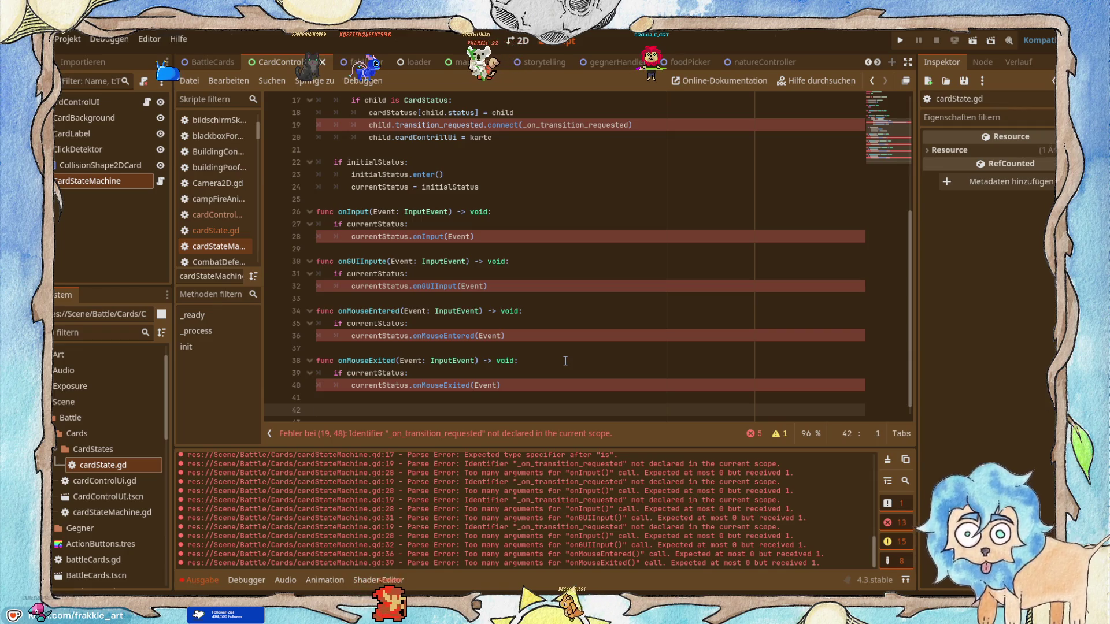
text(func onCure)
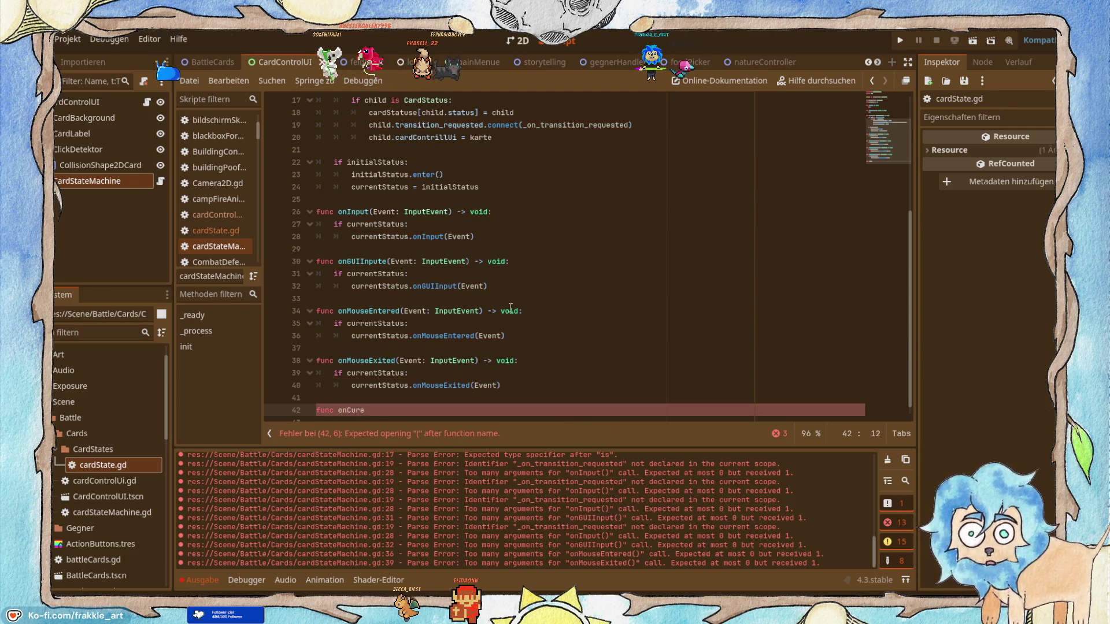
Step: Copy the onMouseExited function over the unfinished line 42 and rename the copy onCursorEntered
mouse_move(404, 410)
mouse_down()
mouse_move(503, 386)
mouse_move(269, 361)
mouse_up()
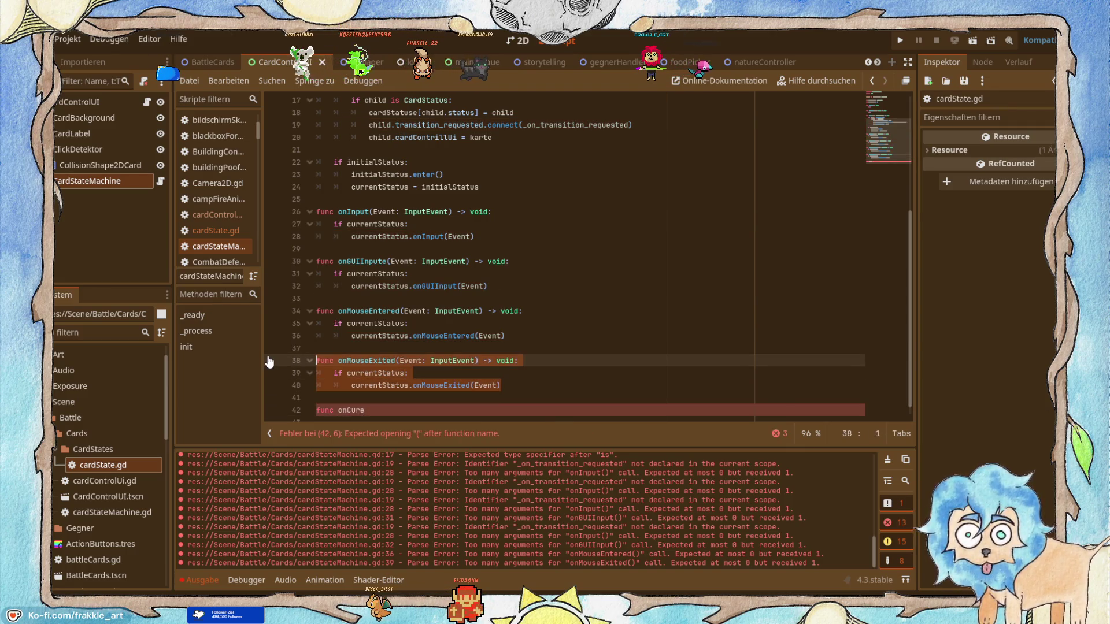
key(ctrl+c)
triple_click(373, 410)
key(ctrl+v)
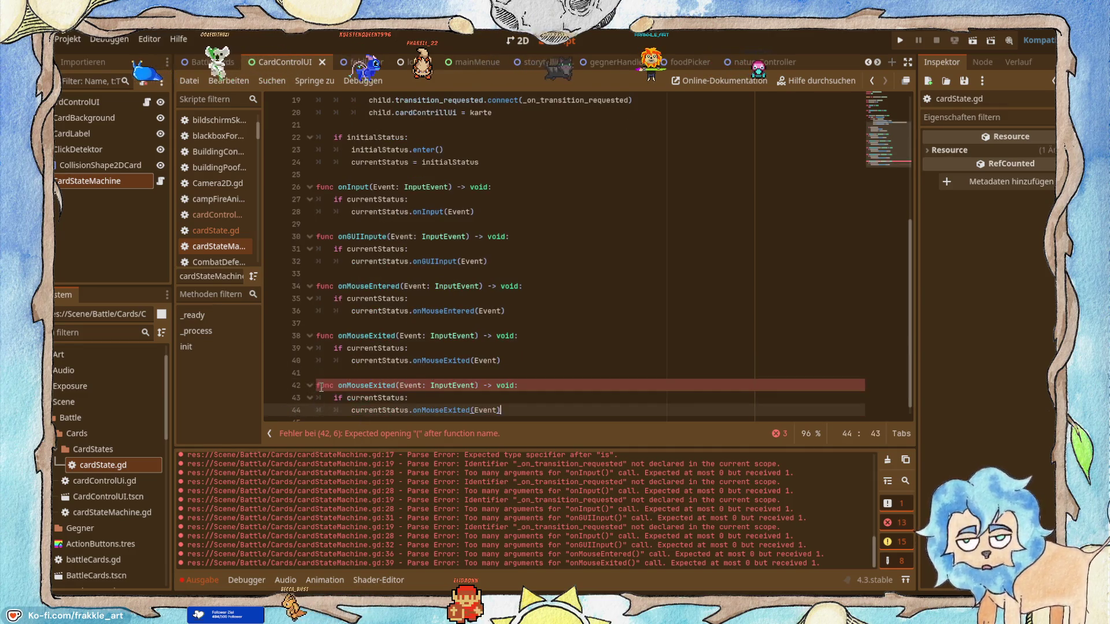
double_click(360, 385)
text(onCu)
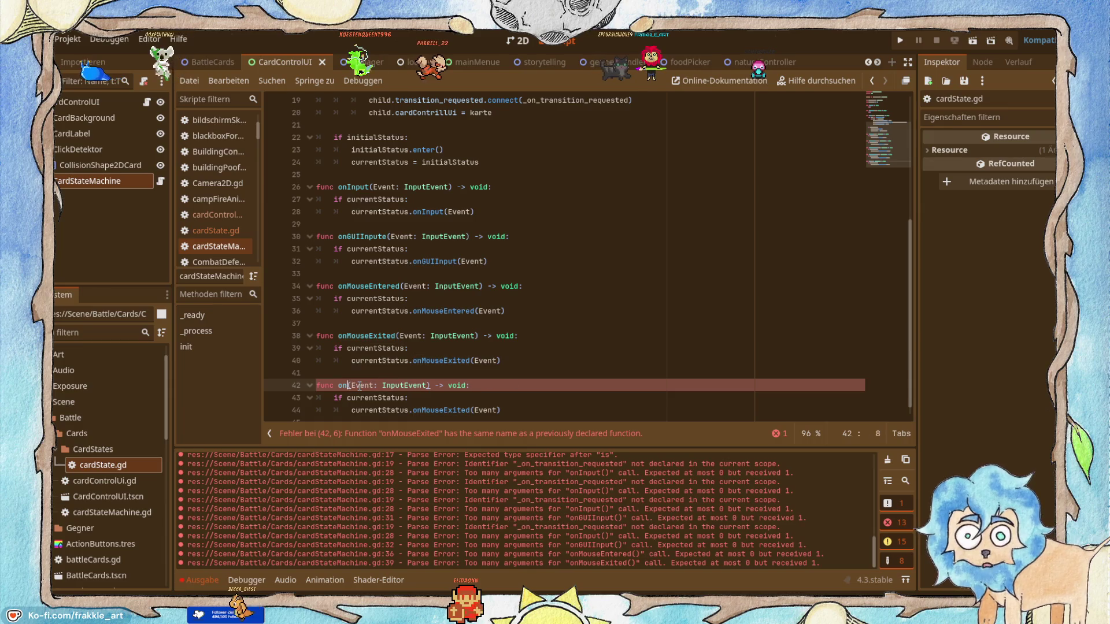
text(rsor)
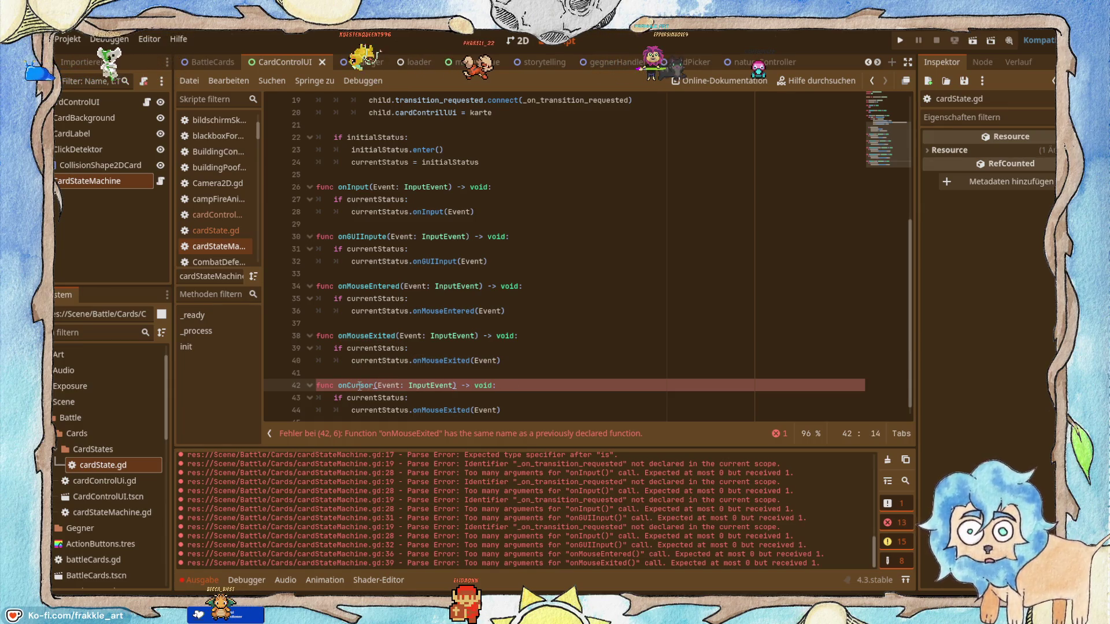
text(ER)
key(BackSpace)
text(ntered)
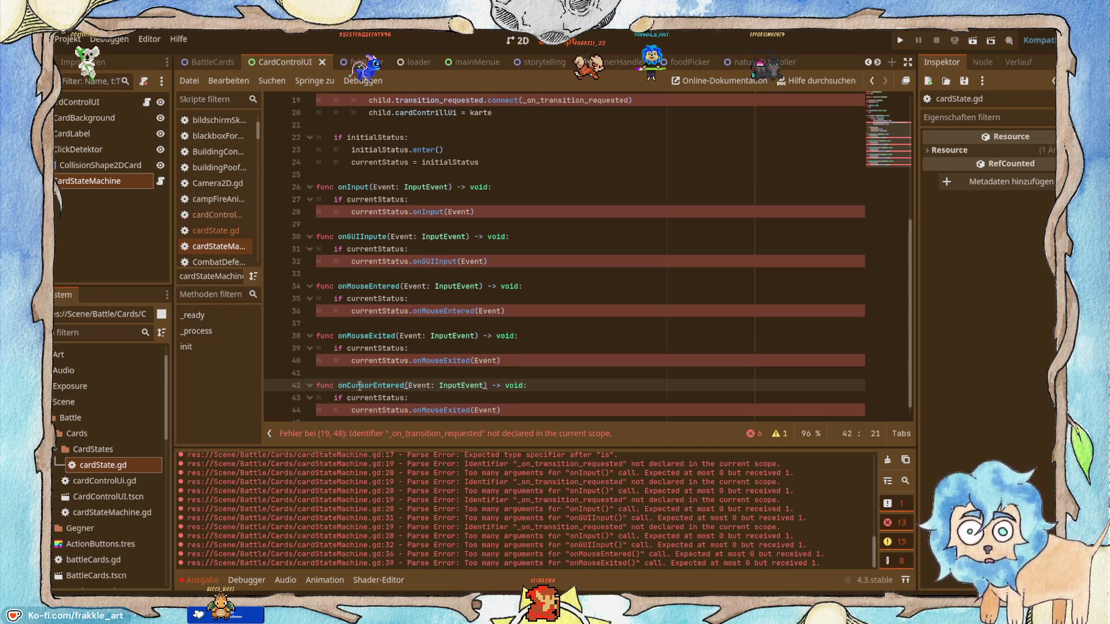
Step: Paste a second copy of the function below and rename it onCursorExited
scroll(466, 361, down, 1)
click(536, 396)
key(Down)
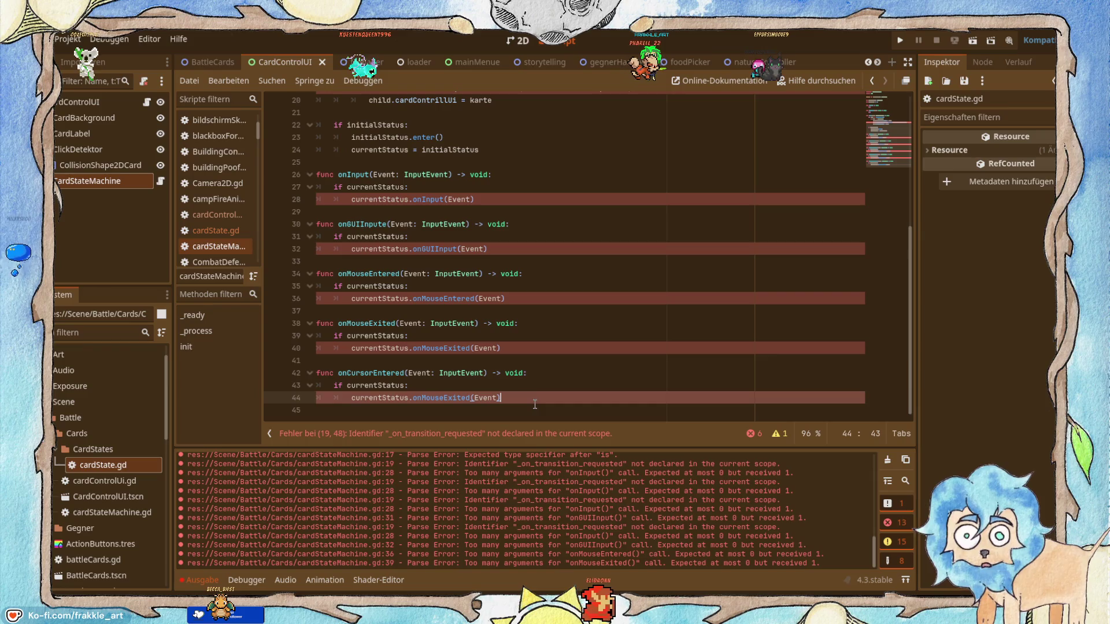
key(Tab)
key(BackSpace)
key(Return)
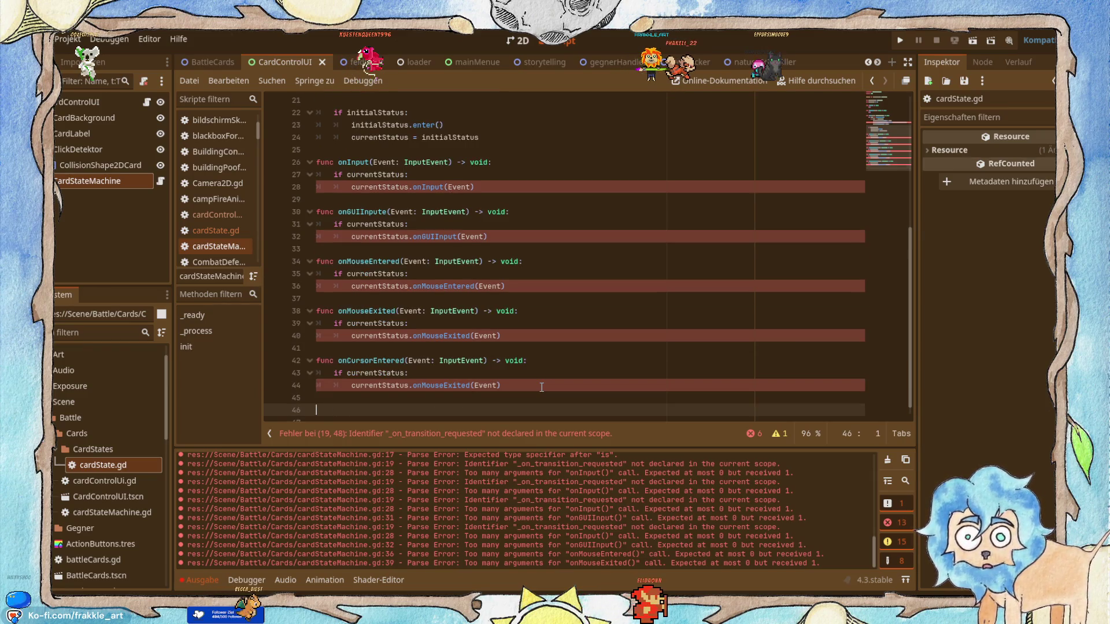
key(ctrl+v)
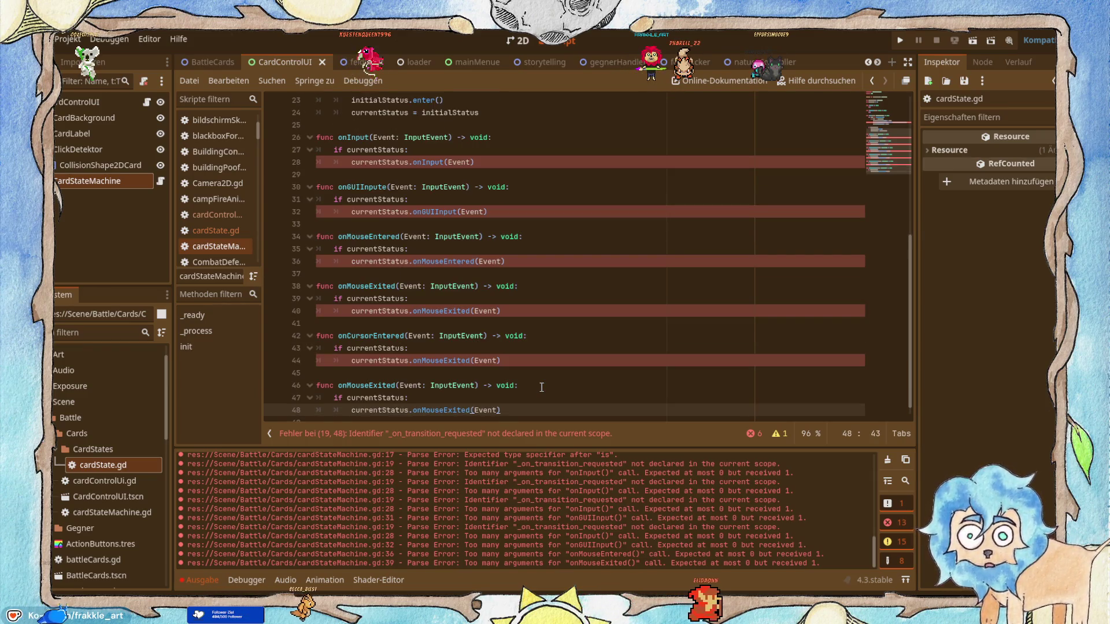
double_click(359, 386)
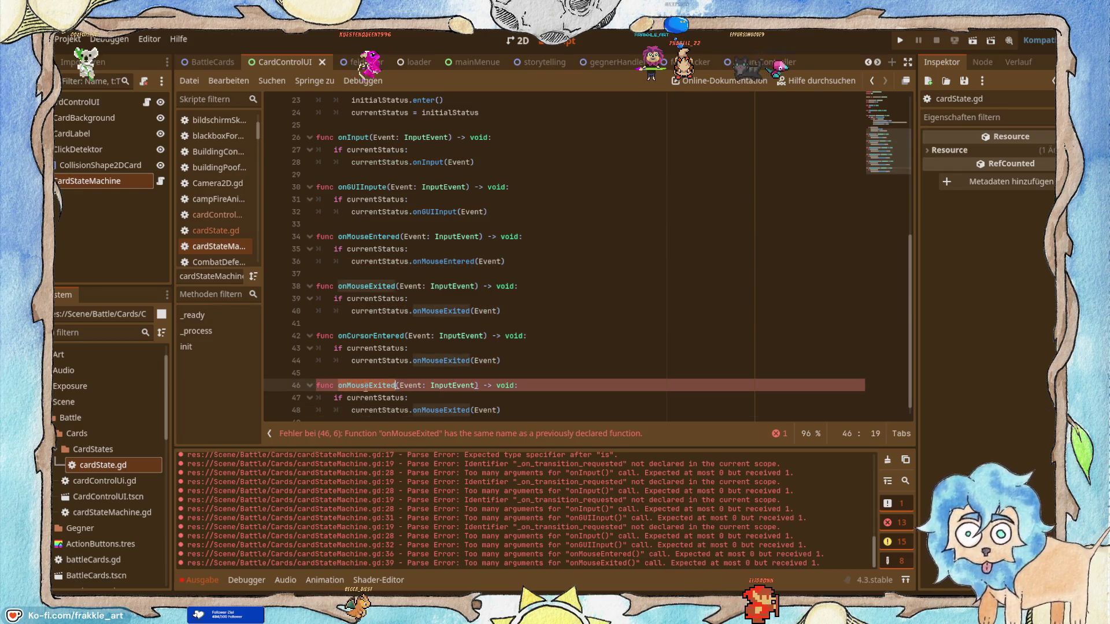
click(370, 386)
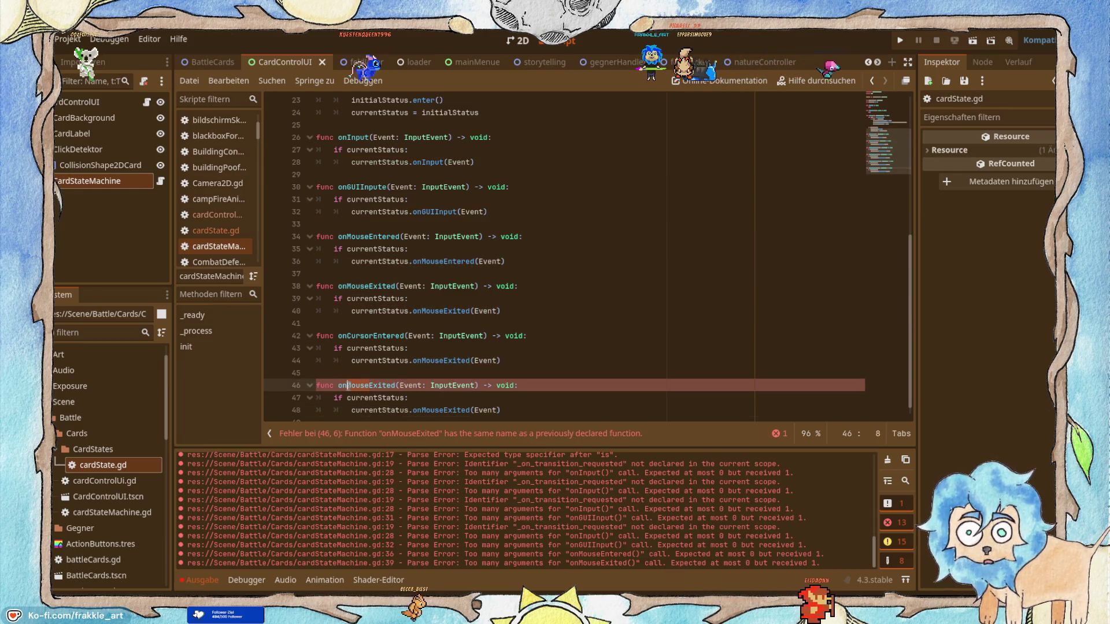
text(Cursor)
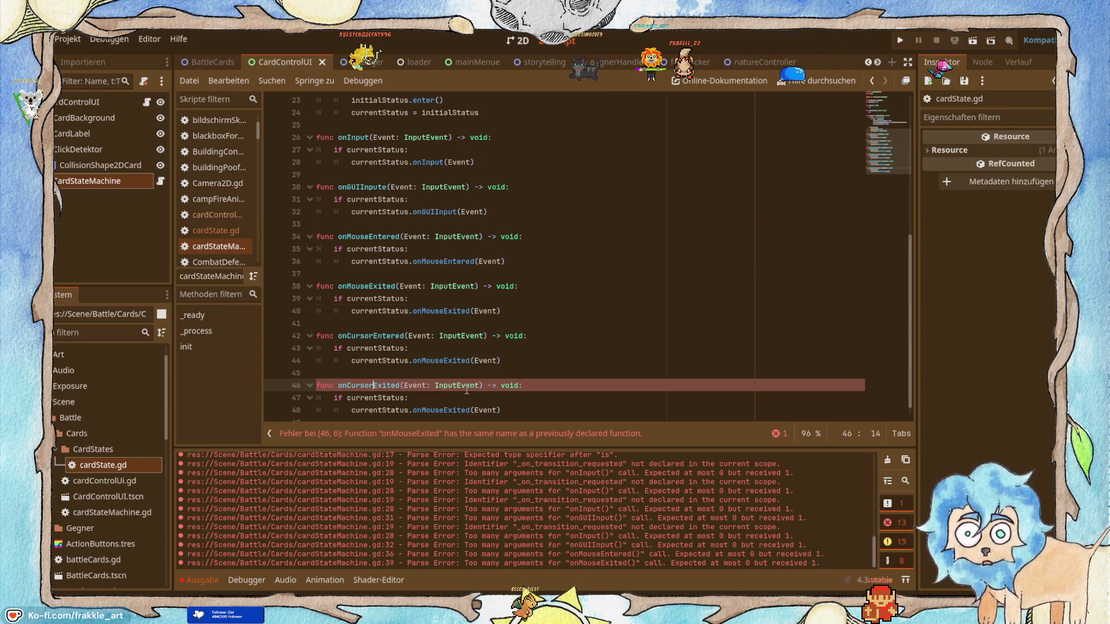
Step: Change the forwarded calls to currentStatus.onCursorEntered and currentStatus.onCursorExited
double_click(425, 361)
text(onCu)
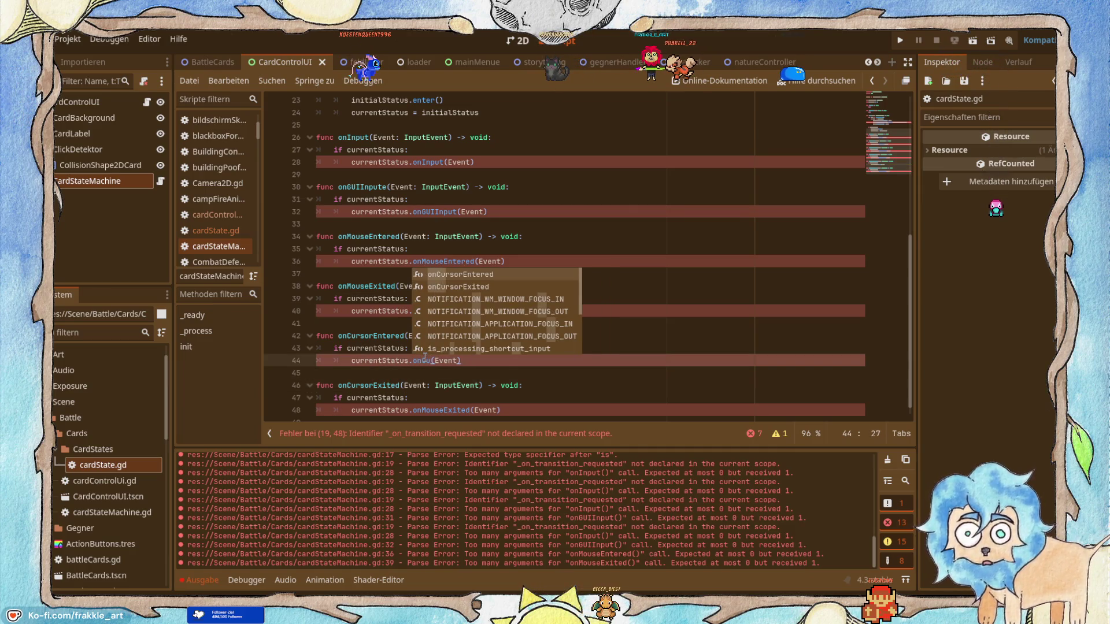
key(Return)
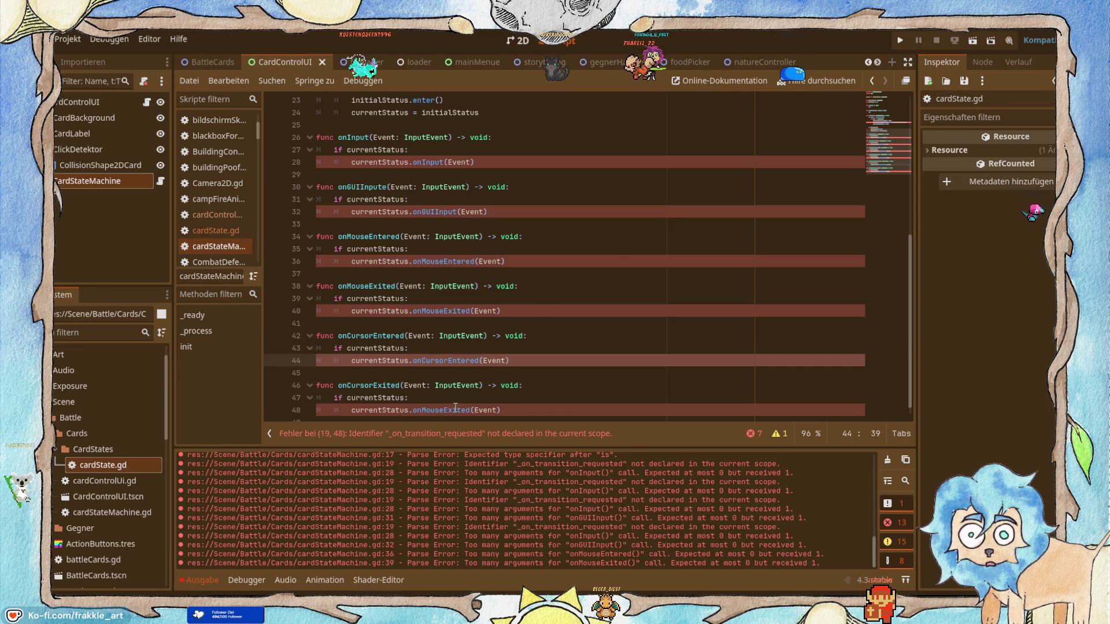
double_click(455, 407)
text(onC)
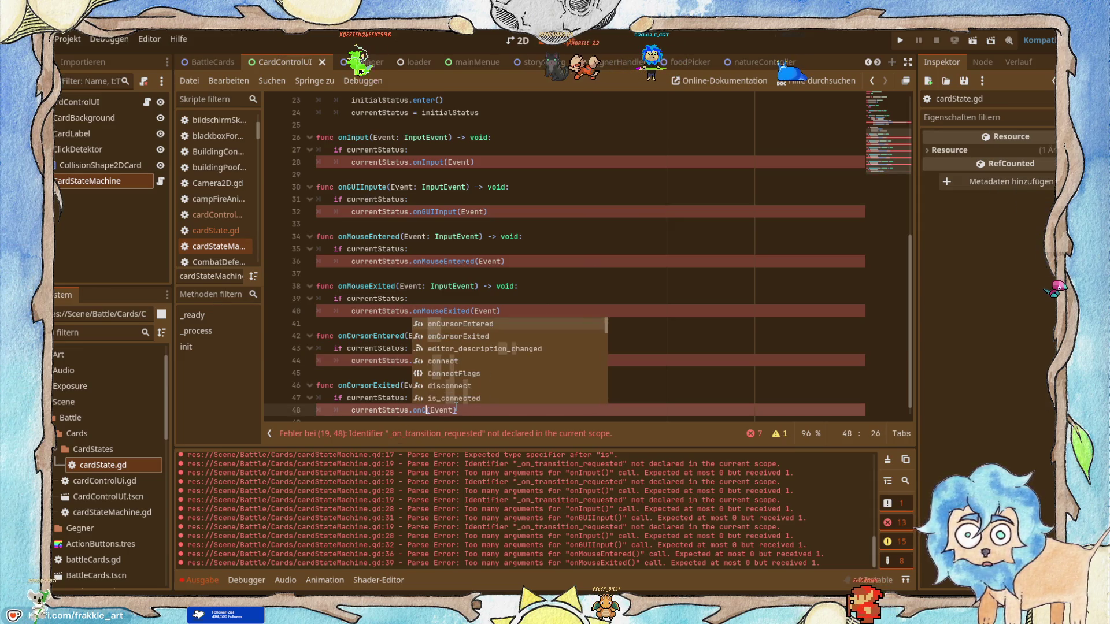
key(Return)
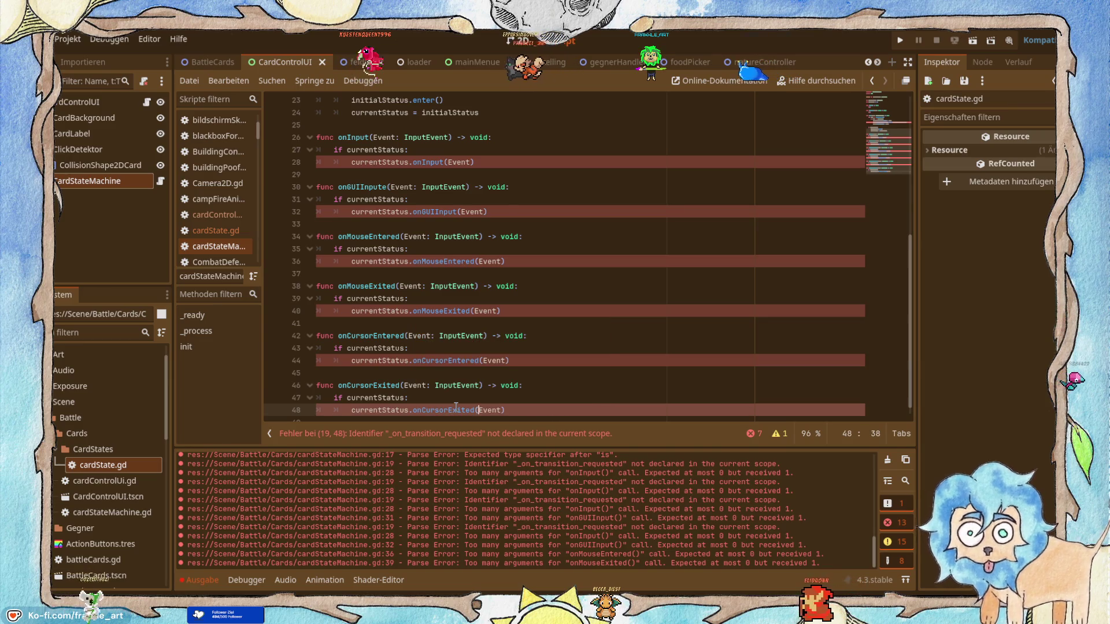
Step: Leave one blank line after the last function, trim extra empty lines, and switch to the tutorial
scroll(498, 386, down, 1)
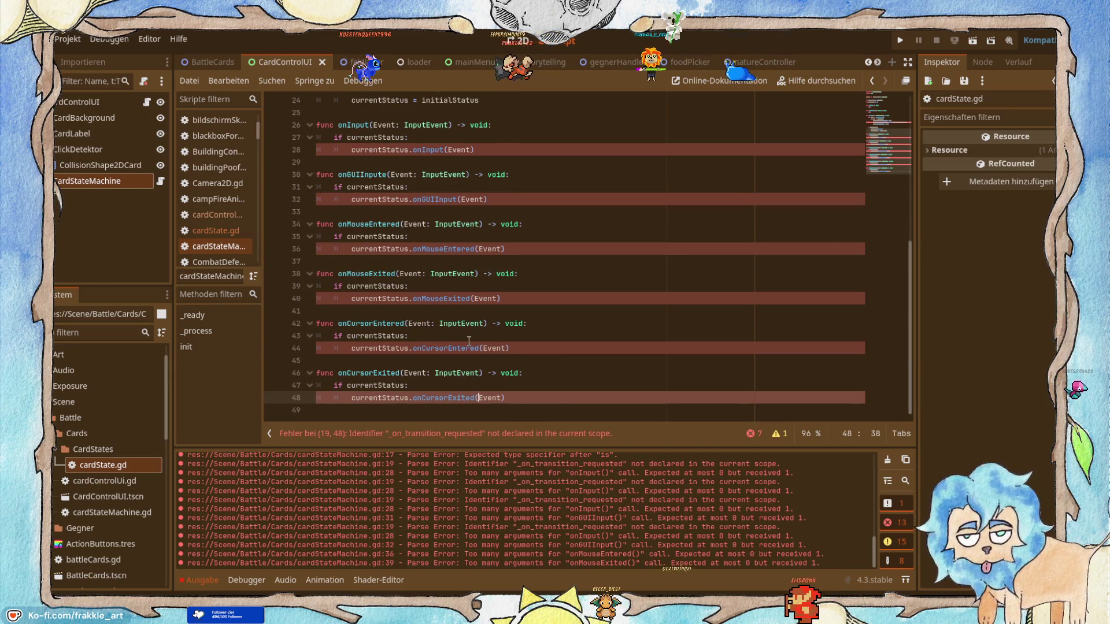
click(539, 395)
key(Return)
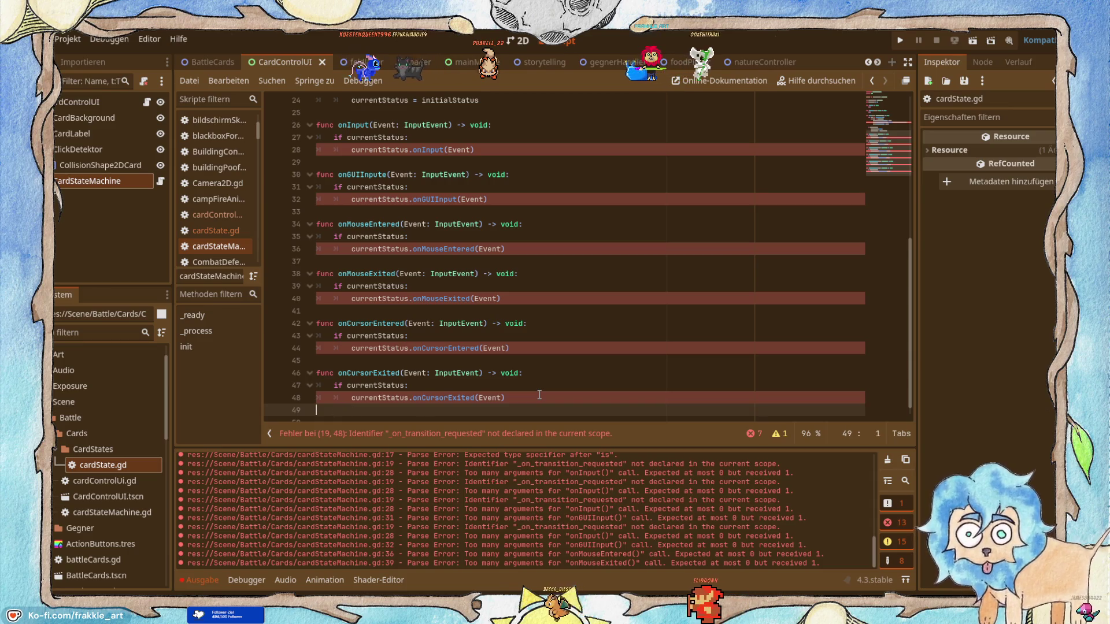
key(BackSpace)
key(BackSpace)
key(Return)
scroll(539, 395, down, 1)
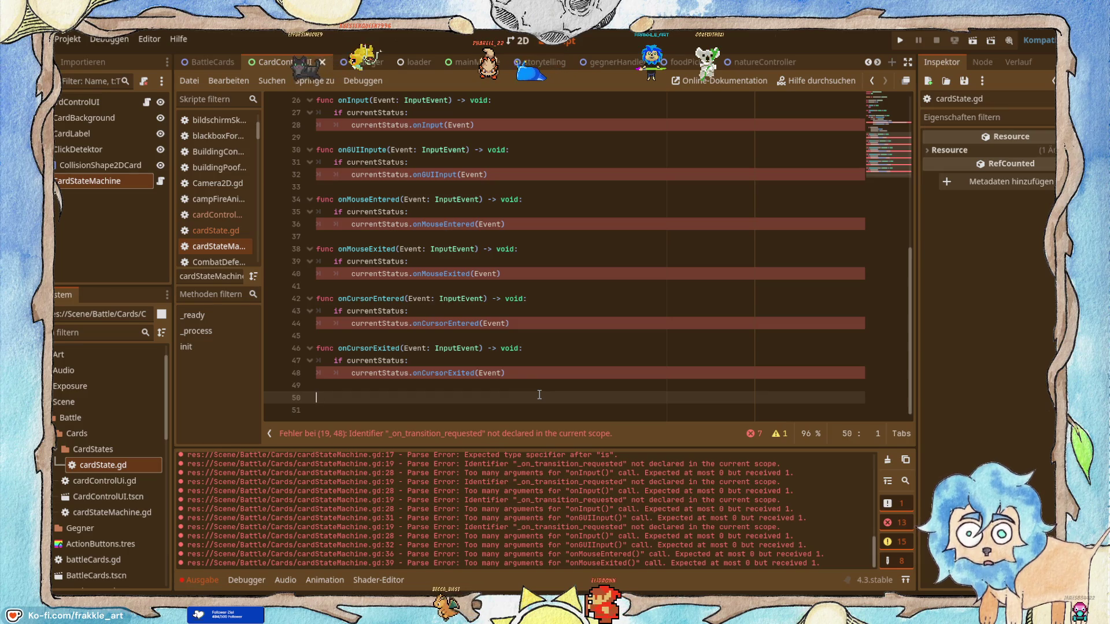
key(Delete)
key(BackSpace)
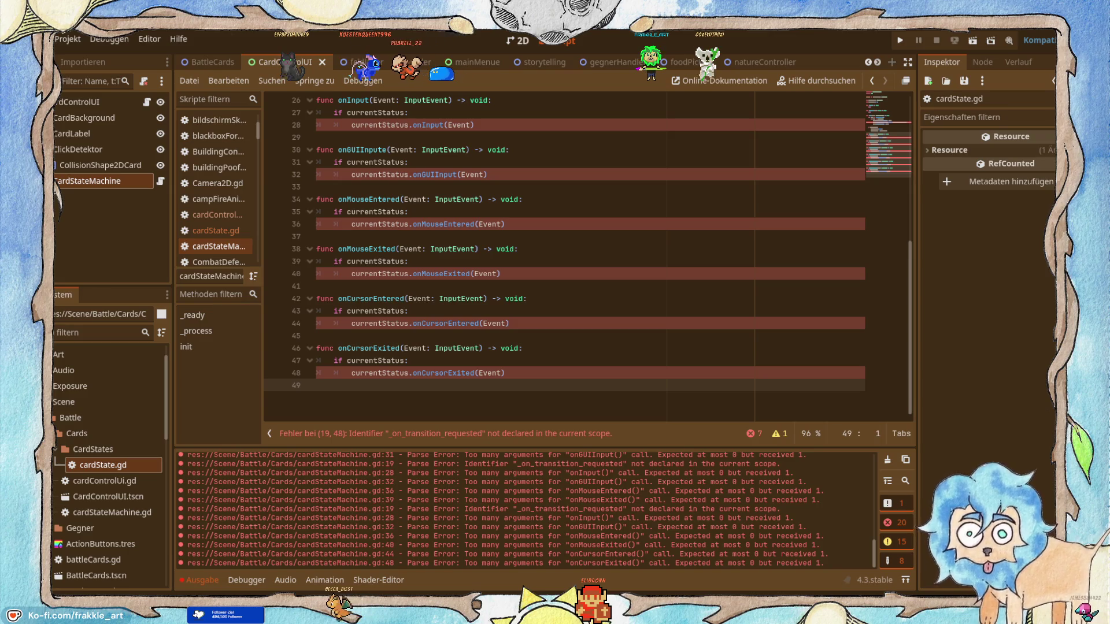
key(alt+Tab)
click(481, 313)
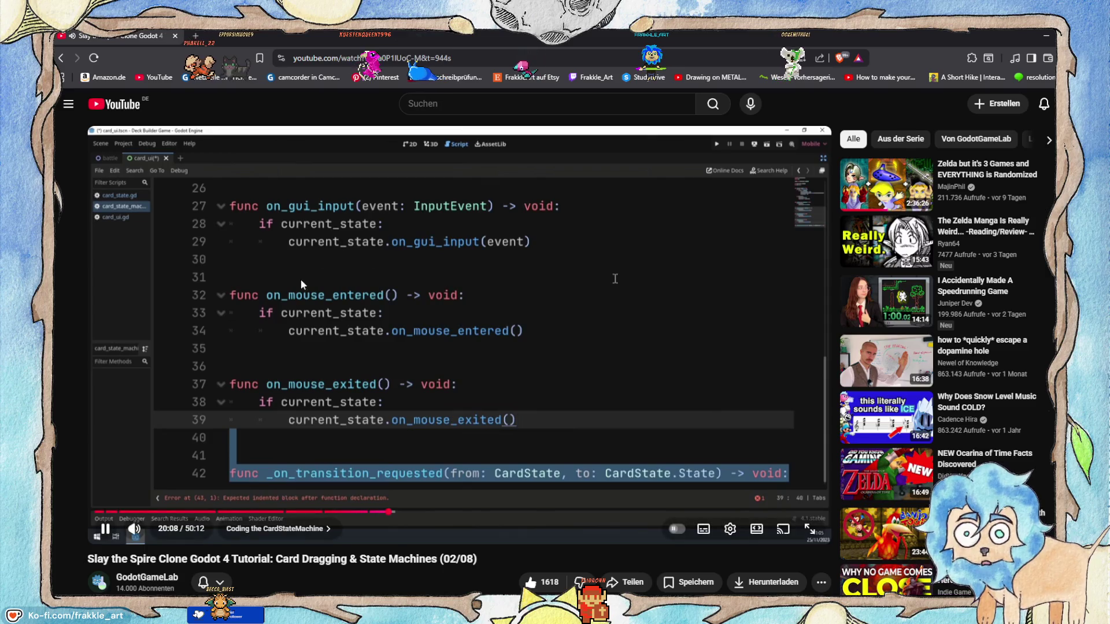
click(310, 366)
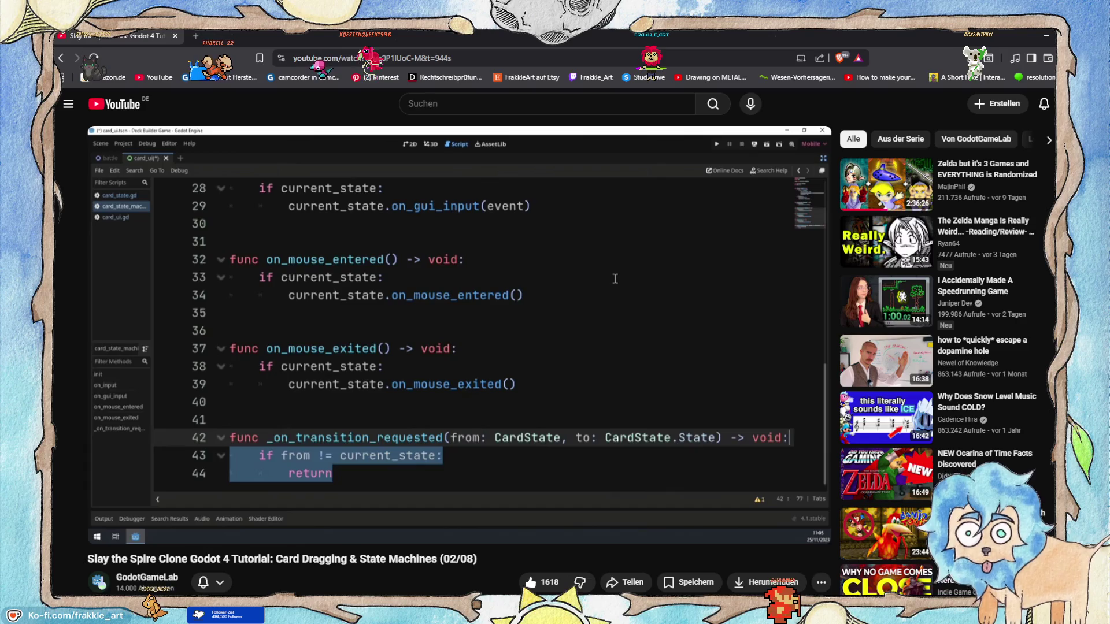
mouse_move(405, 464)
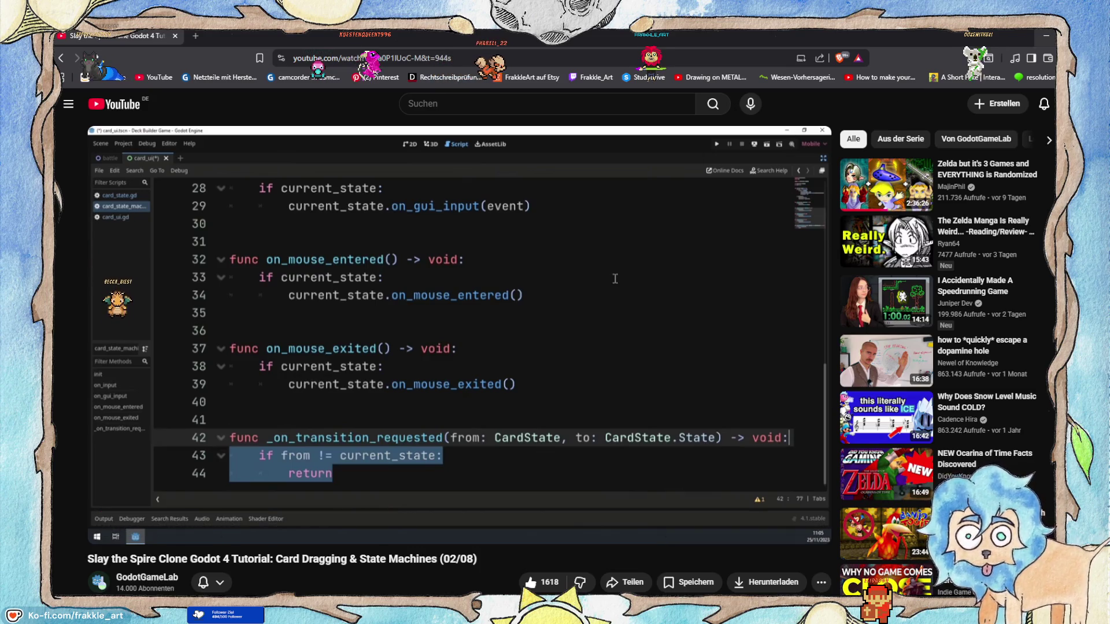
click(1043, 35)
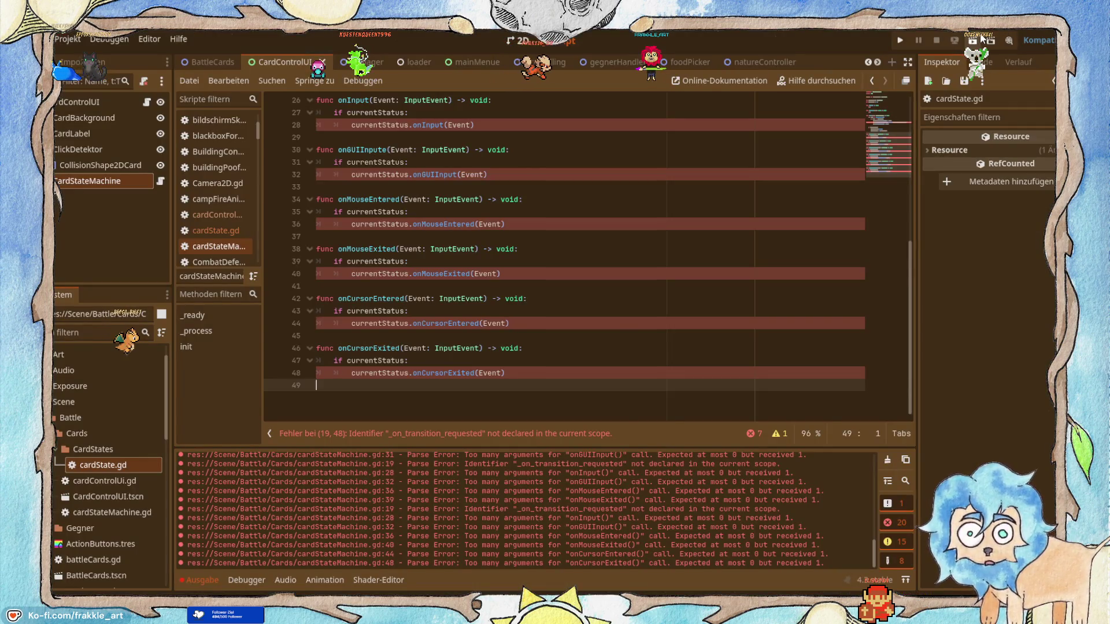
Step: Type the header func _transition_requested(from on line 50, checking the name against the tutorial
key(Return)
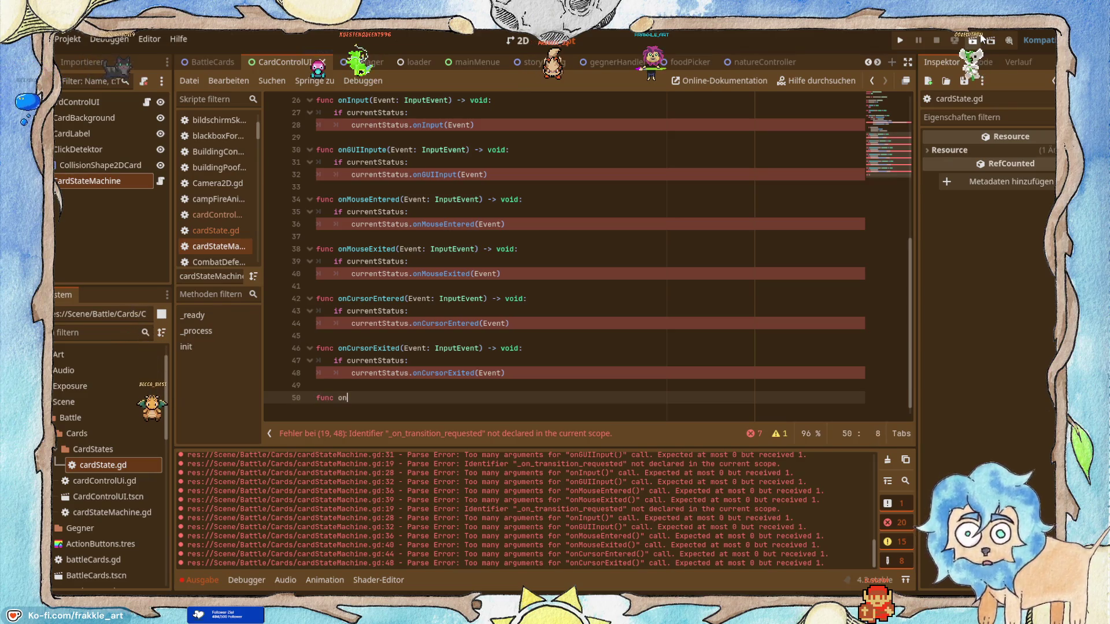
key(alt+Tab)
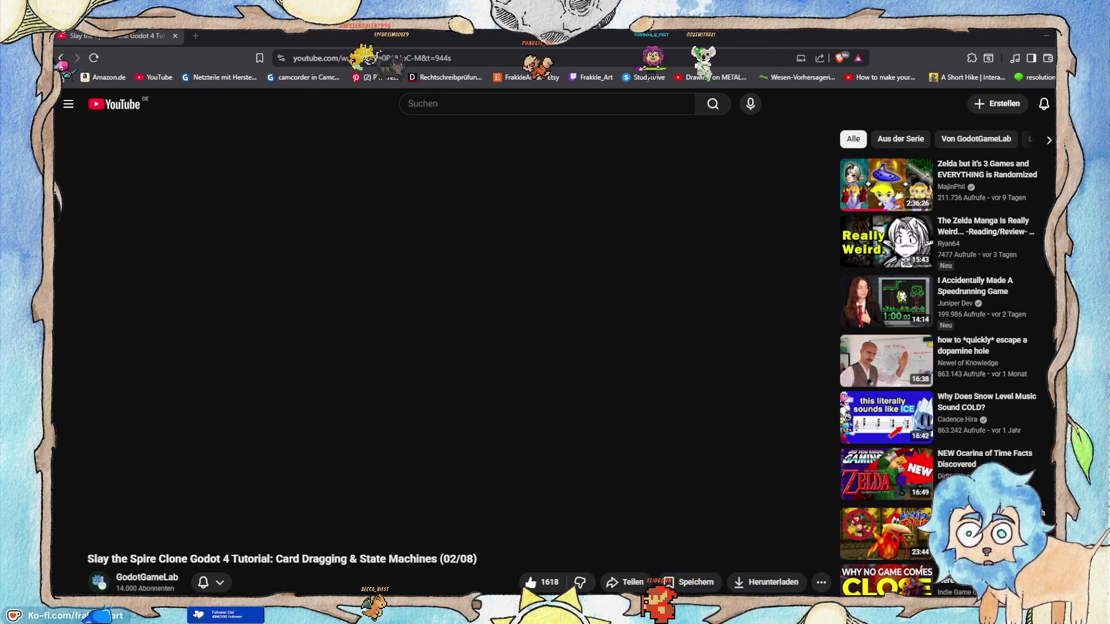
key(alt+Tab)
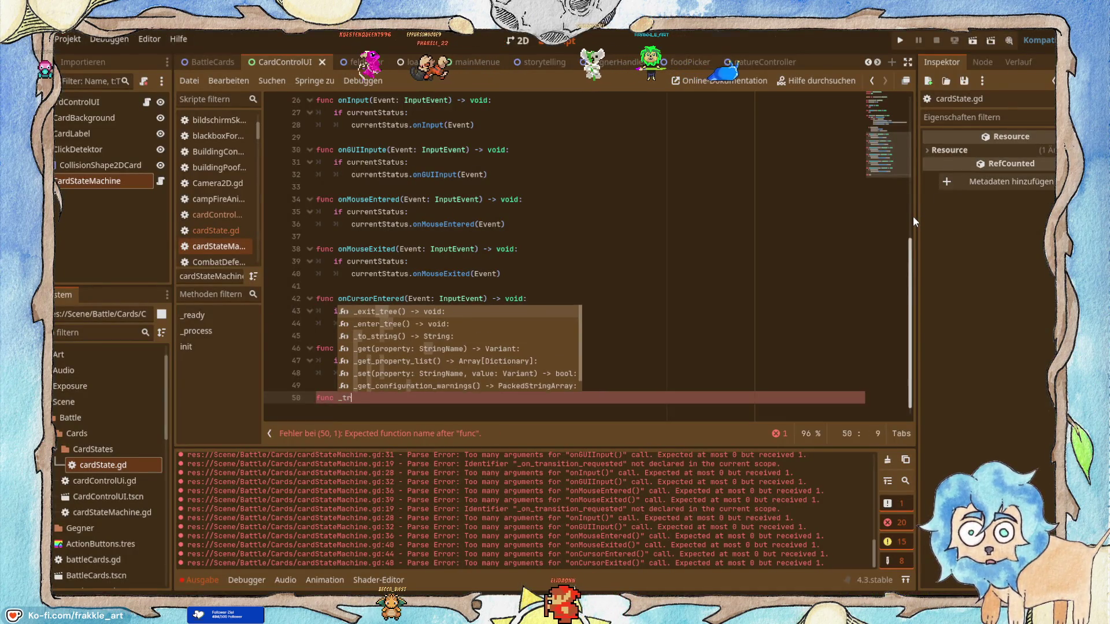
text(transition)
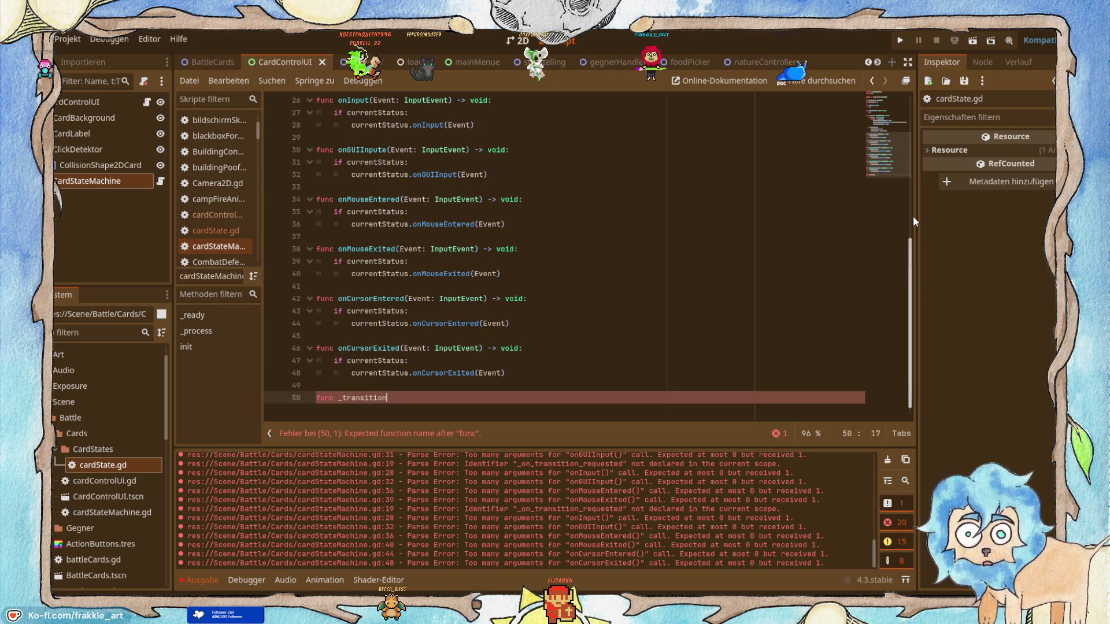
key(alt+Tab)
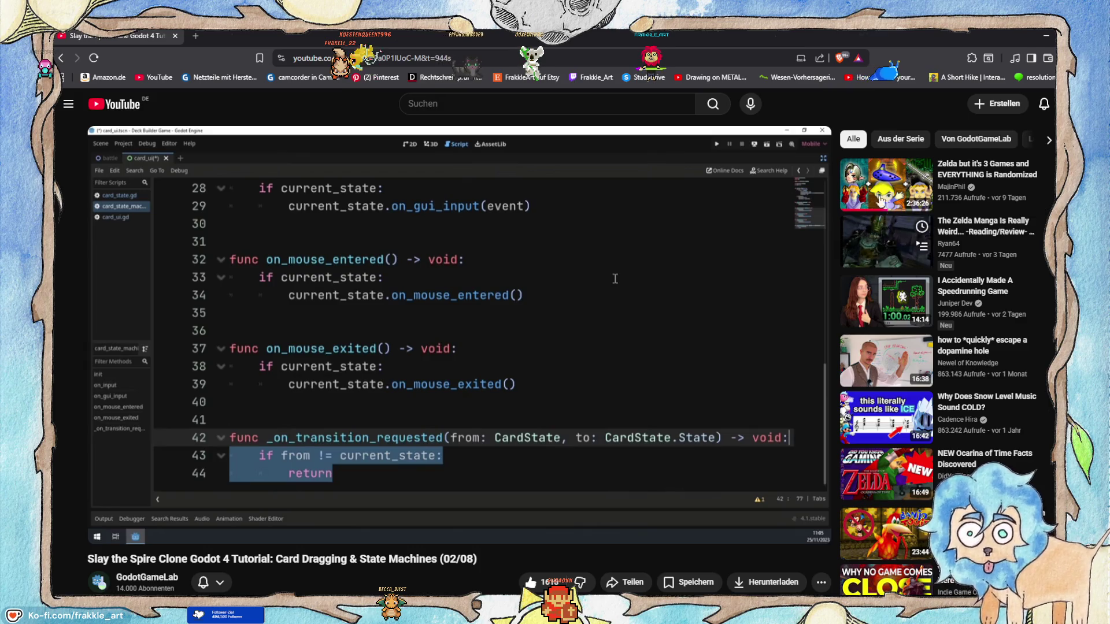
key(alt+Tab)
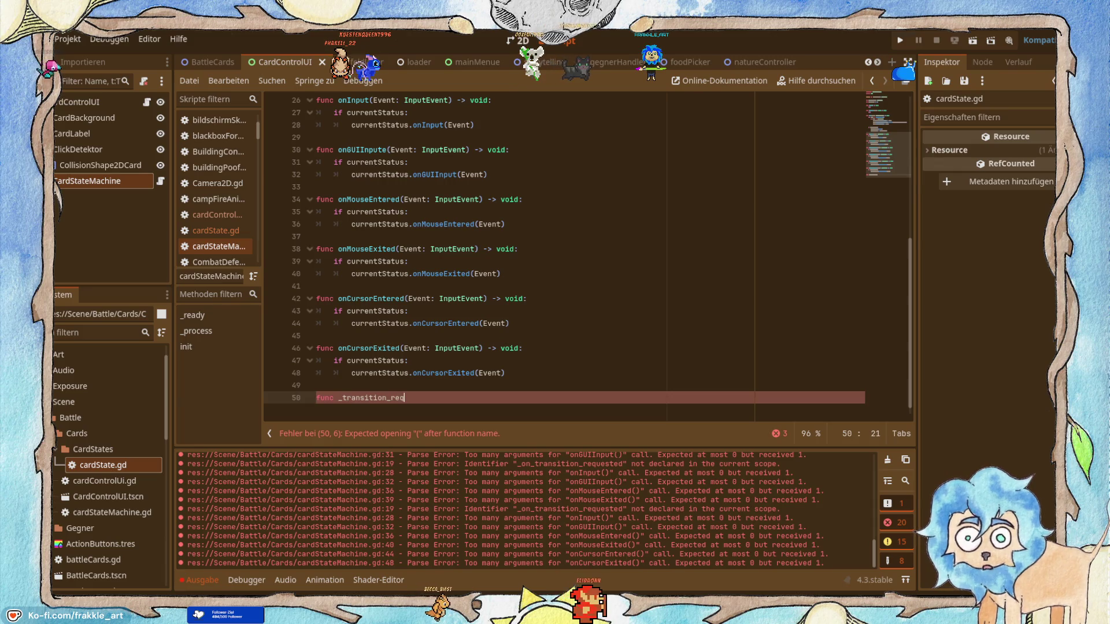
key(BackSpace)
text(ested)
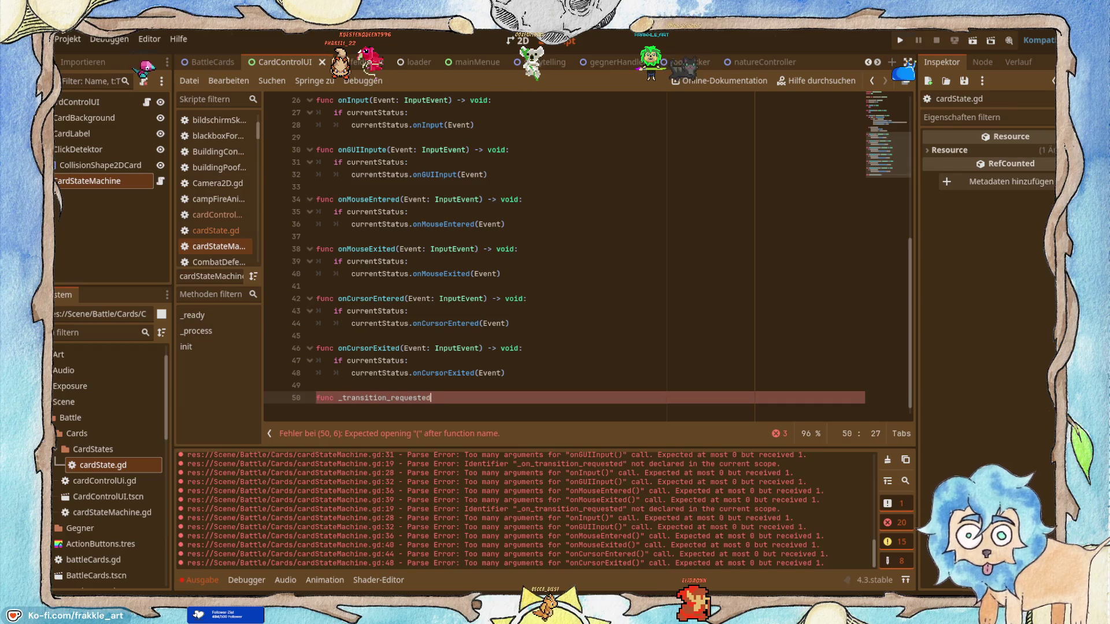
text((from)
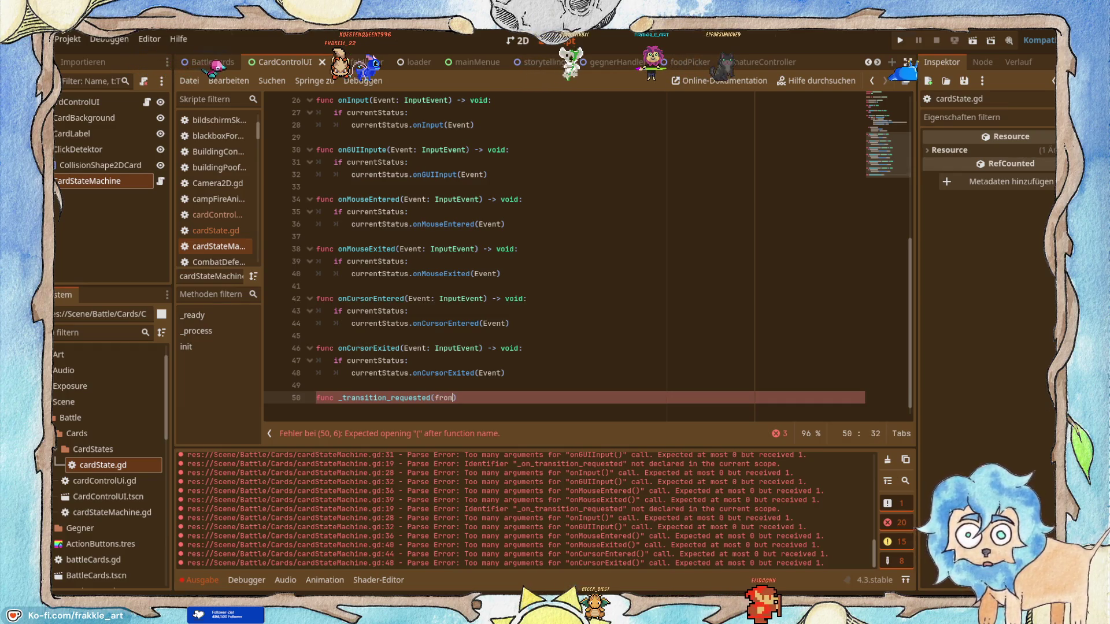
key(alt+Tab)
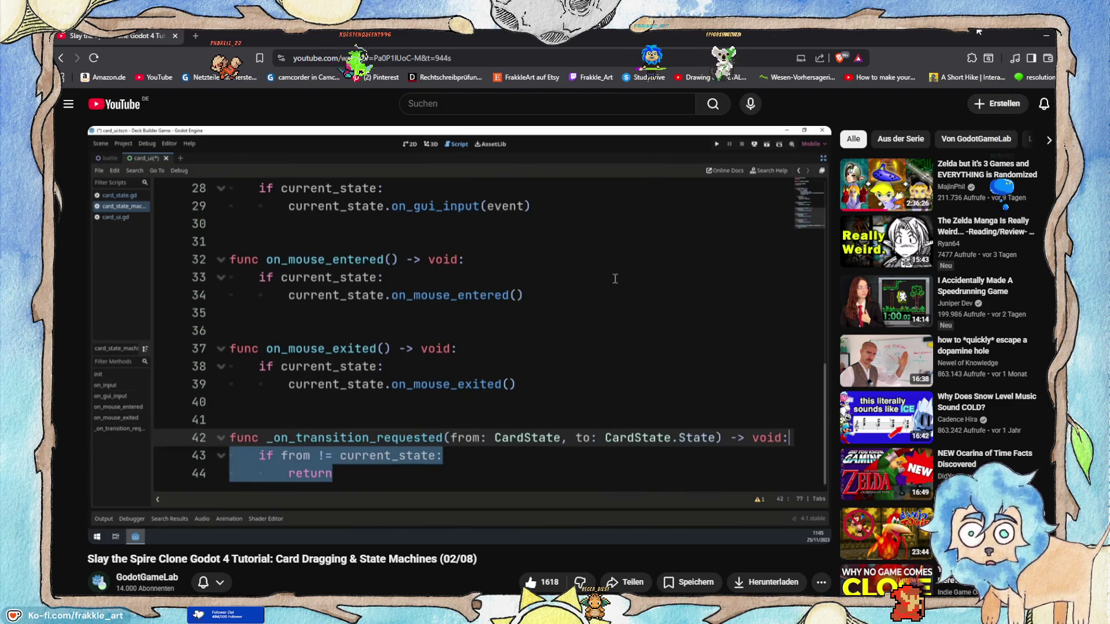
key(alt+Tab)
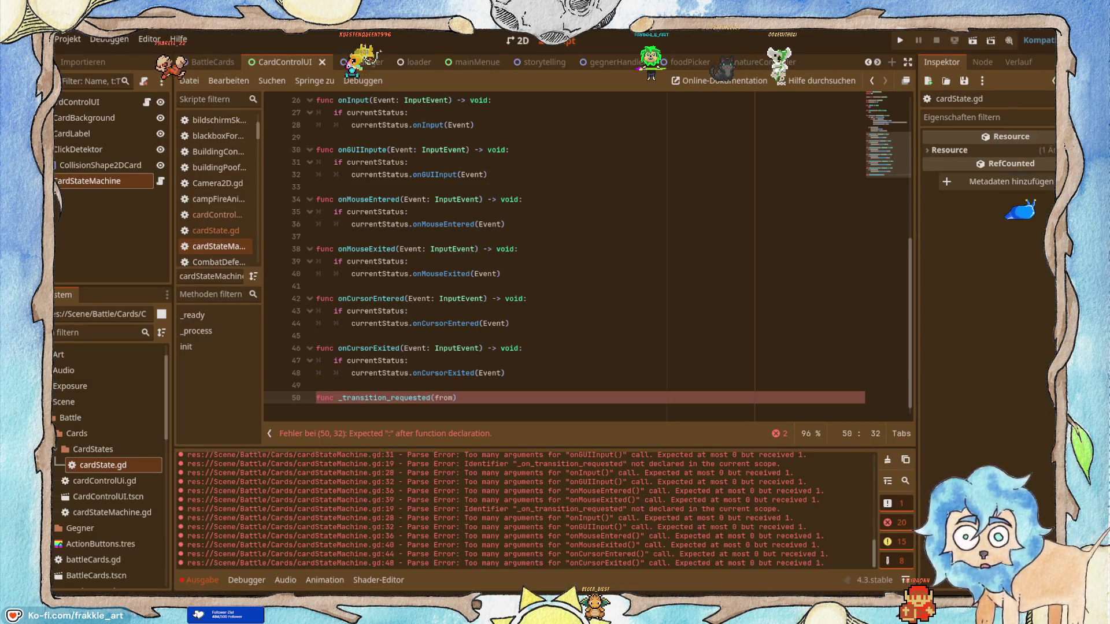
Step: Give _transition_requested the parameters from: CardStatus and to CardStatus.Status
text(: ca)
key(BackSpace)
key(BackSpace)
text(Car)
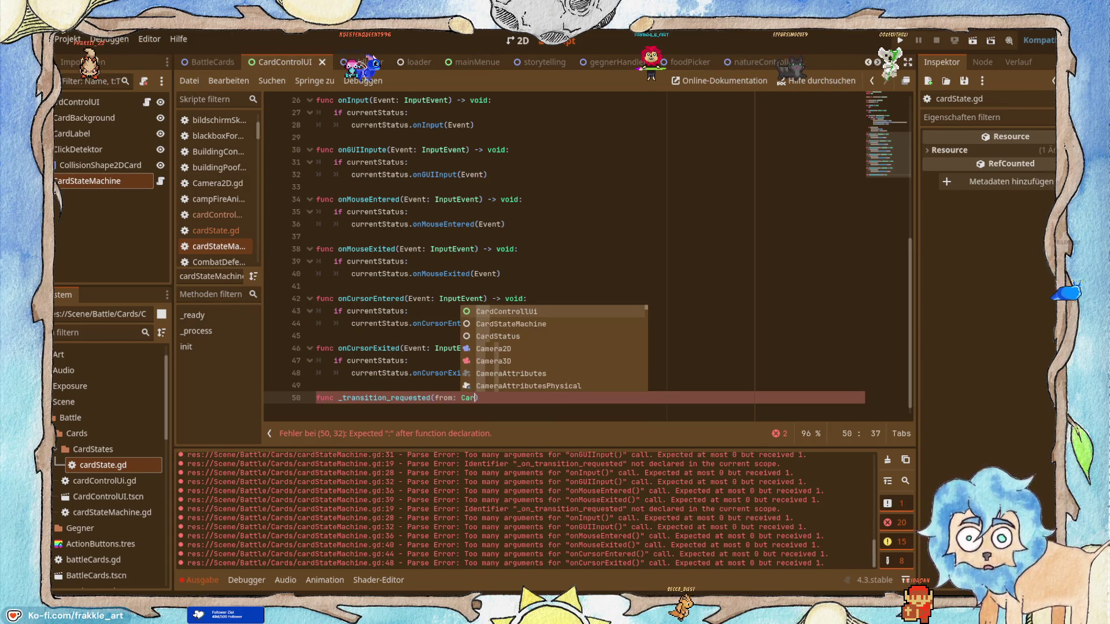
key(Down)
key(Down)
key(Return)
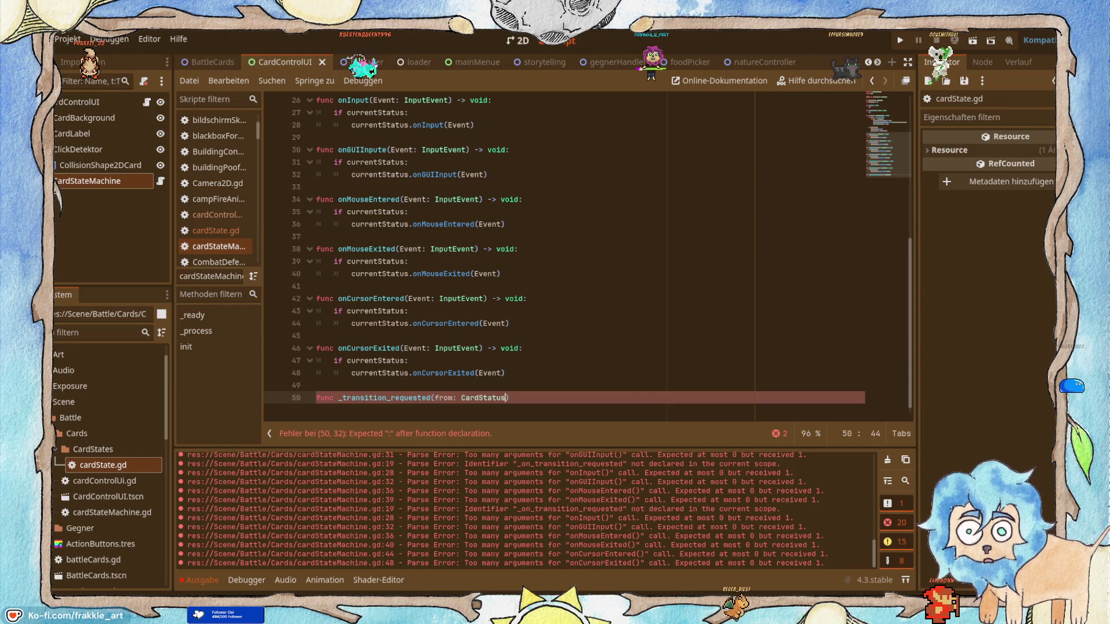
text(, to c)
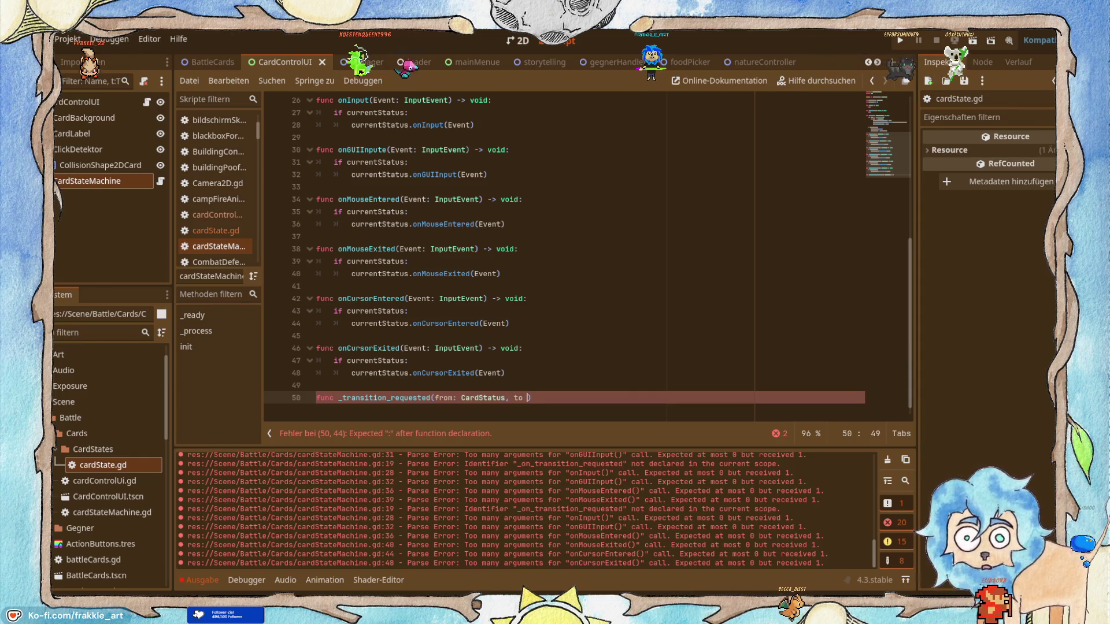
text(a)
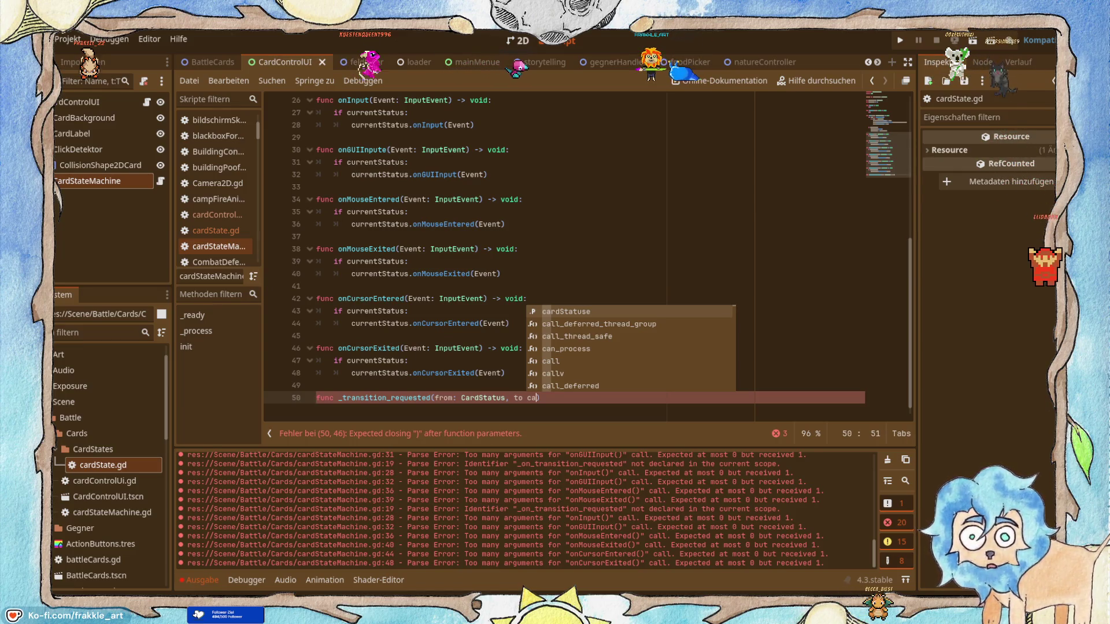
key(alt+Tab)
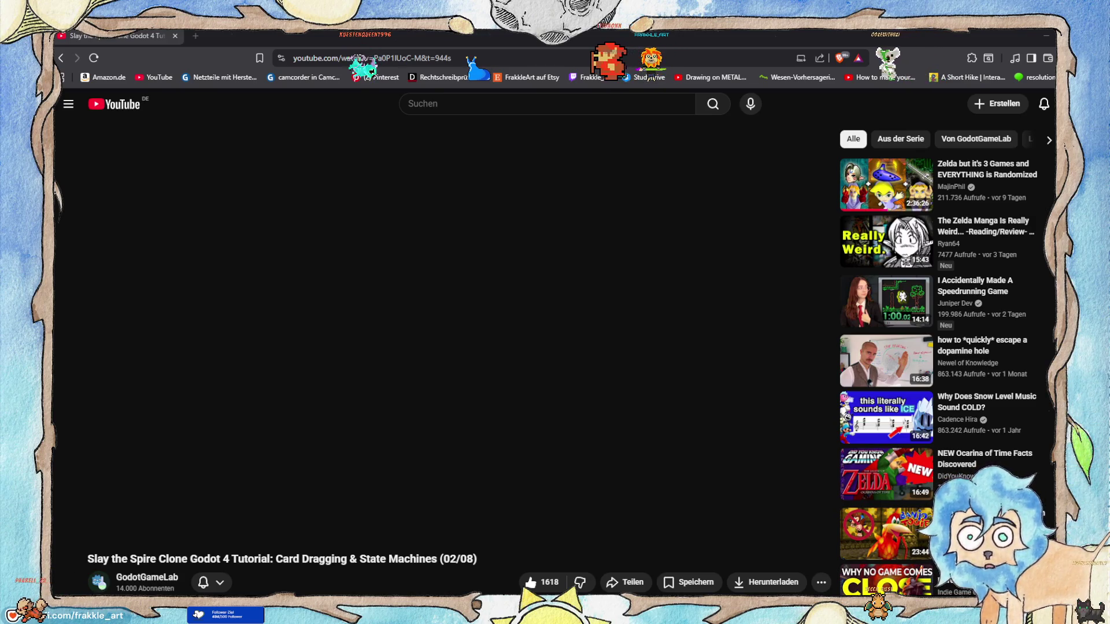
click(1040, 41)
text(.s)
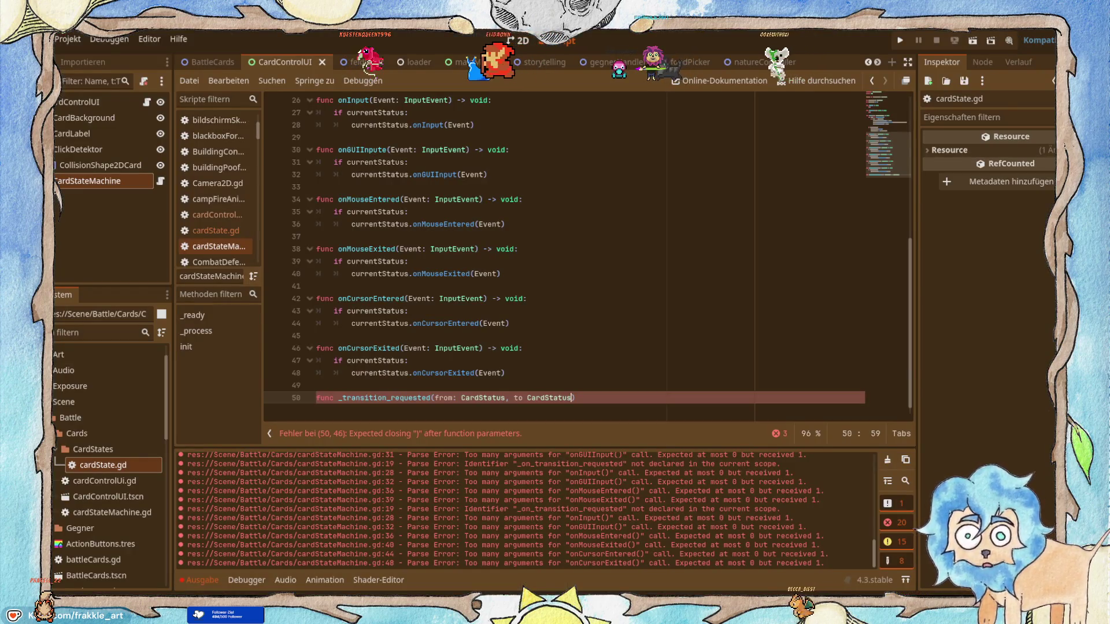
text(t)
key(Return)
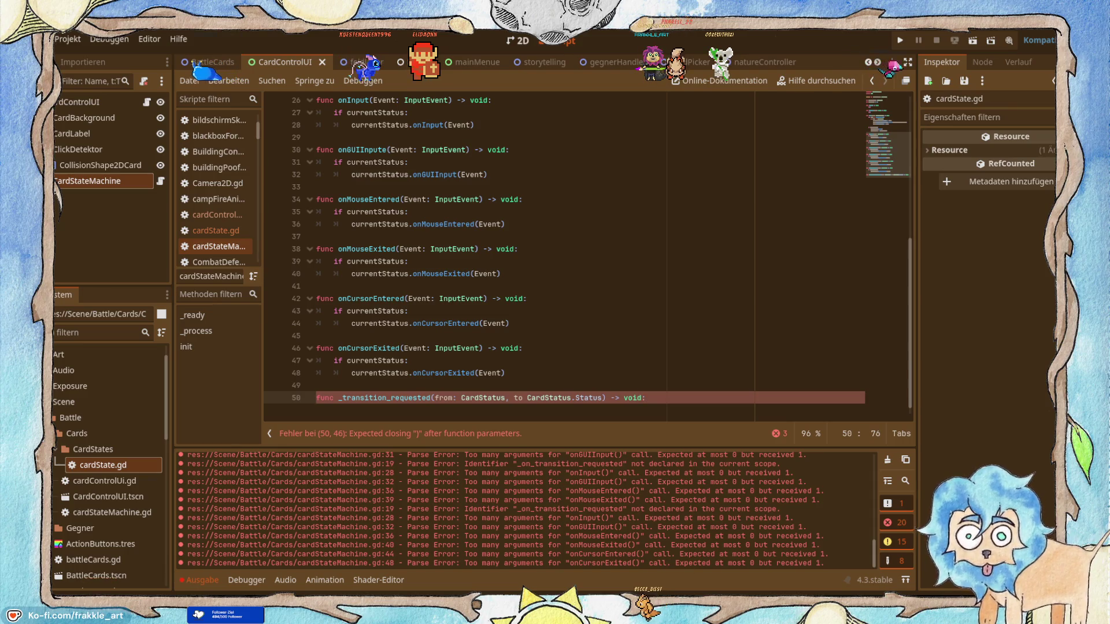
key(alt+Tab)
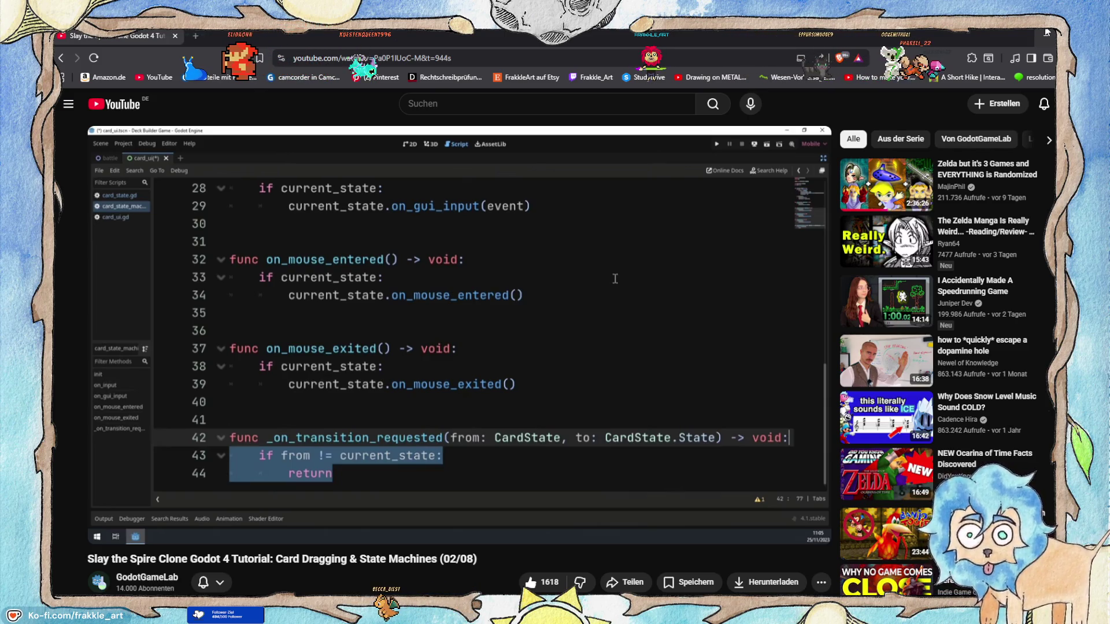
key(alt+Tab)
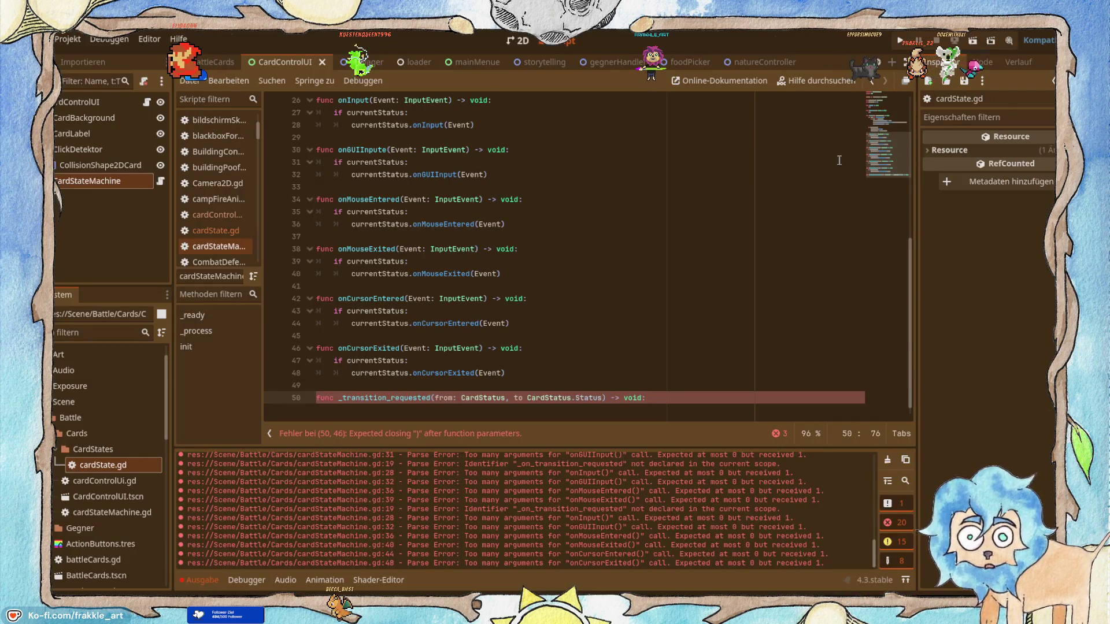
Step: Add the body 'if from != currentStatus' with an indented early return, then check the tutorial
key(Return)
text(if )
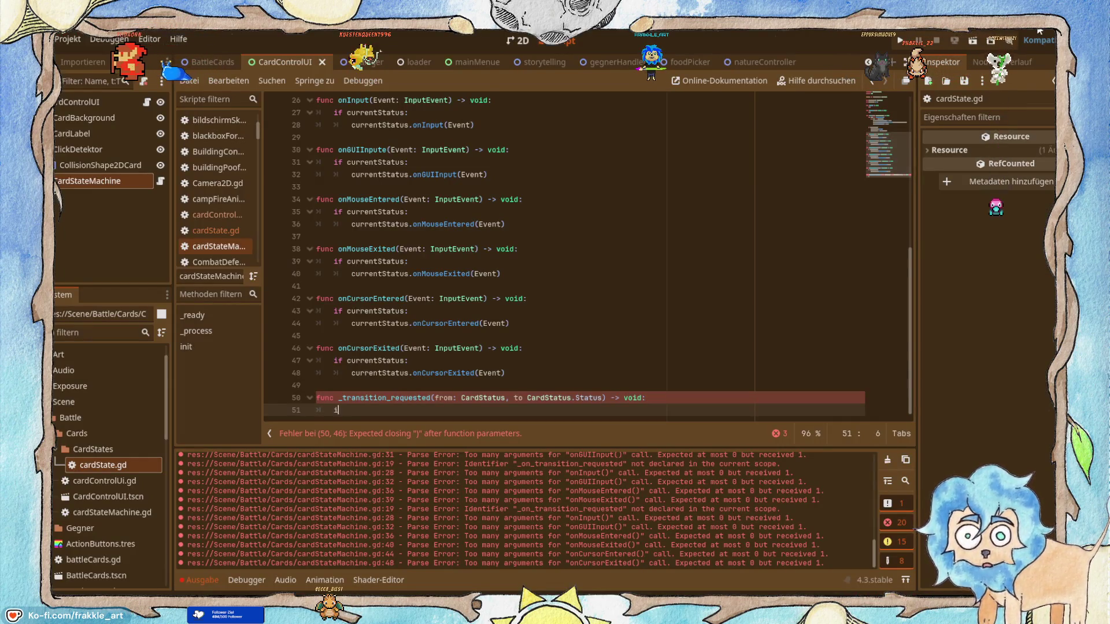
text(from )
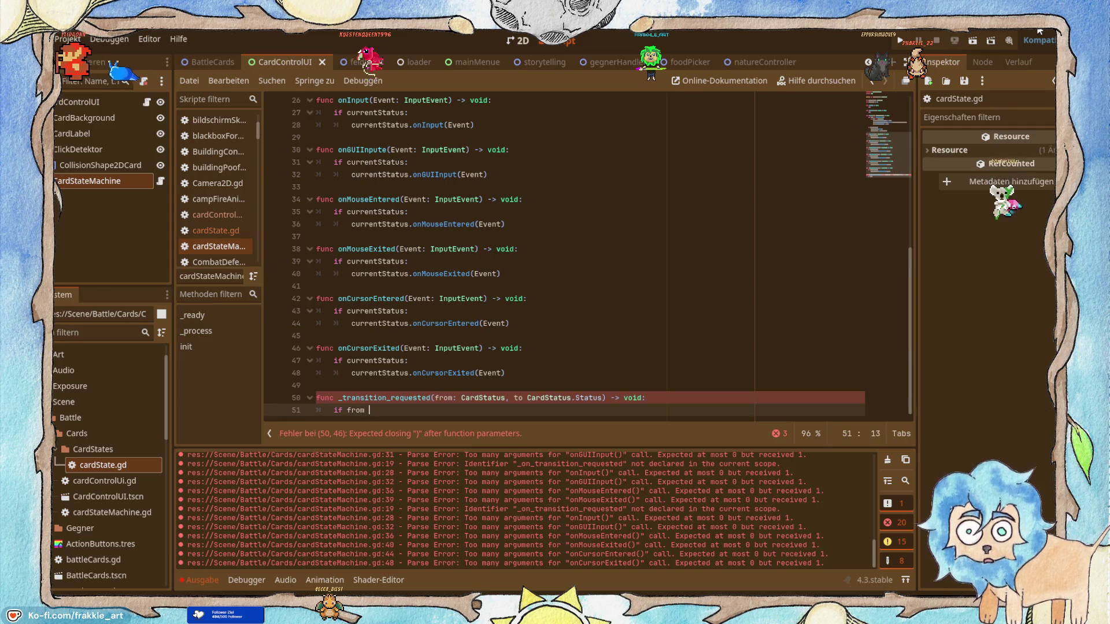
text(!=)
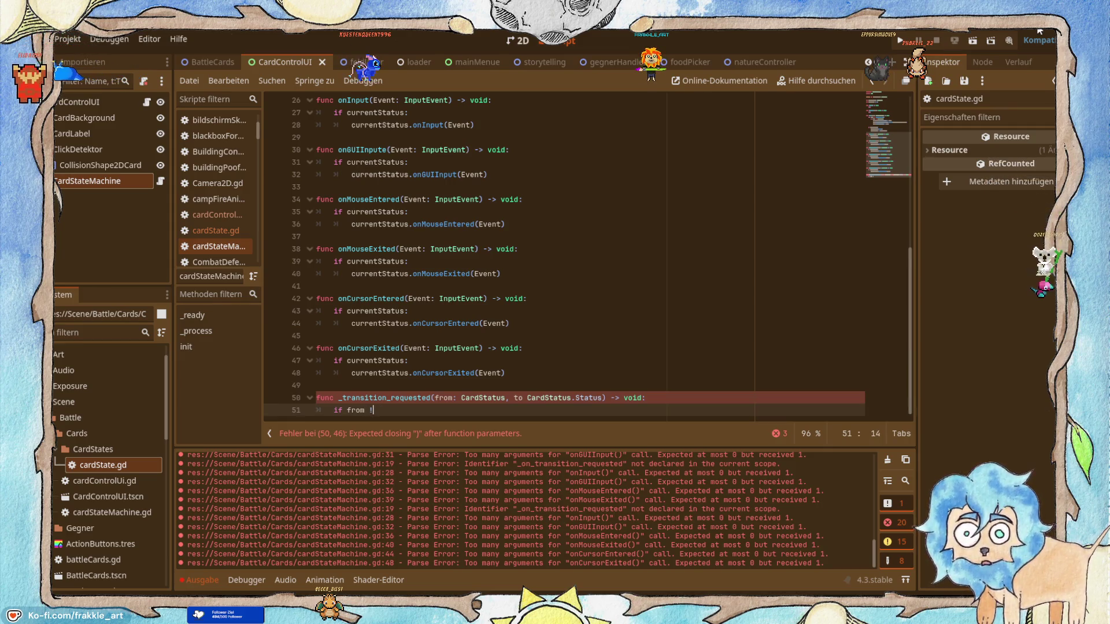
text( curre)
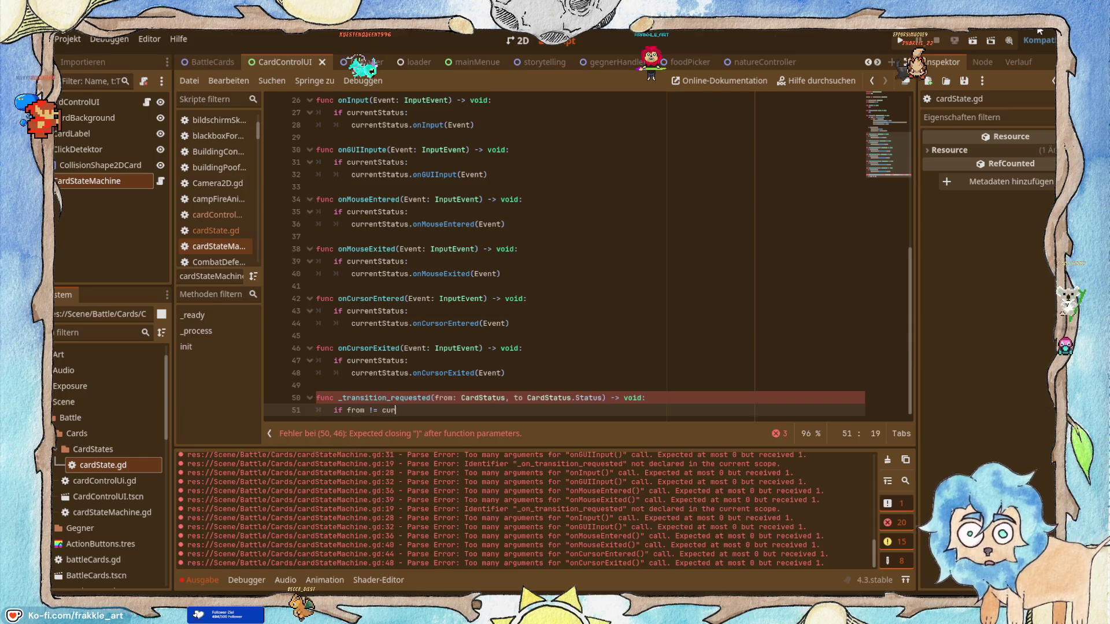
text(nt)
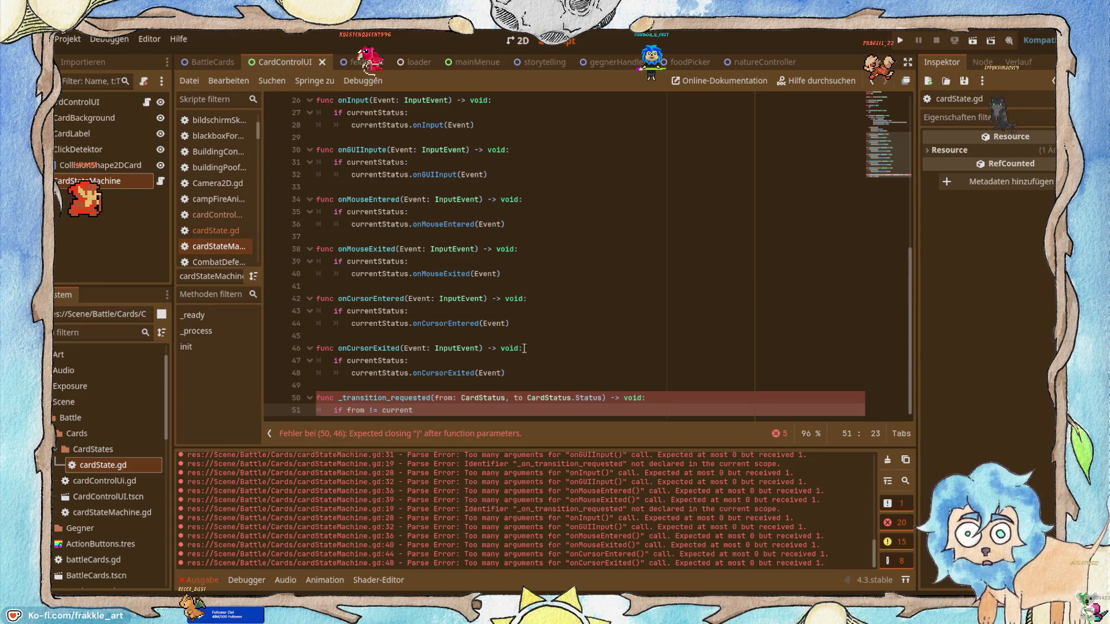
double_click(370, 373)
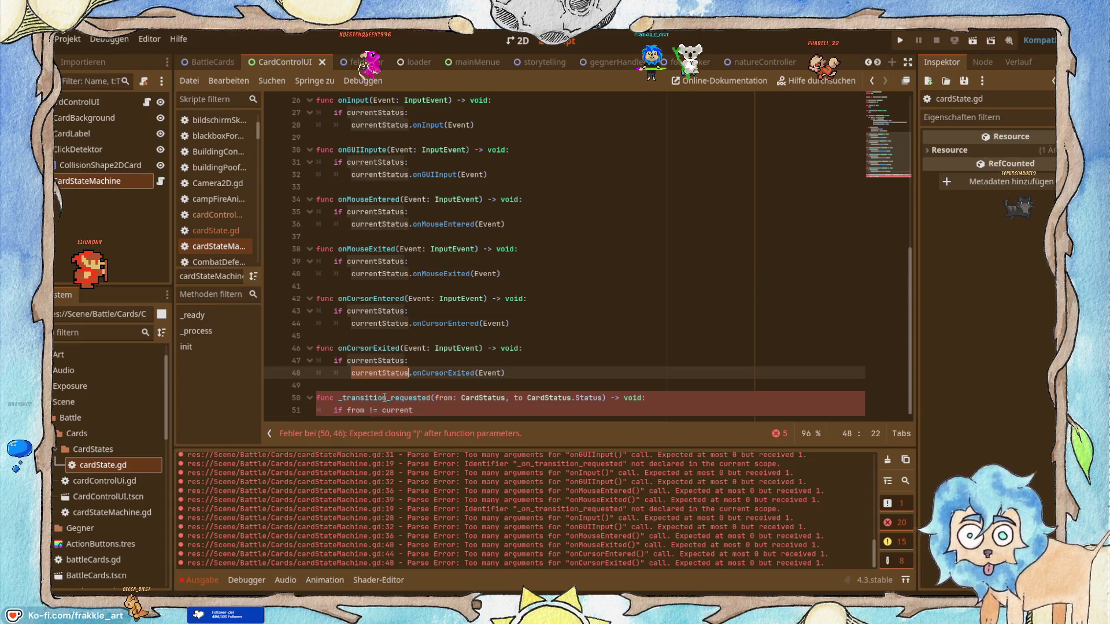
click(402, 412)
text(Status)
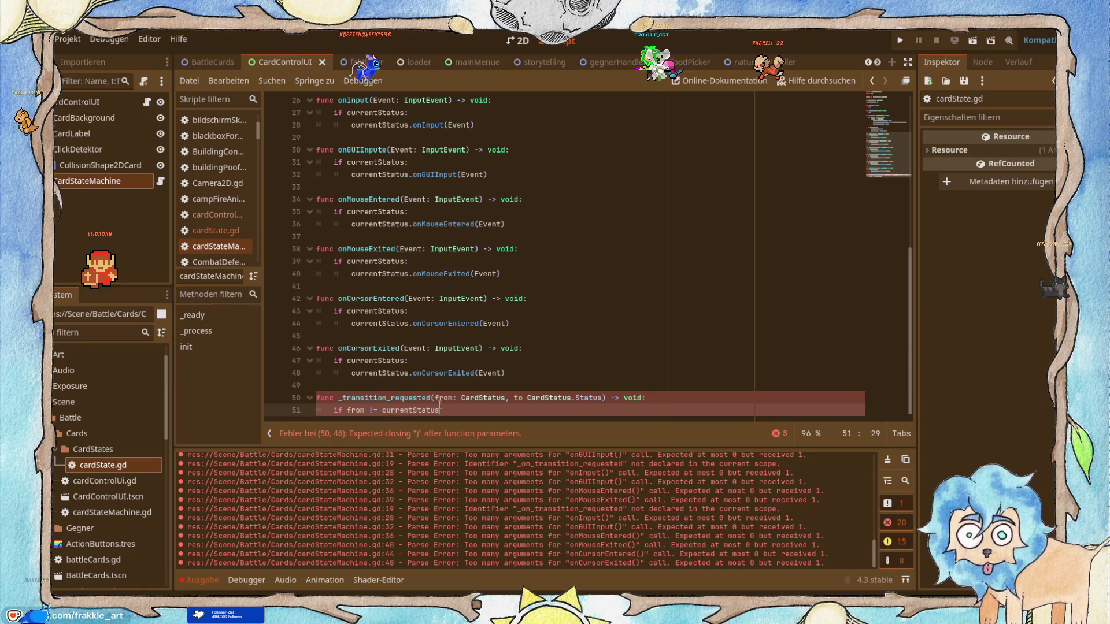
key(alt+Tab)
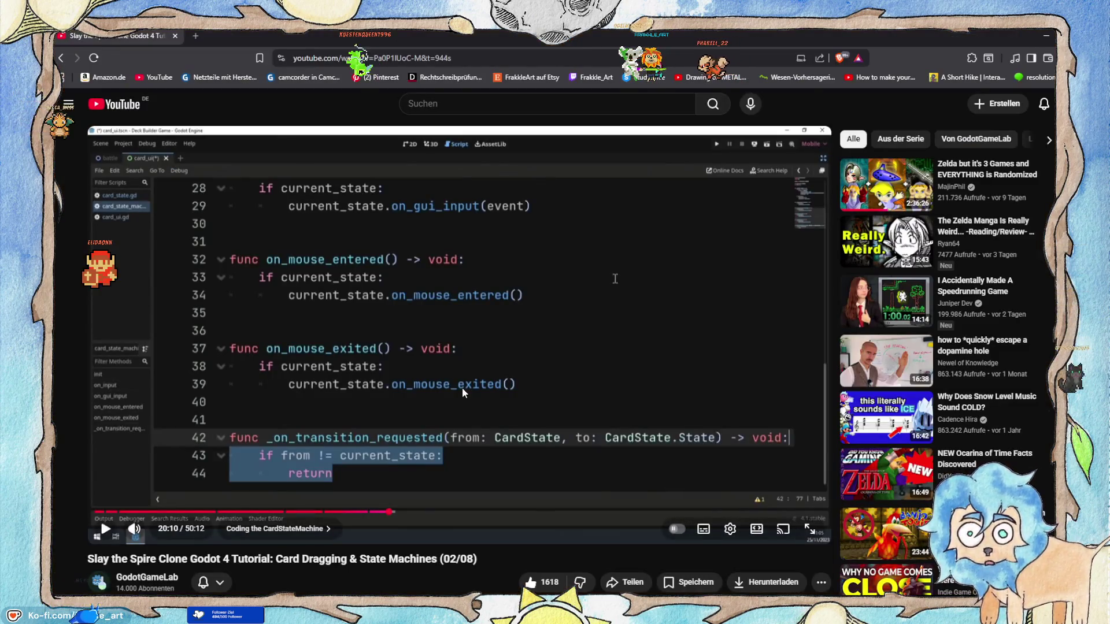
key(alt+Tab)
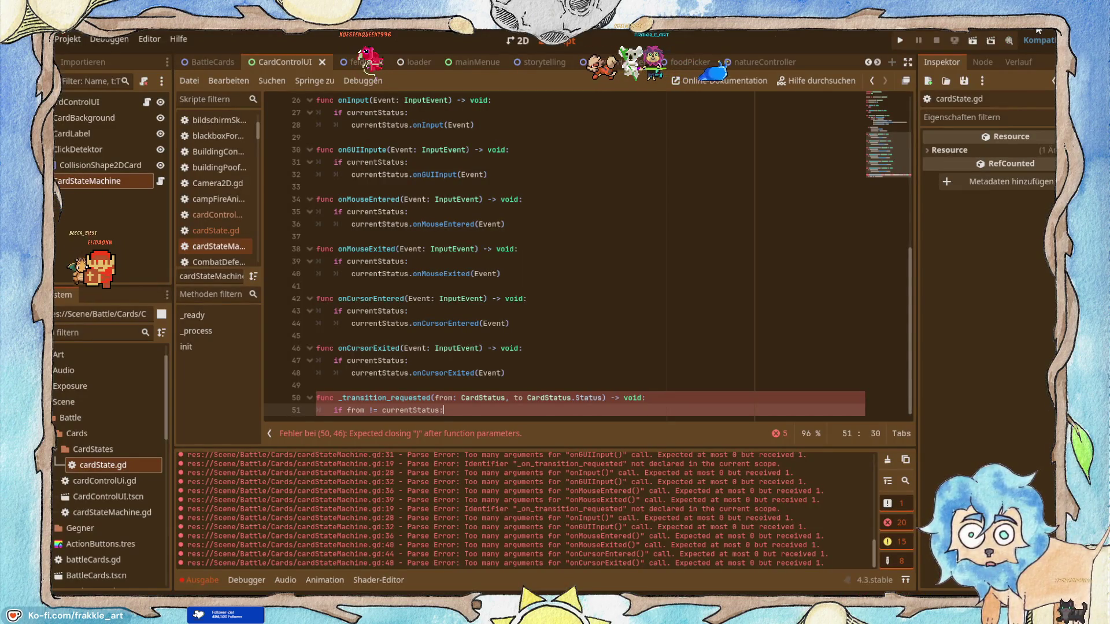
key(Return)
text(re)
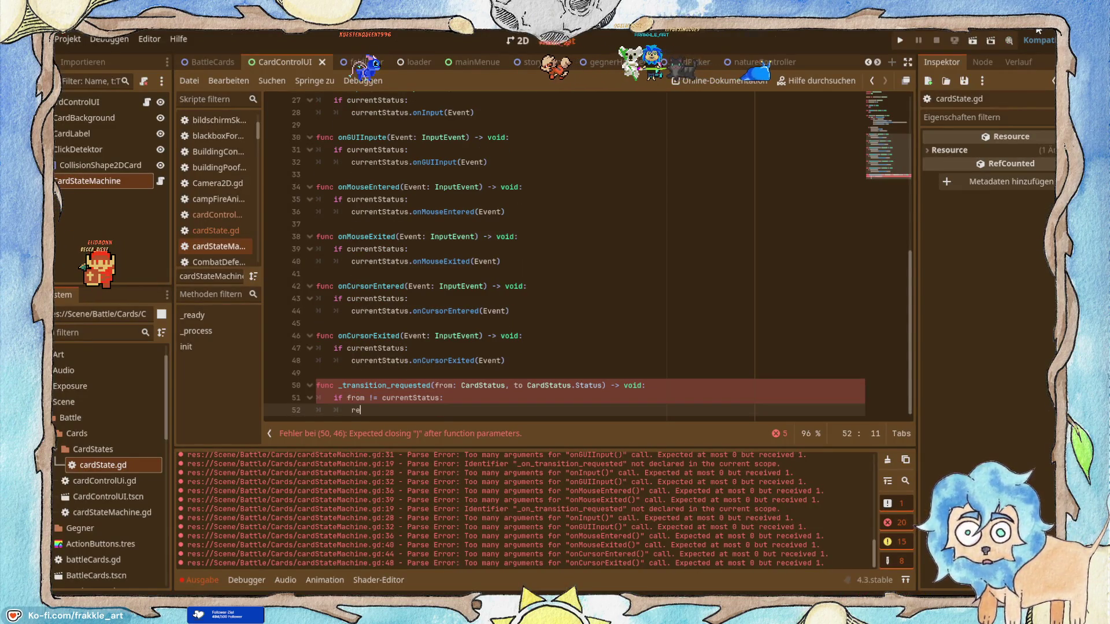
text(turn)
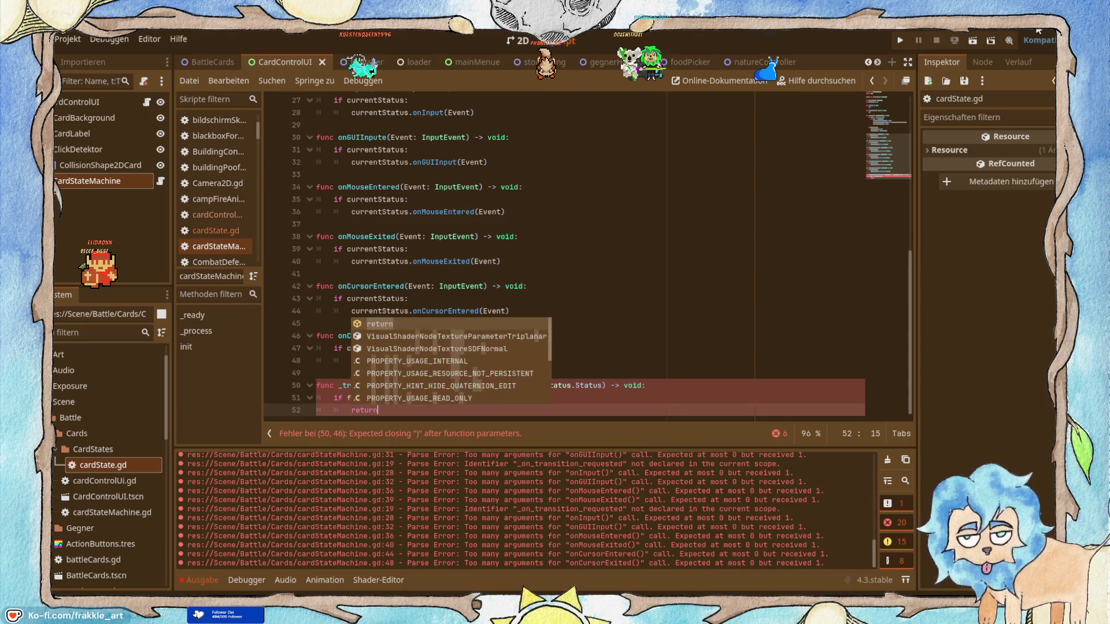
key(Escape)
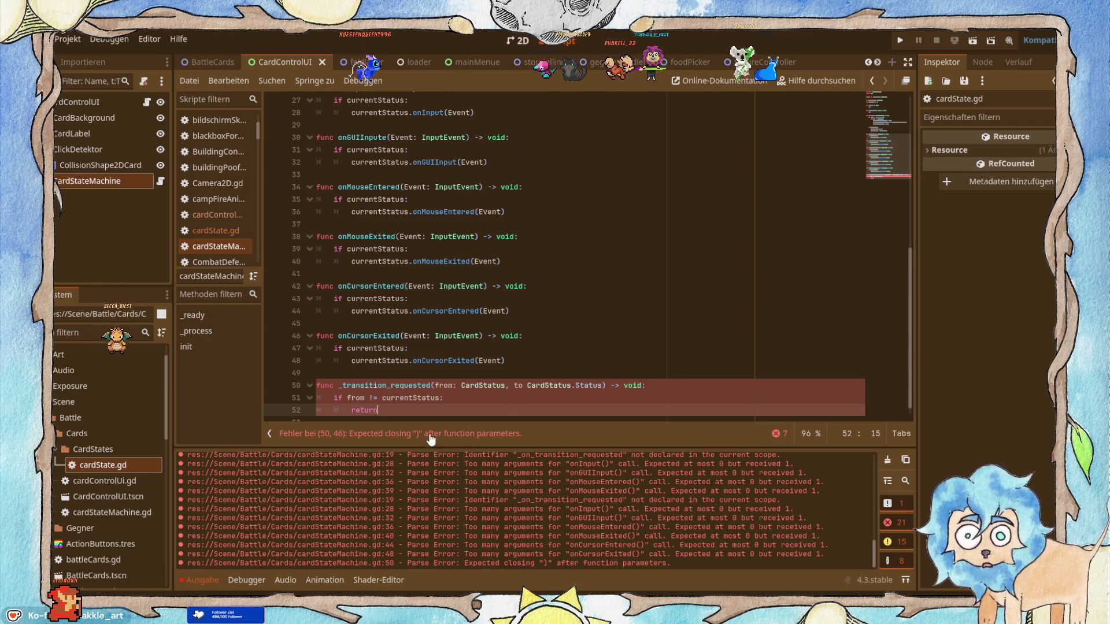
key(alt+Tab)
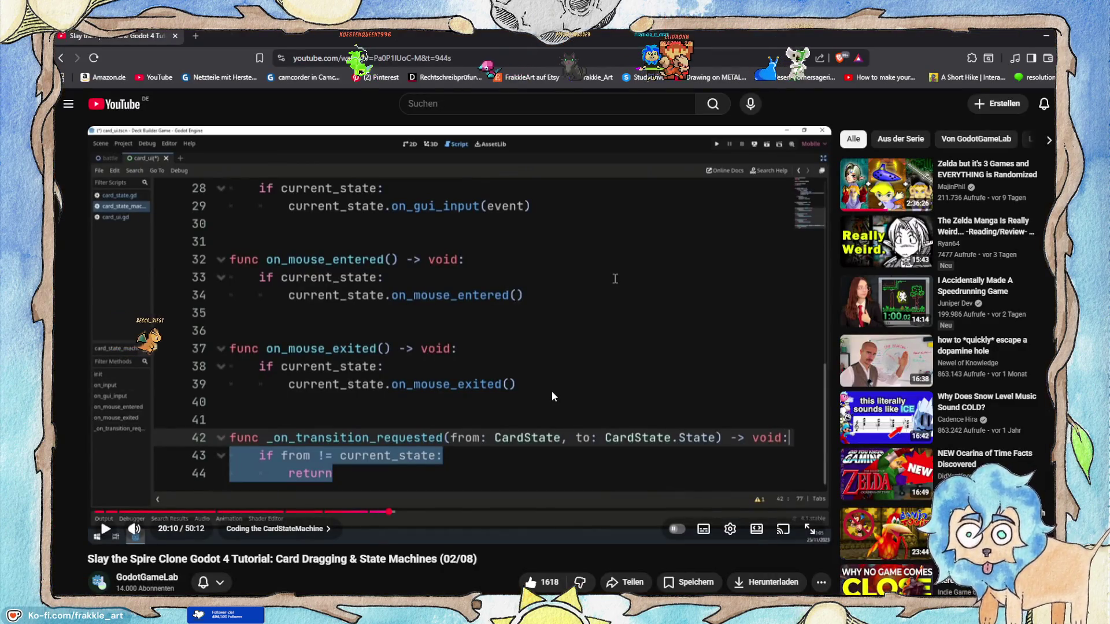
Step: Play the tutorial briefly, pause it, and return to the Godot script
click(526, 402)
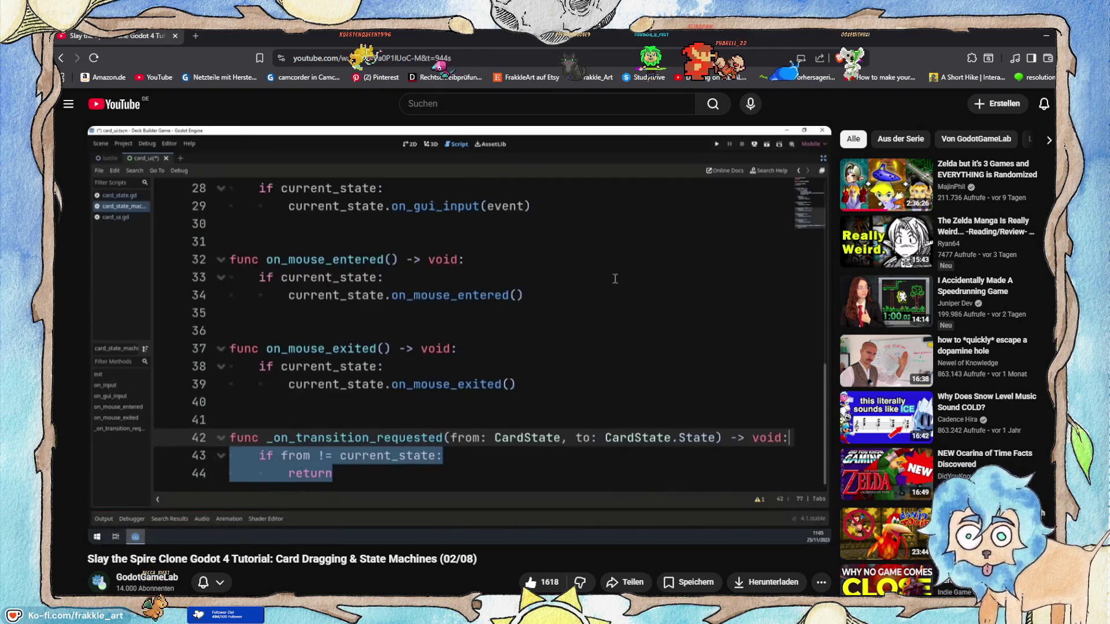
click(516, 412)
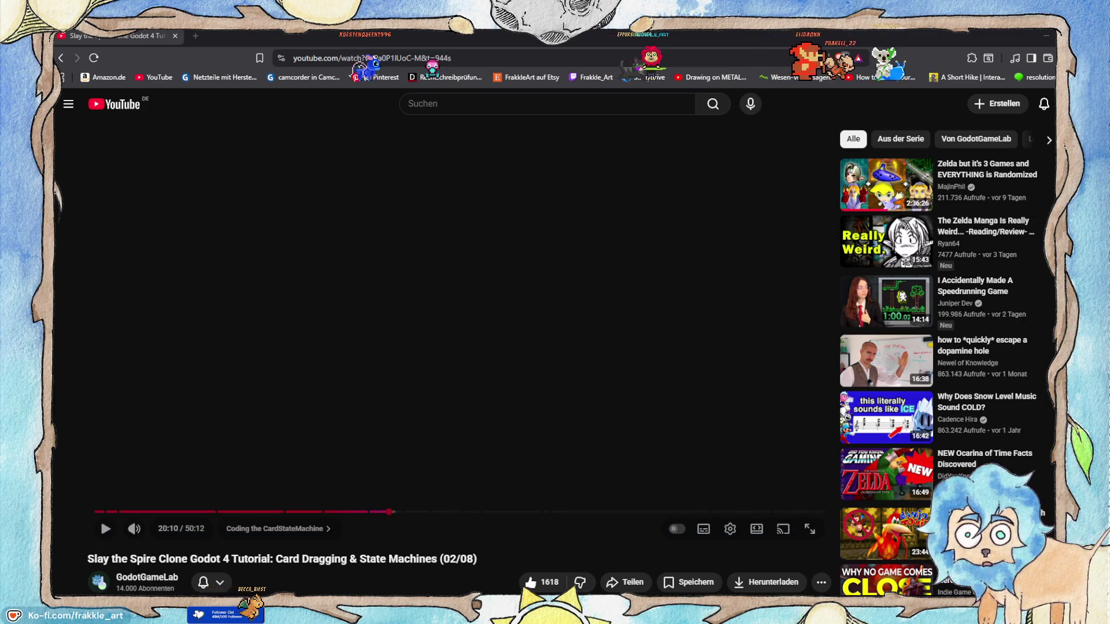
key(alt+Tab)
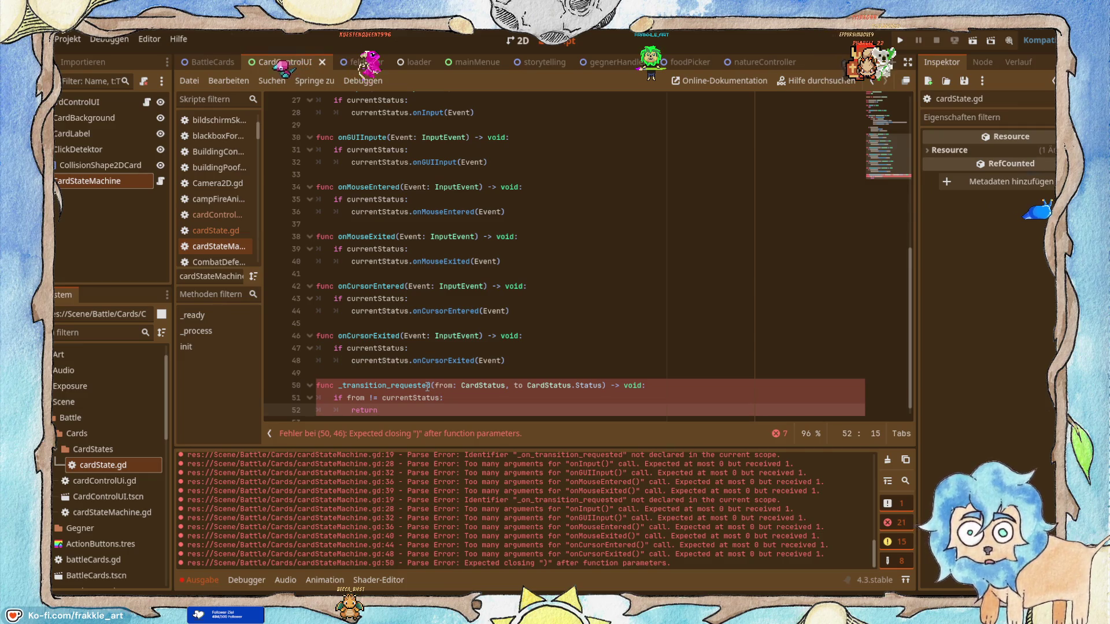
Step: Briefly add a pass line under the _transition_requested header, then remove it again
click(436, 386)
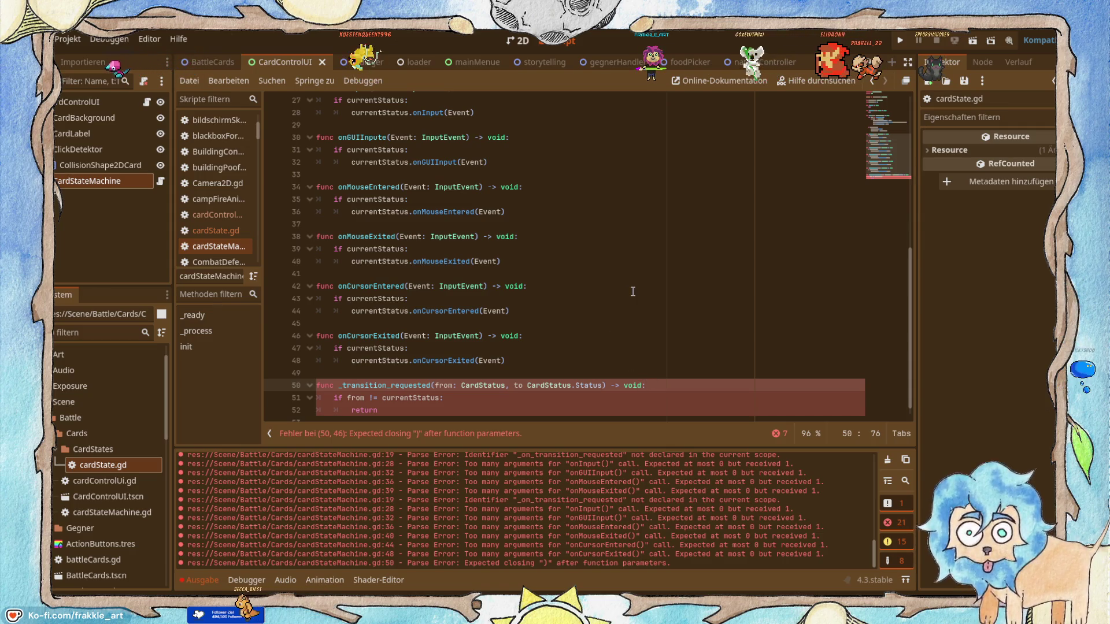
key(Return)
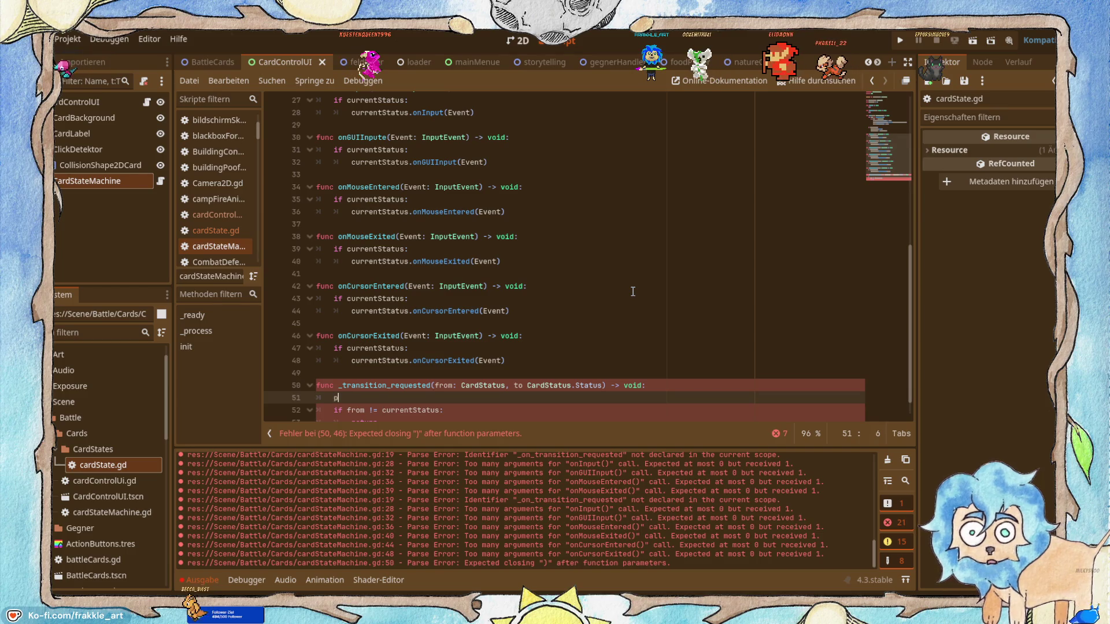
text(pass)
key(BackSpace)
key(BackSpace)
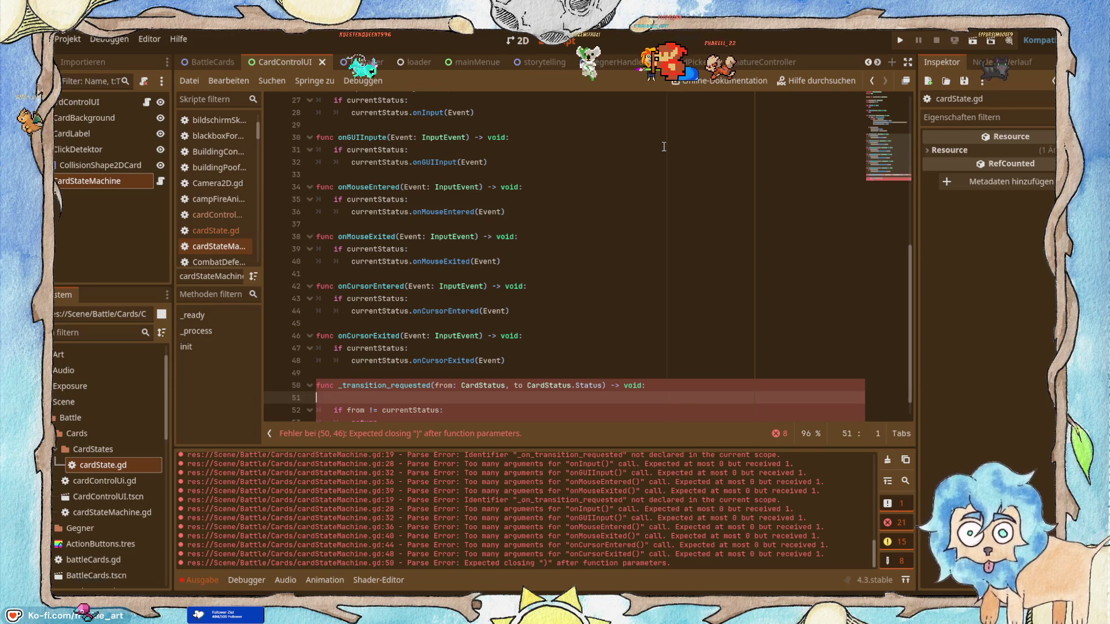
key(BackSpace)
key(BackSpace)
key(BackSpace)
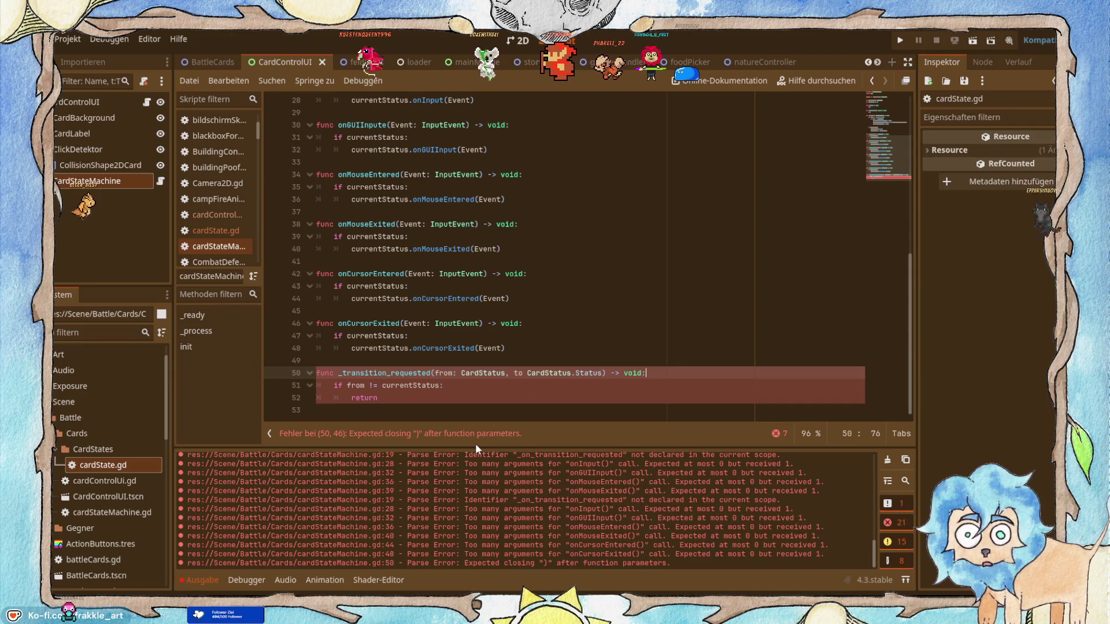
click(526, 373)
Step: Add the missing colon so the header reads to: CardStatus.Status, then resume the tutorial video
text(:)
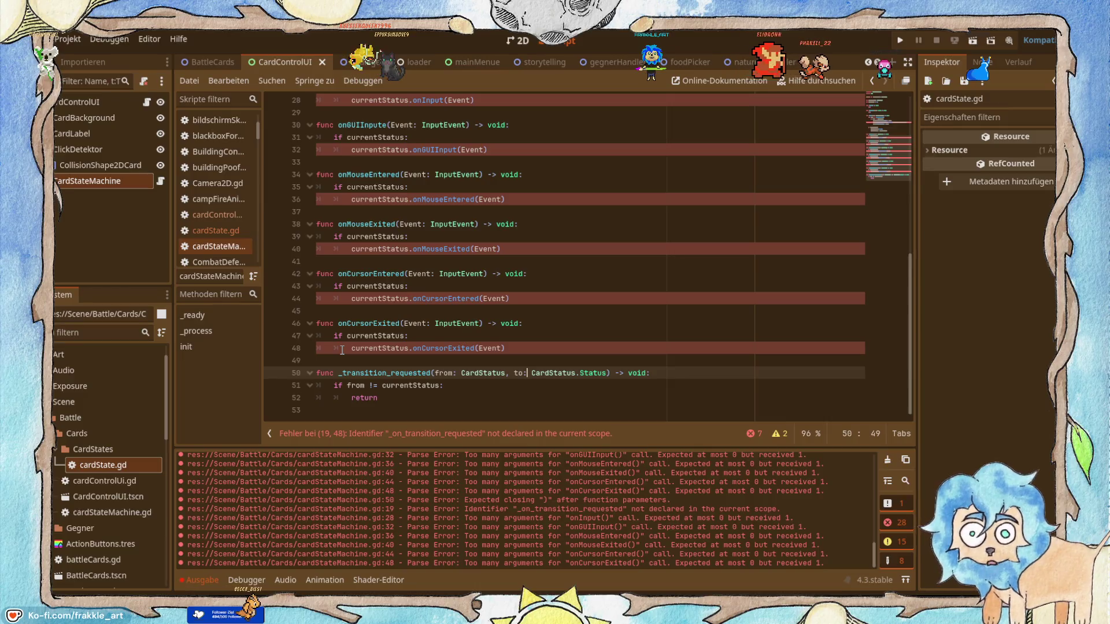
scroll(419, 364, up, 3)
scroll(425, 357, down, 3)
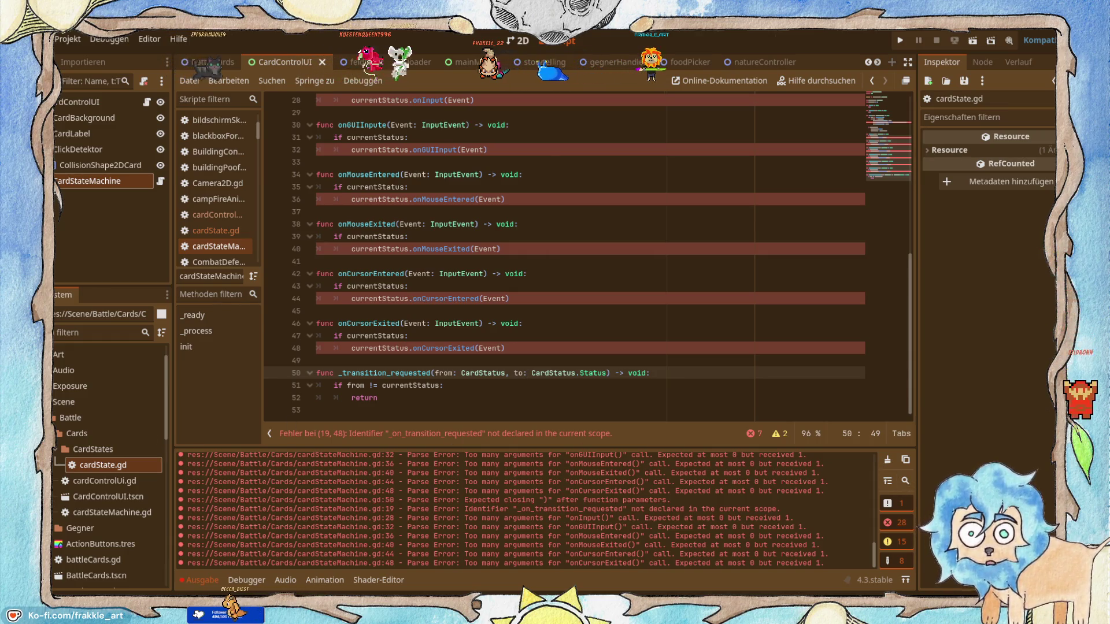
key(alt+Tab)
click(479, 298)
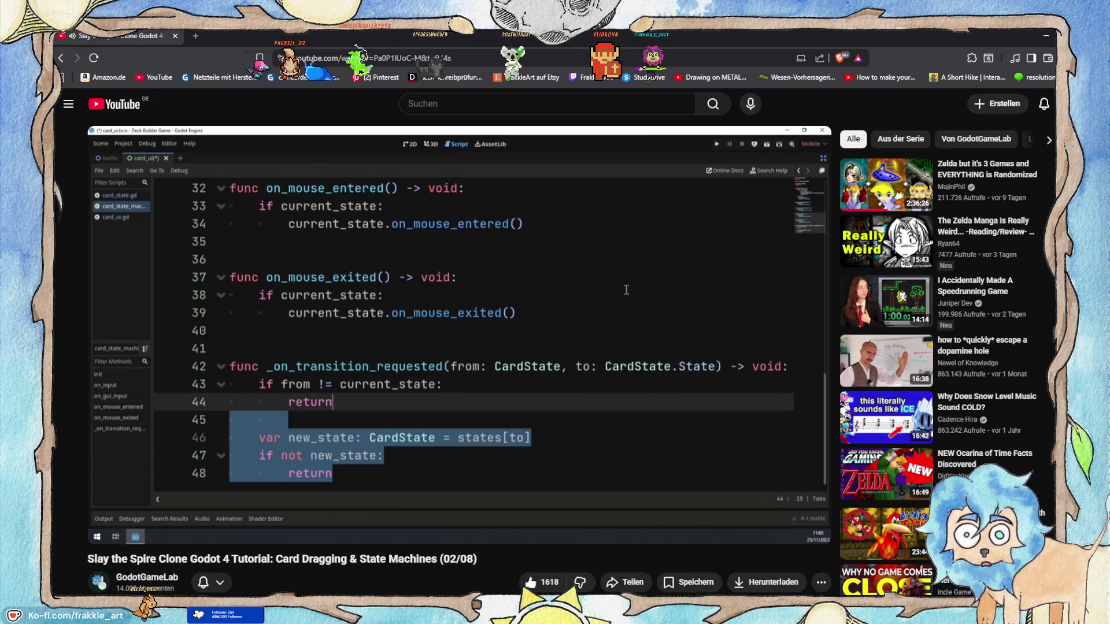
Step: Pause the tutorial at 20:27 and put the caret after 'return' on line 52 in Godot
click(272, 363)
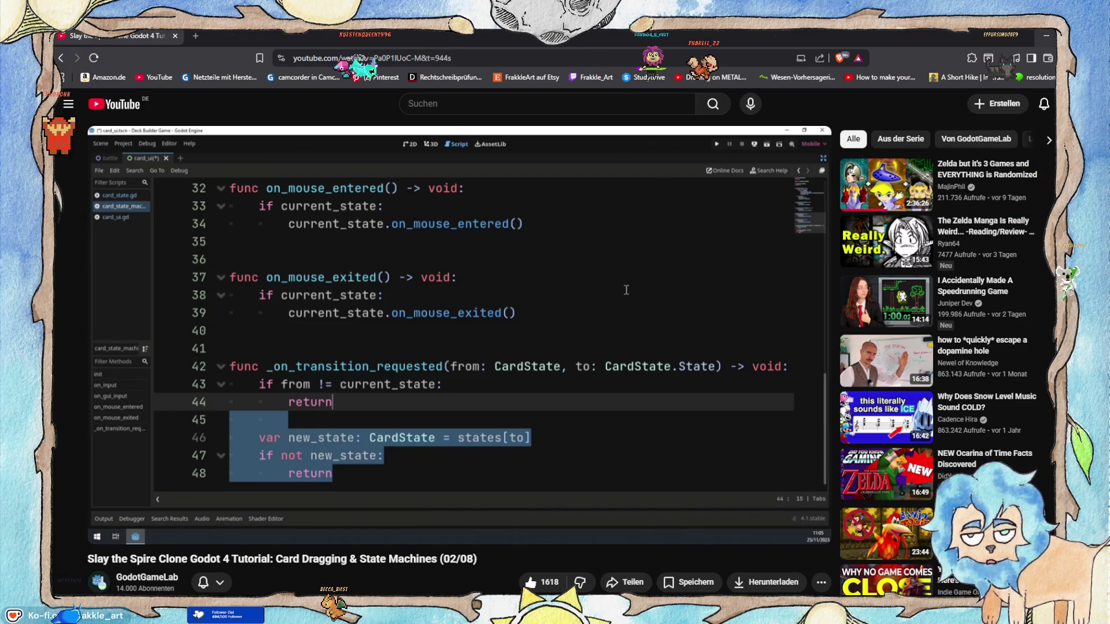
key(alt+Tab)
click(420, 396)
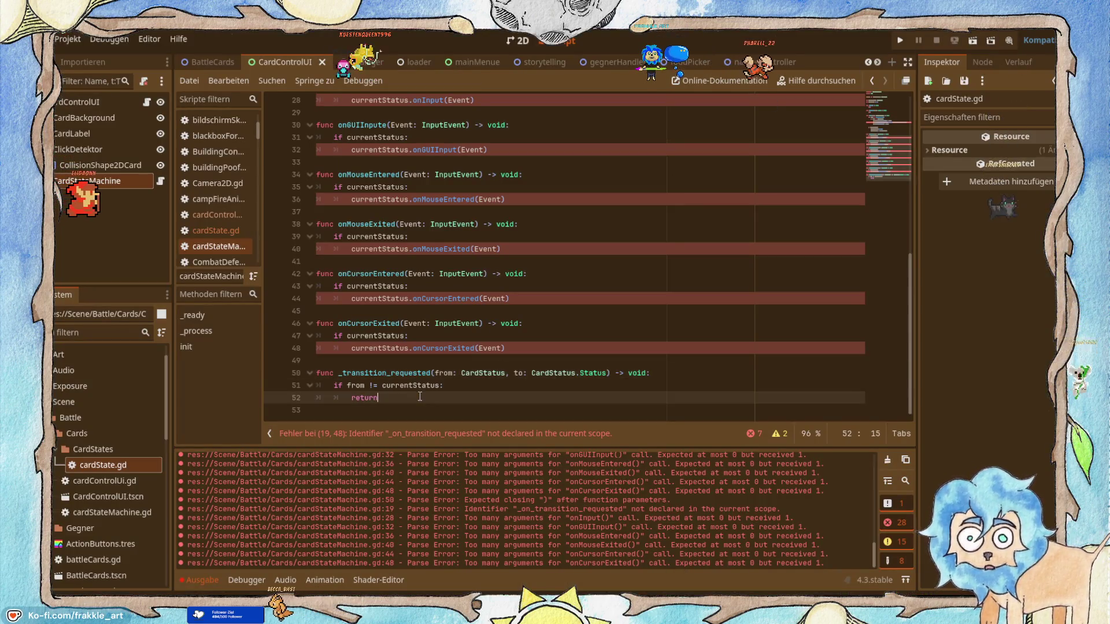
Step: Declare 'var newStatus: CardStatus' on line 53 below the early return, checking the tutorial
key(Down)
key(Tab)
text(var newStat)
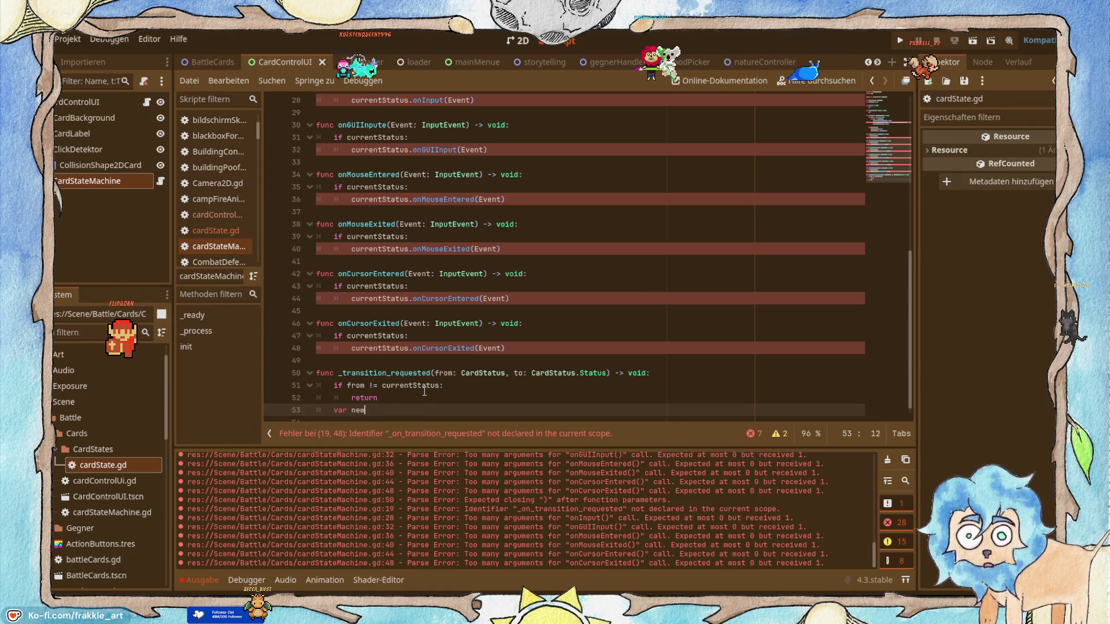
text(us)
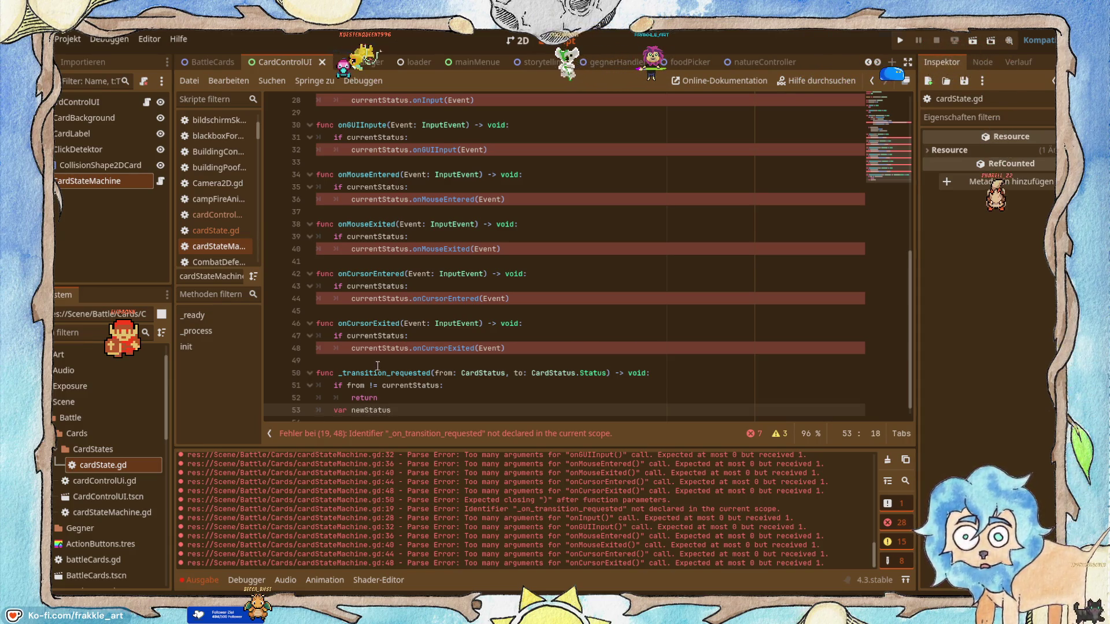
key(alt+Tab)
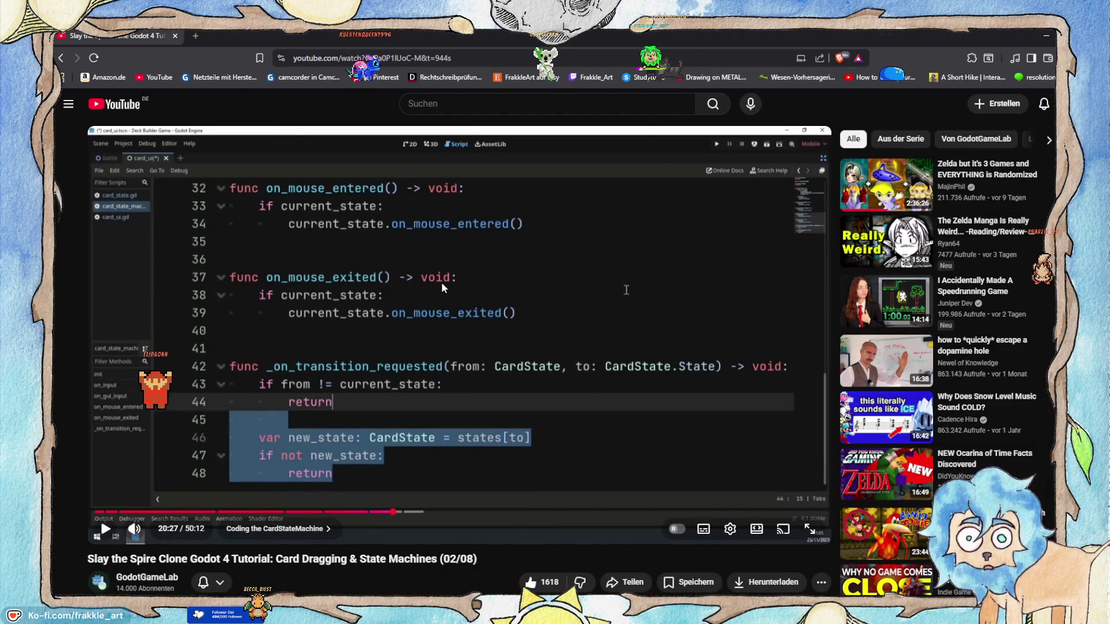
key(alt+Tab)
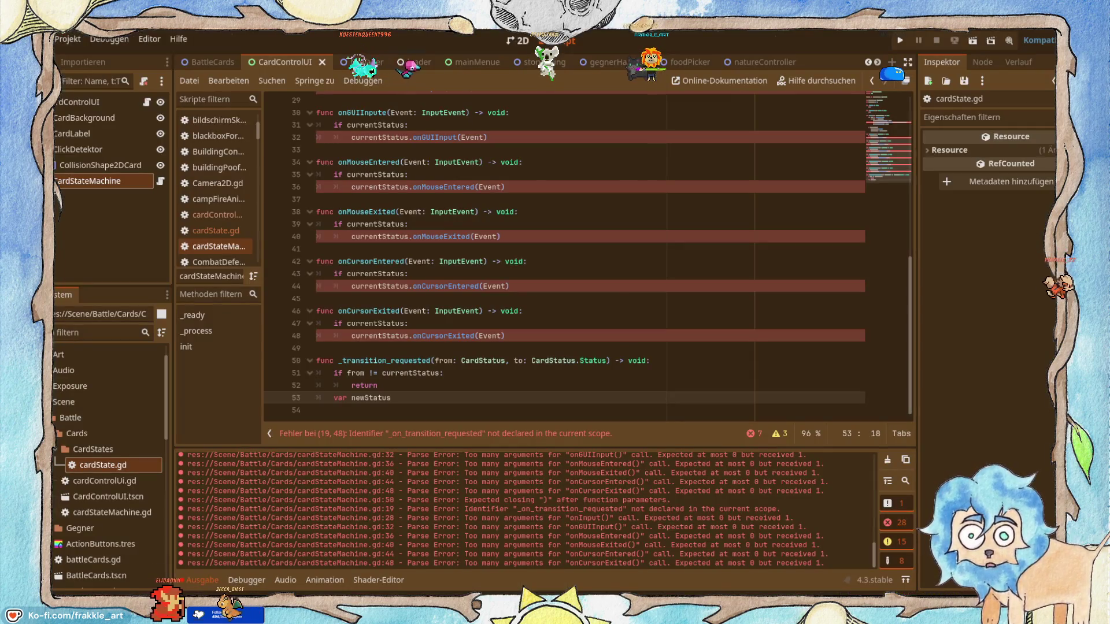
text(: )
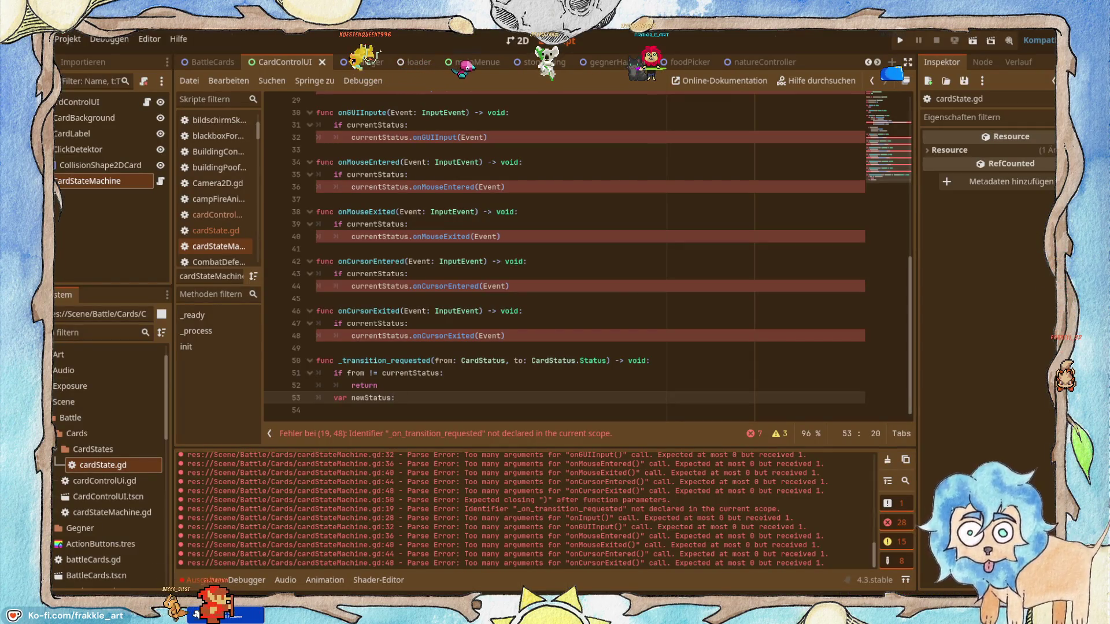
text(Car)
key(Down)
key(Down)
key(Return)
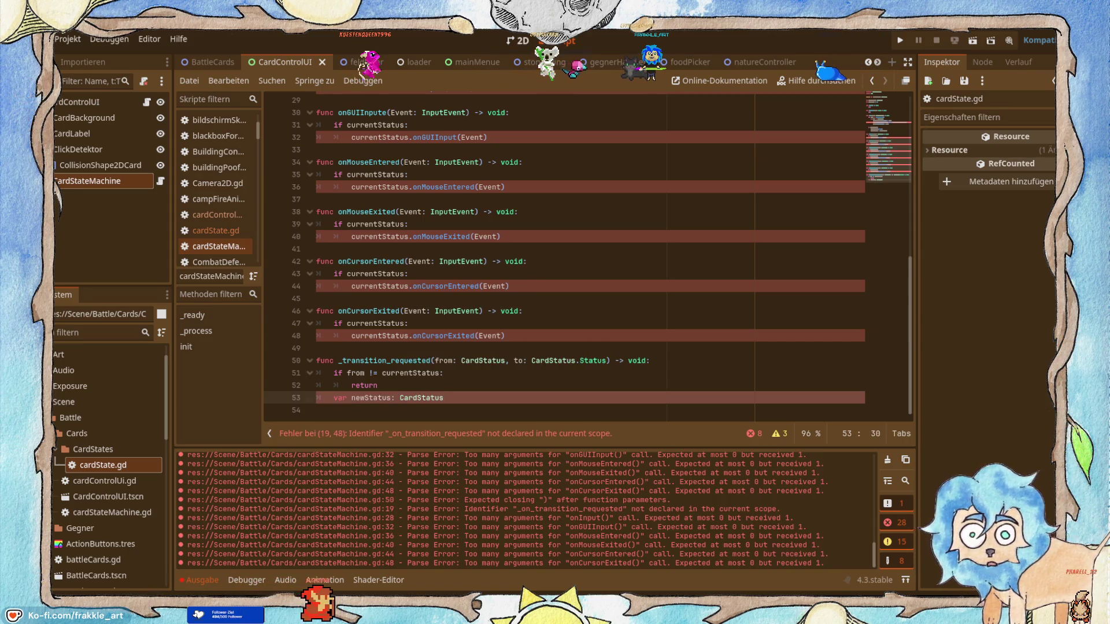
key(alt+Tab)
mouse_move(672, 217)
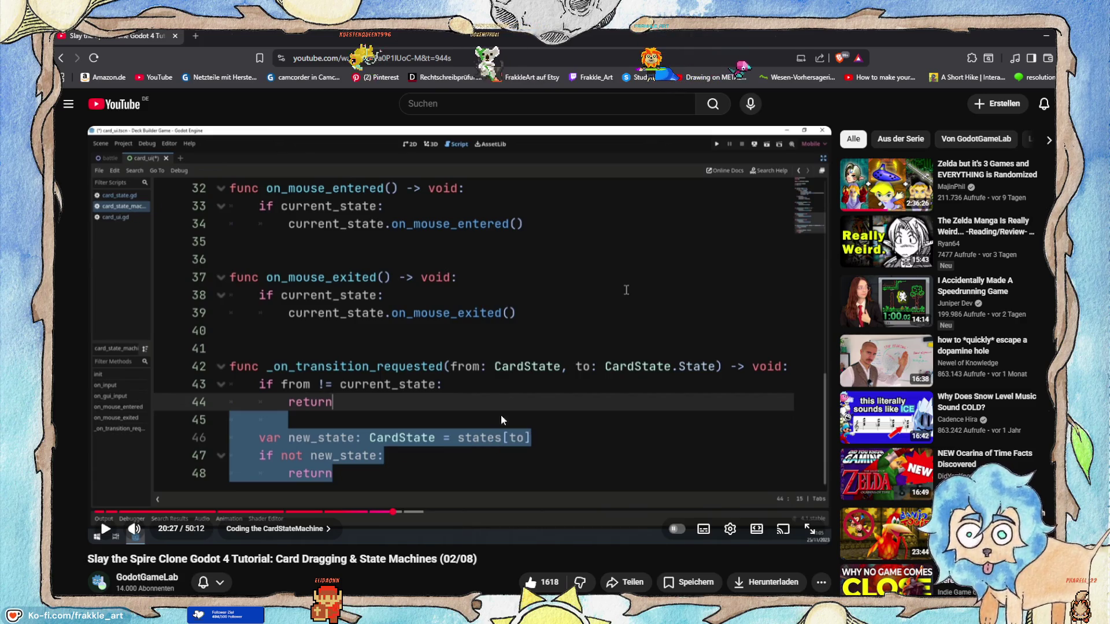
key(alt+Tab)
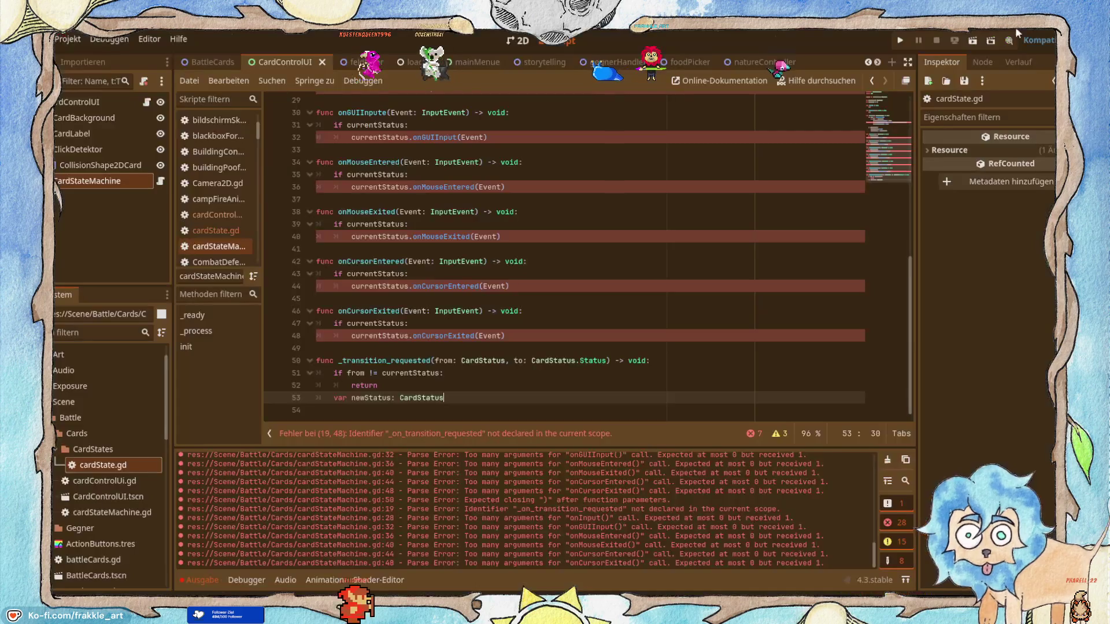
scroll(509, 336, up, 9)
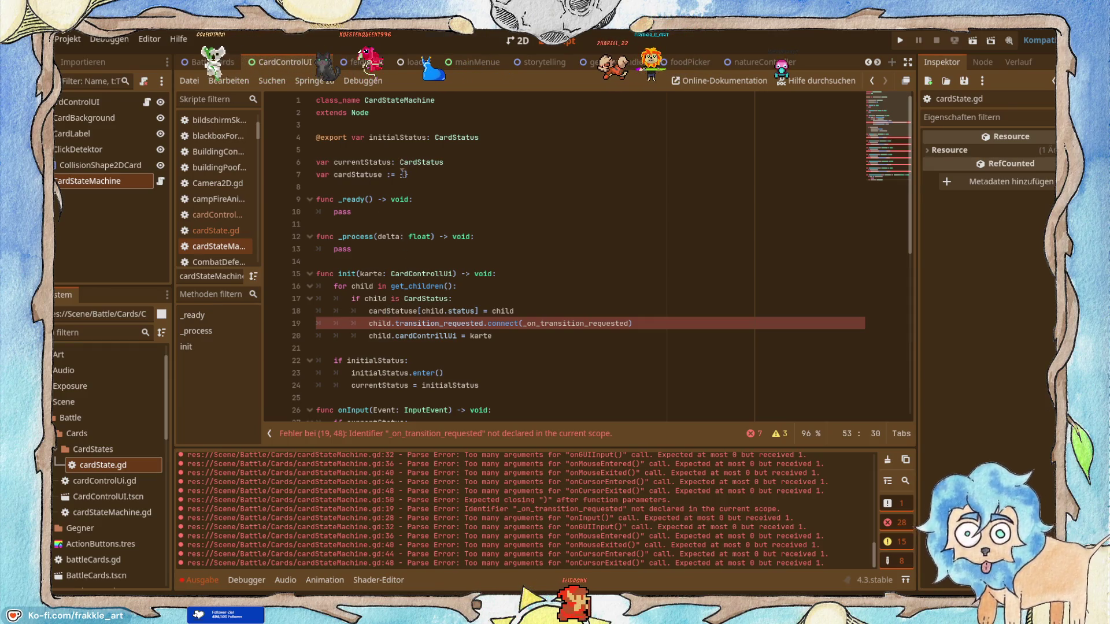
Step: Extend line 53 to 'var newStatus: CardStatus = cardStatuse[to]', comparing against the tutorial
scroll(366, 174, down, 9)
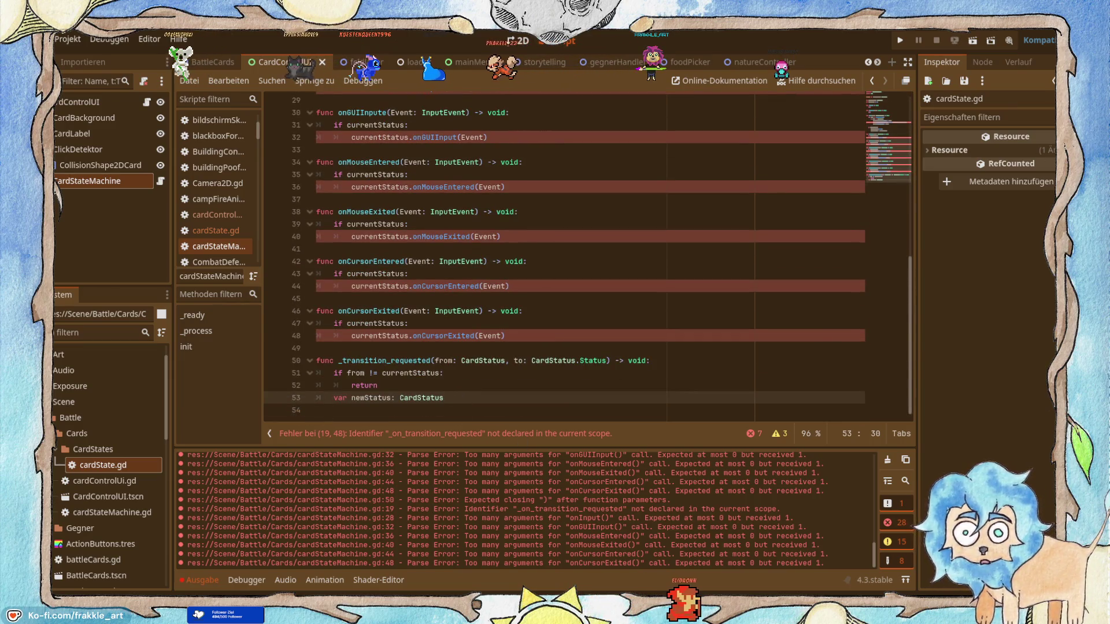
key(alt+Tab)
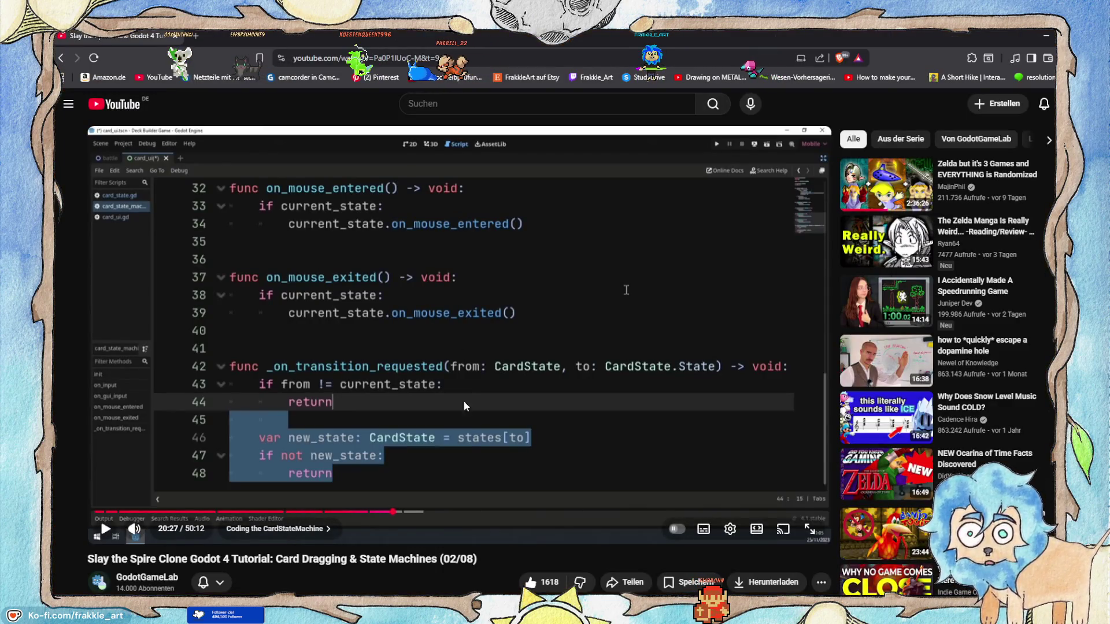
key(alt+Tab)
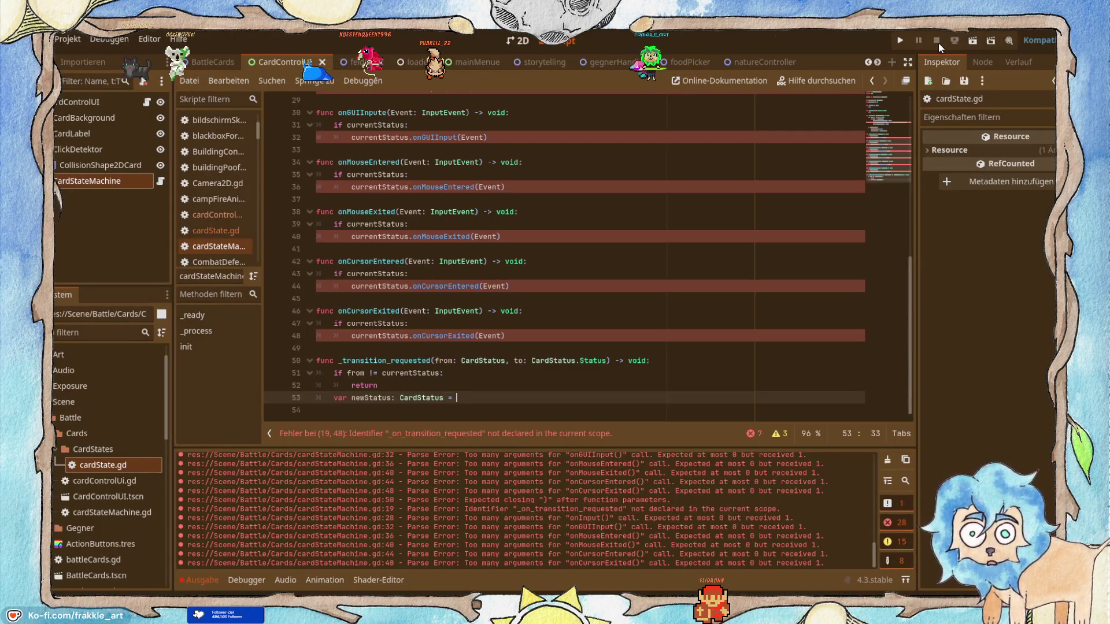
text(rd)
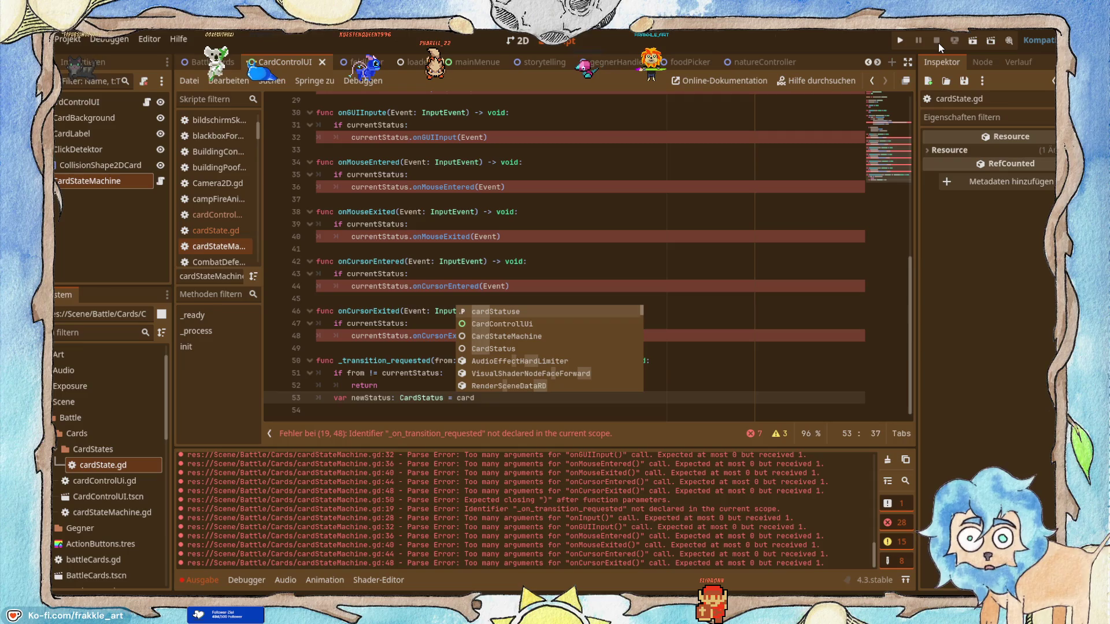
key(Return)
key(alt+Tab)
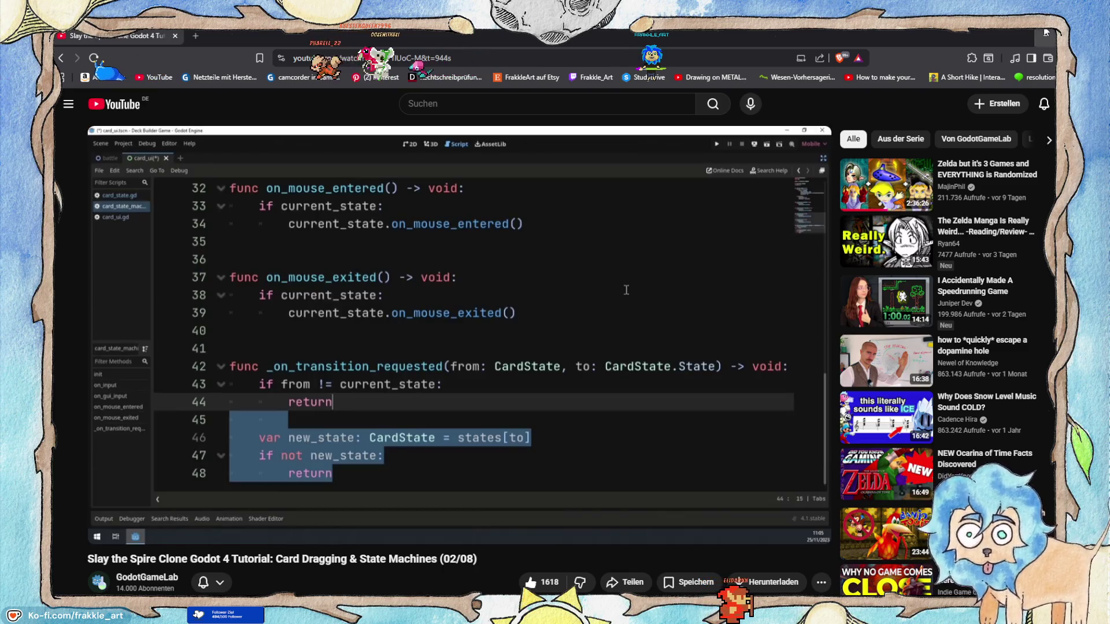
key(alt+Tab)
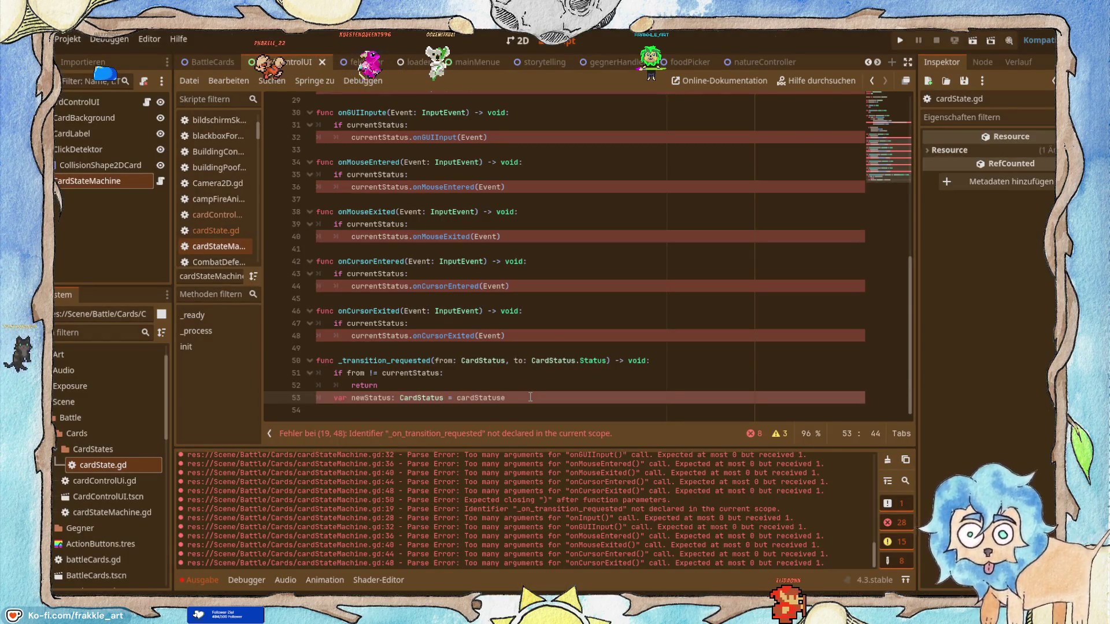
text([t)
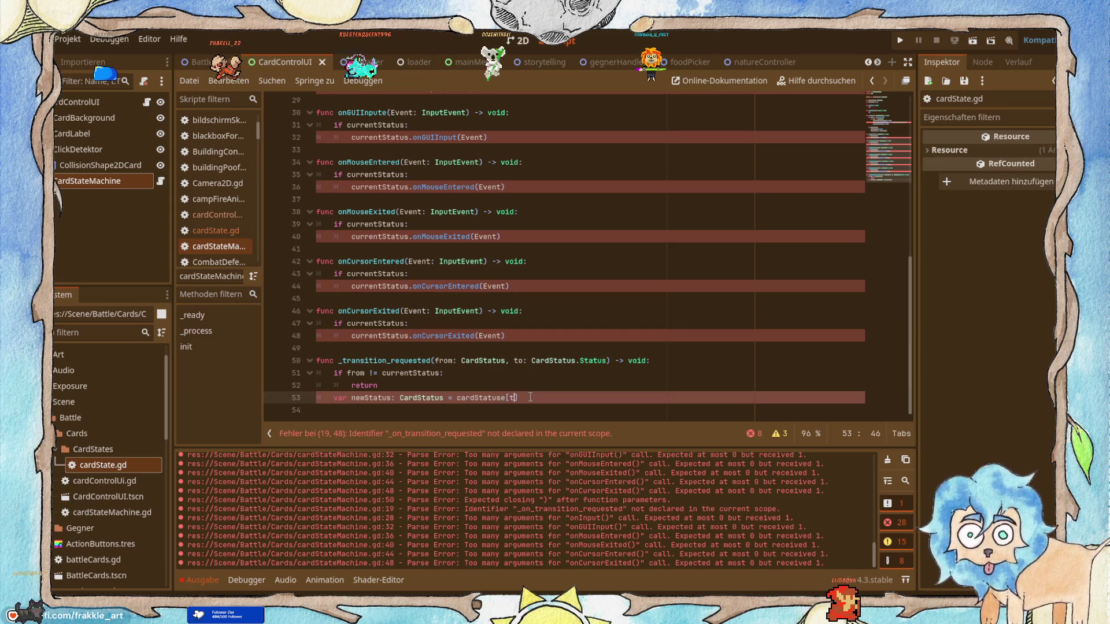
text(o)
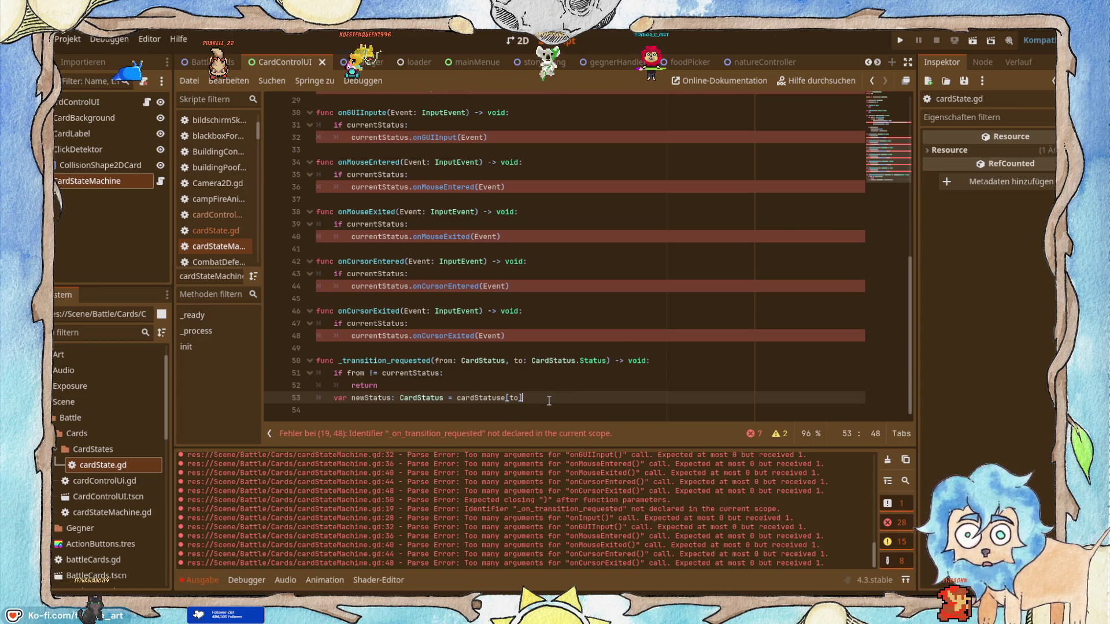
key(alt+Tab)
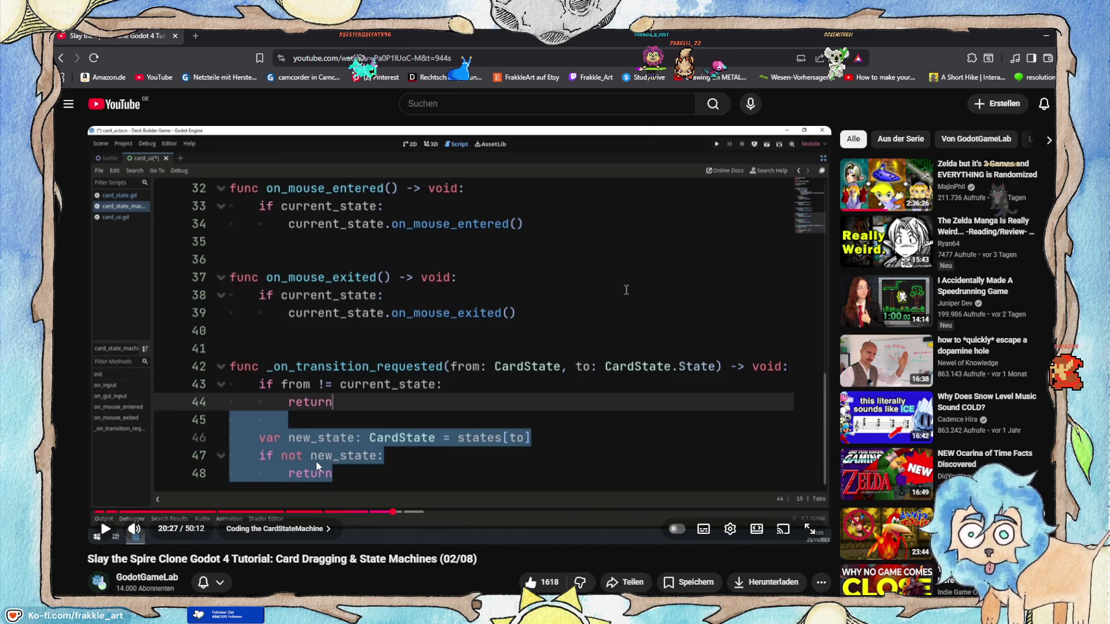
Step: Add an 'if not newStatus:' guard with an indented 'return' on lines 54–55, and resume the tutorial
click(1045, 32)
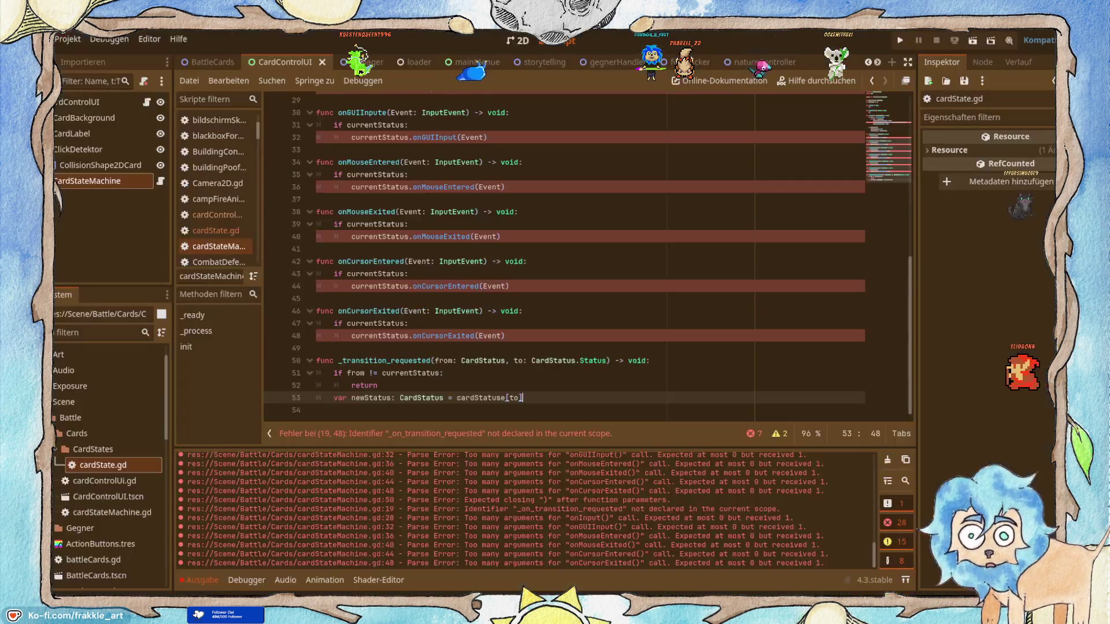
key(Return)
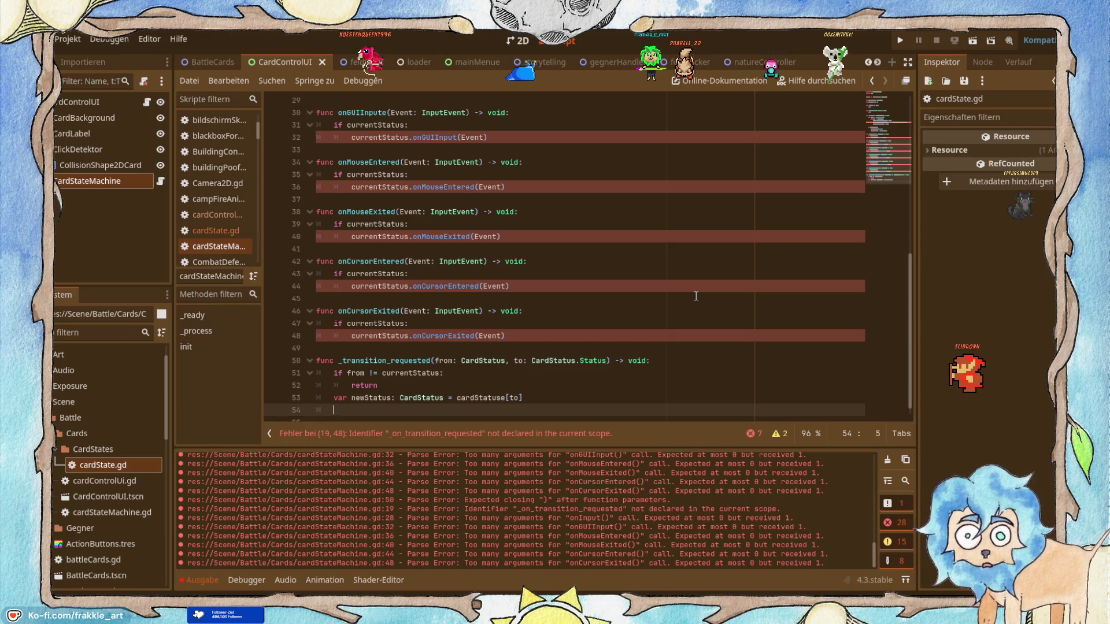
text(f)
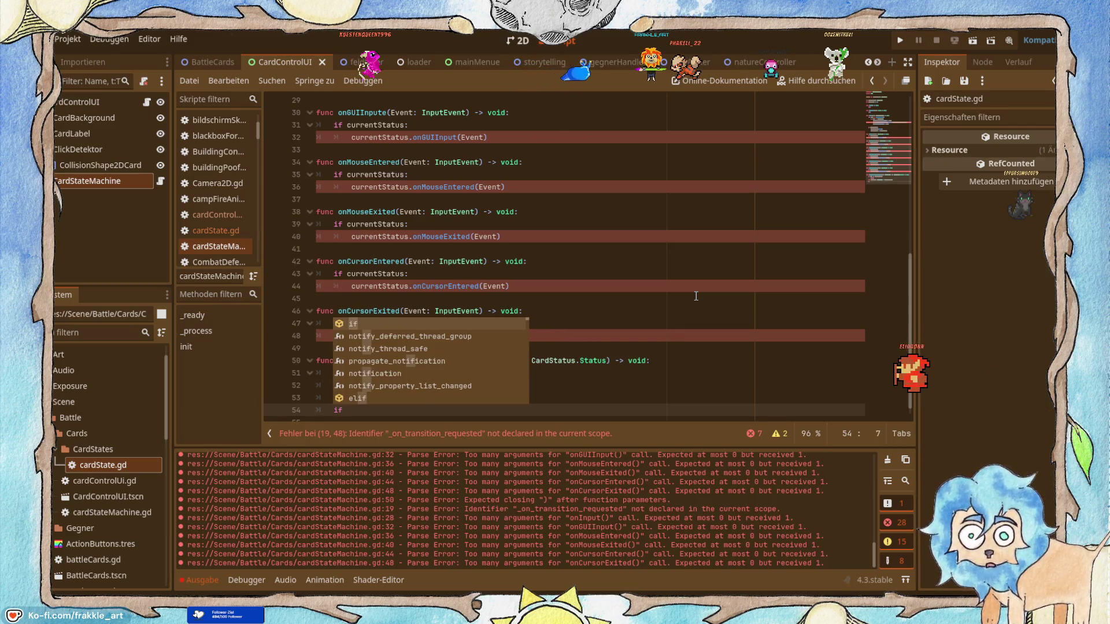
text( nit n)
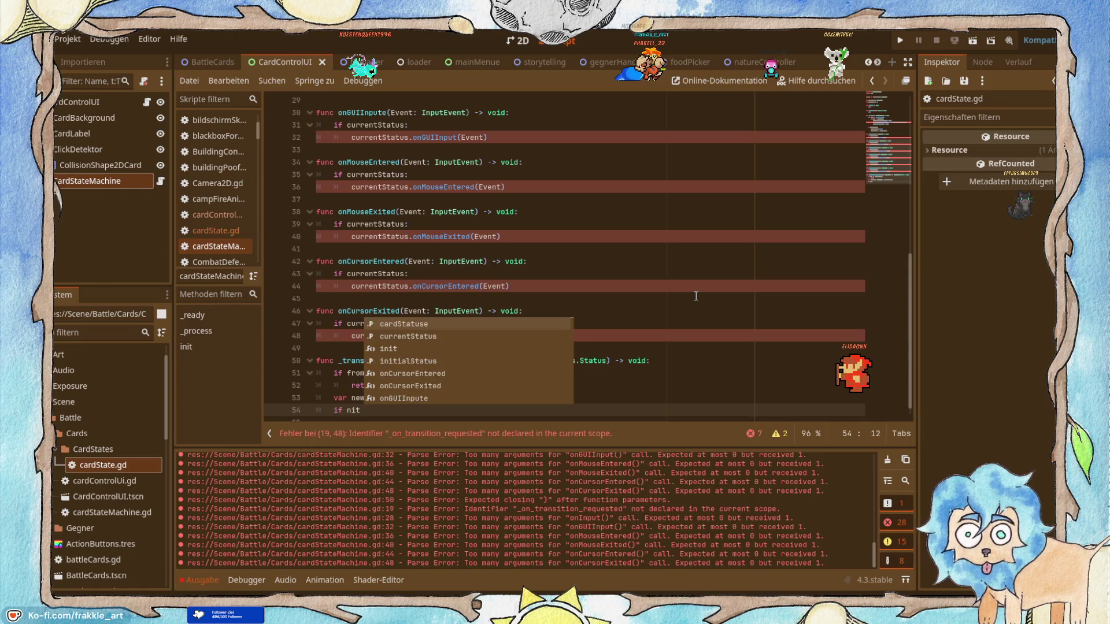
key(BackSpace)
key(BackSpace)
key(BackSpace)
text(ot newStatus:)
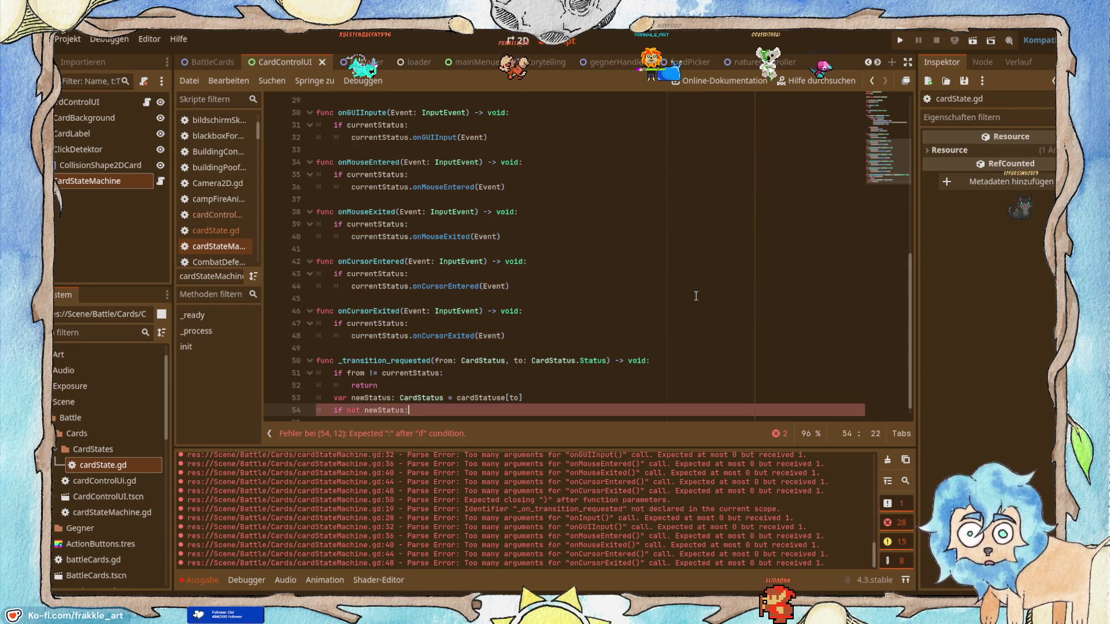
key(Return)
key(Tab)
text(re)
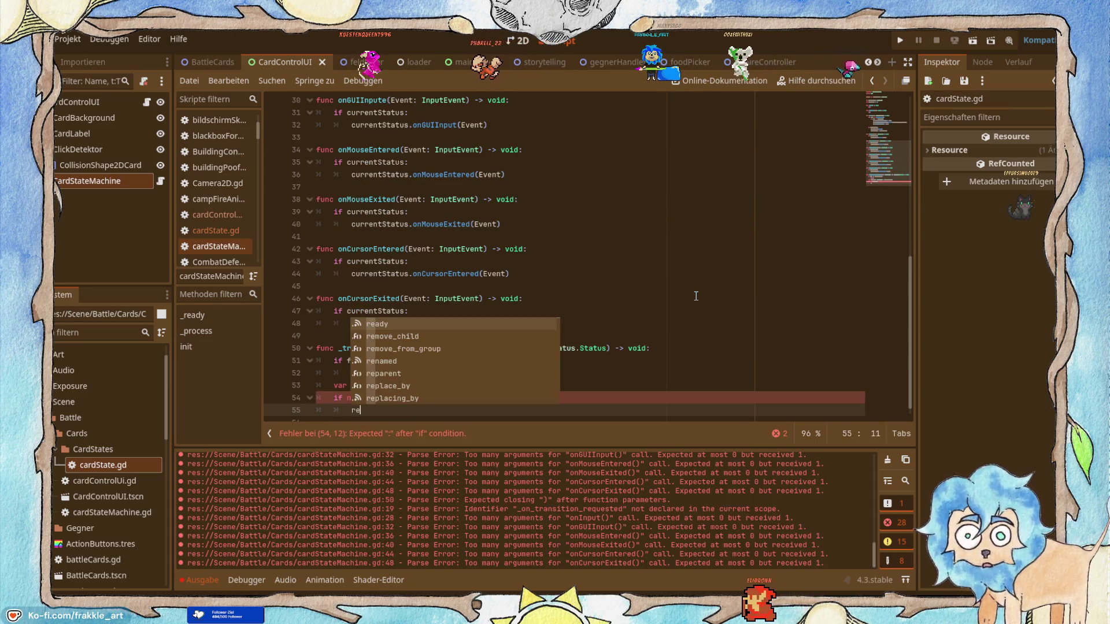
text(turn)
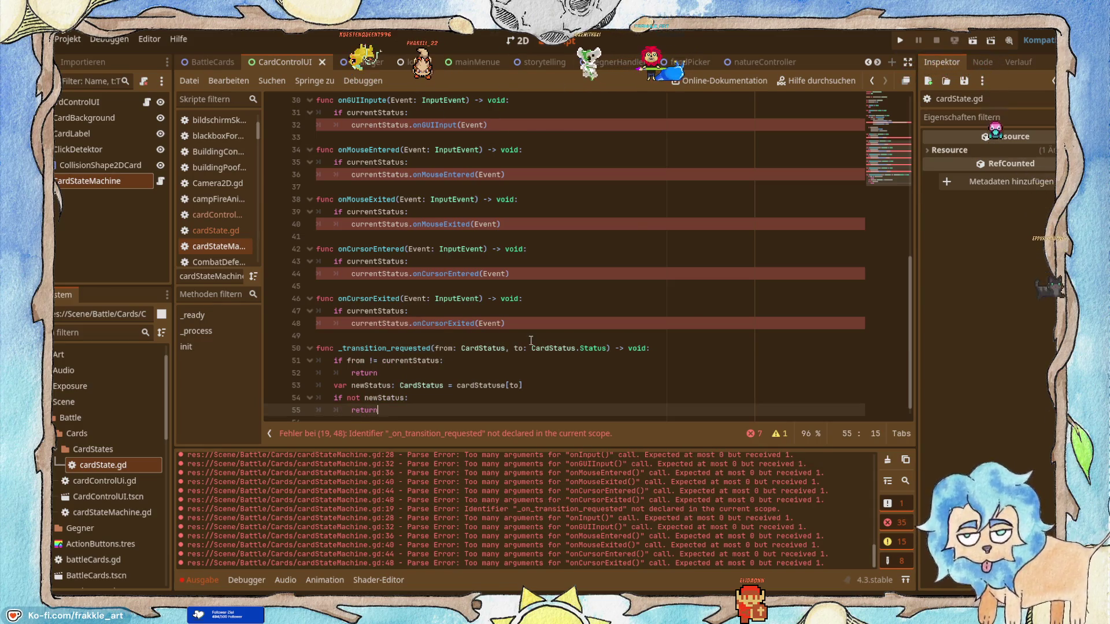
key(alt+Tab)
click(450, 284)
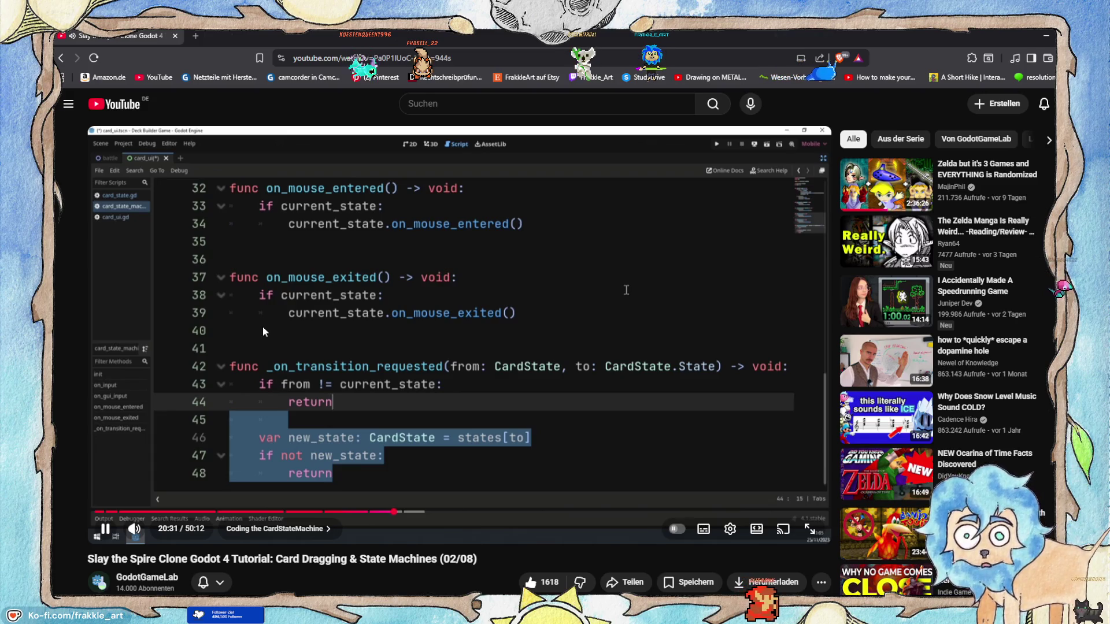
Step: Play the tutorial on to its next code step and pause it there
mouse_move(245, 325)
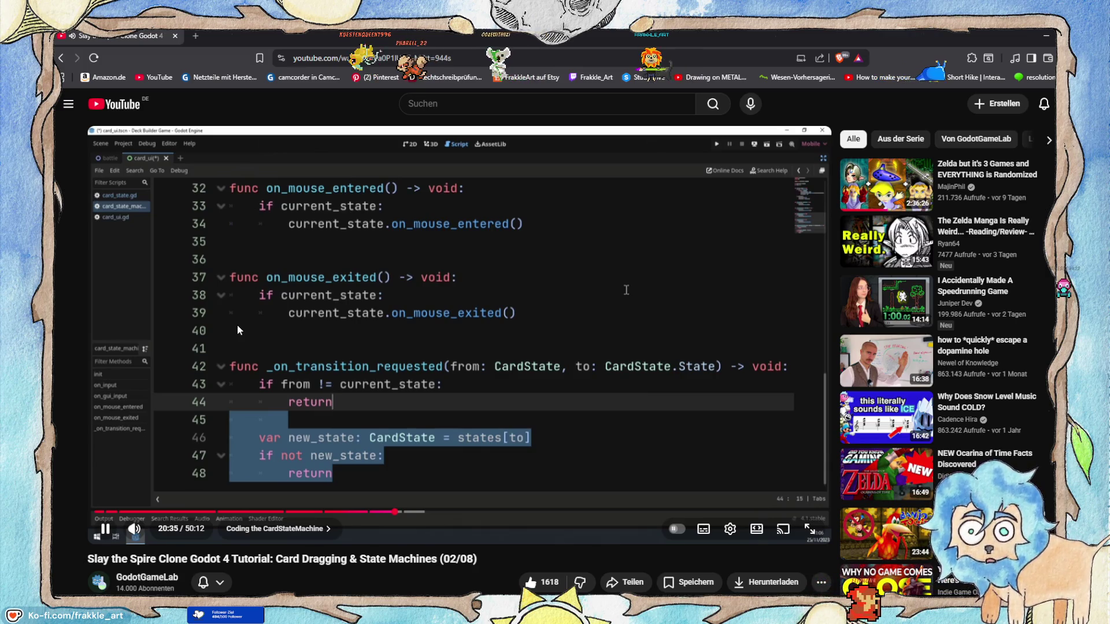
click(254, 330)
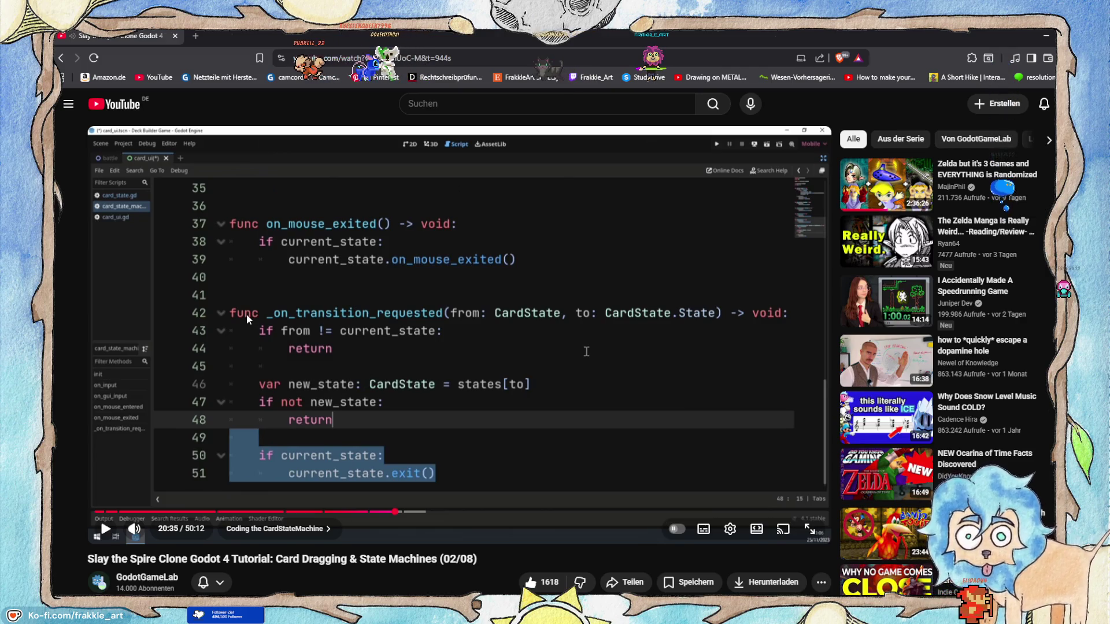
click(272, 345)
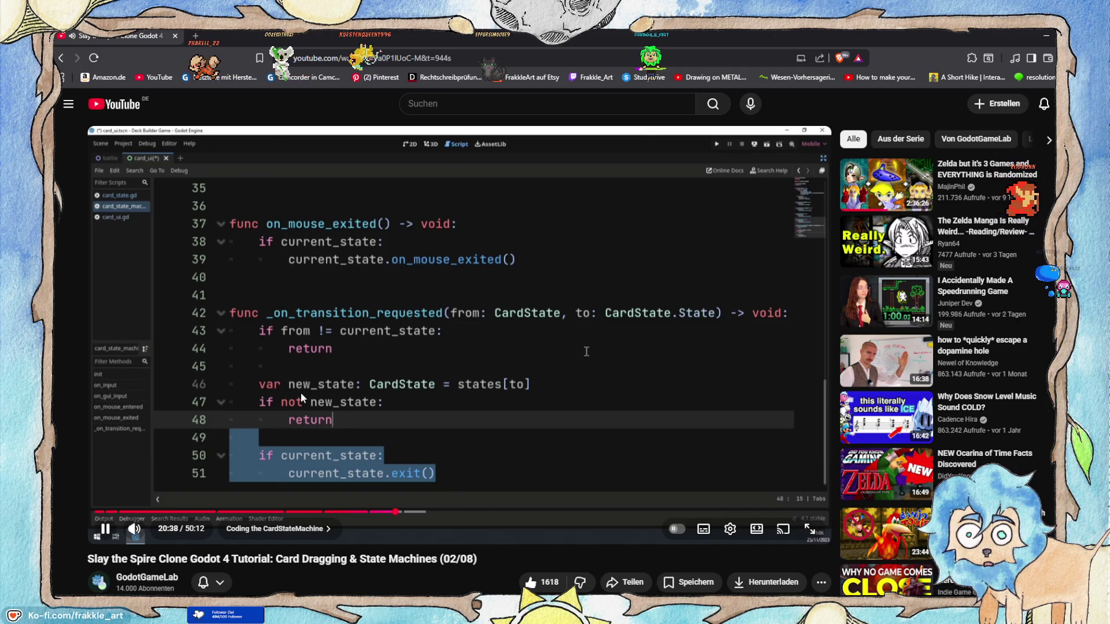
click(327, 317)
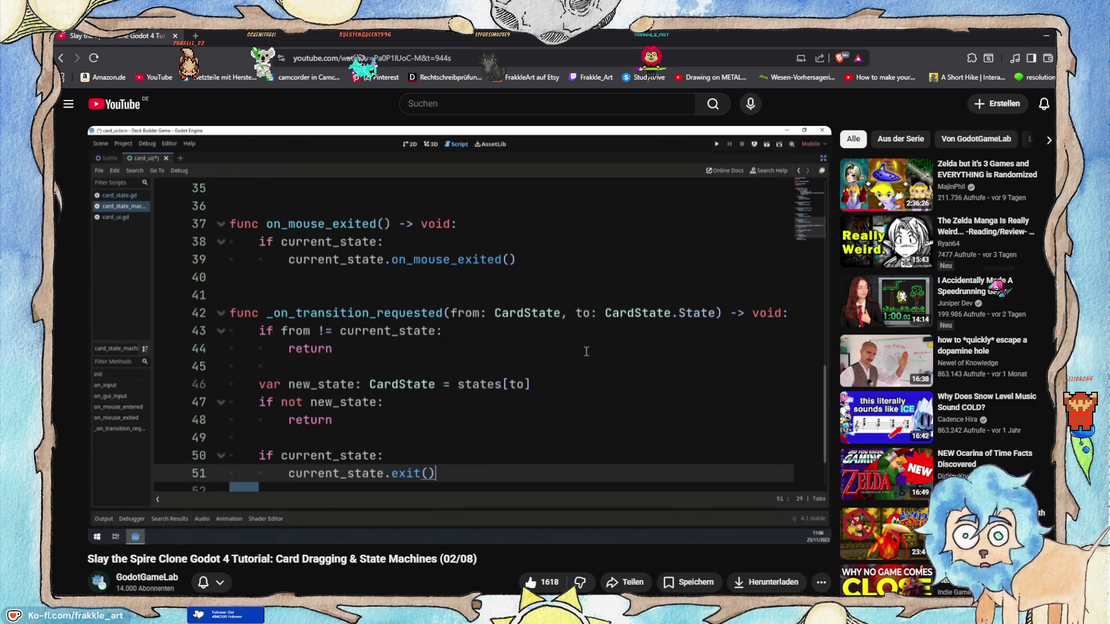
Step: Start line 56 with the condition 'if newStatus:'
click(1046, 35)
scroll(480, 328, down, 1)
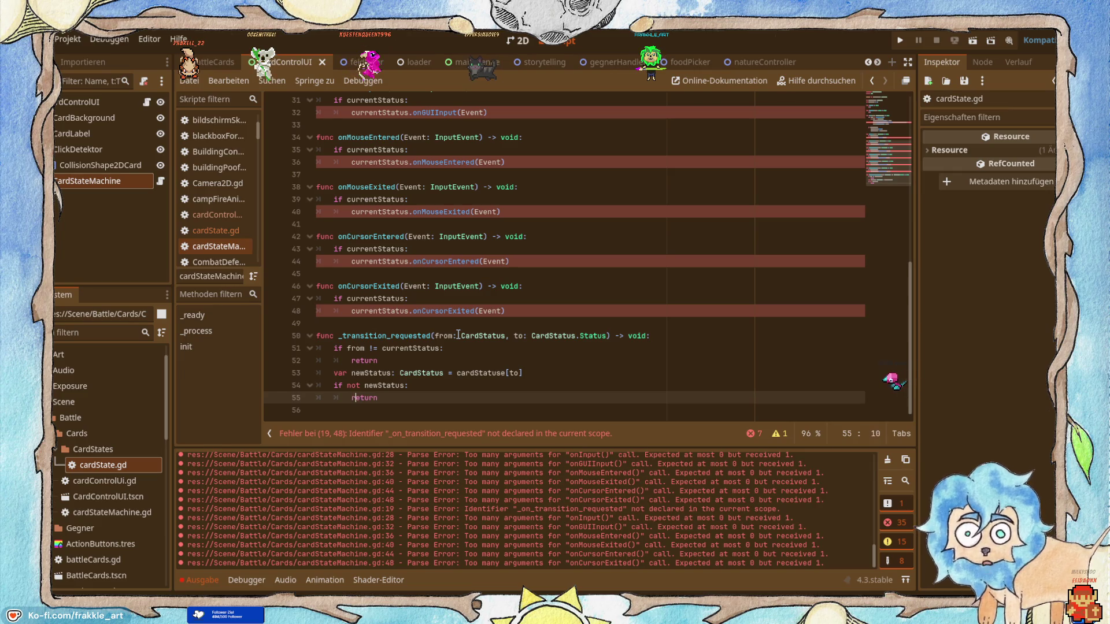
key(Down)
key(Tab)
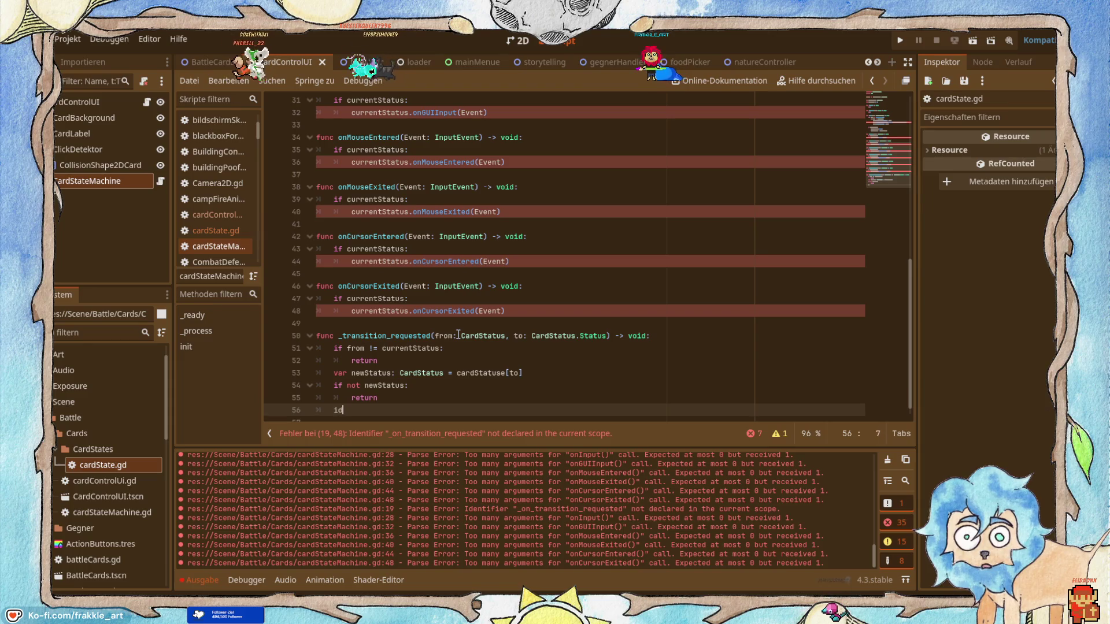
text(f ne)
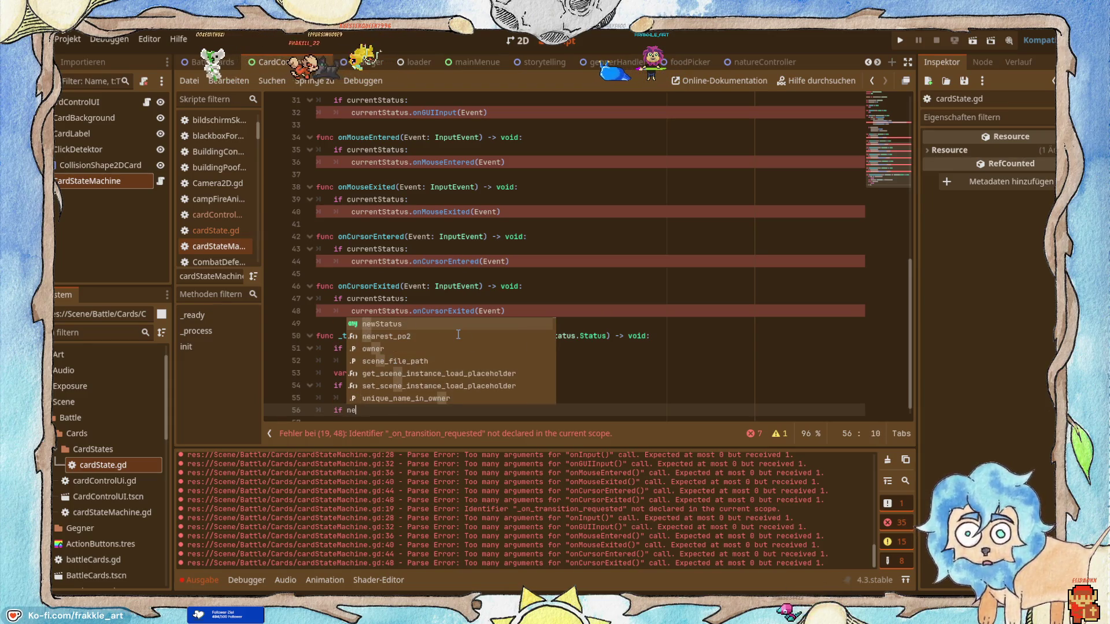
key(Return)
Step: Add 'currentStatus.exit()' on line 57 inside the if newStatus block
key(alt+Tab)
click(481, 340)
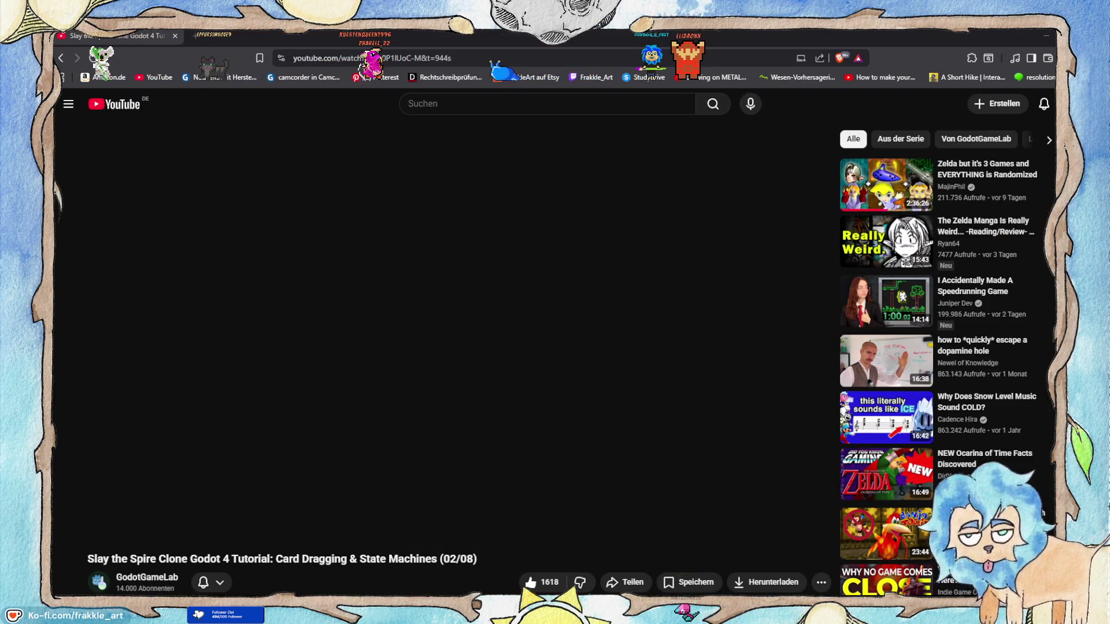
click(1048, 39)
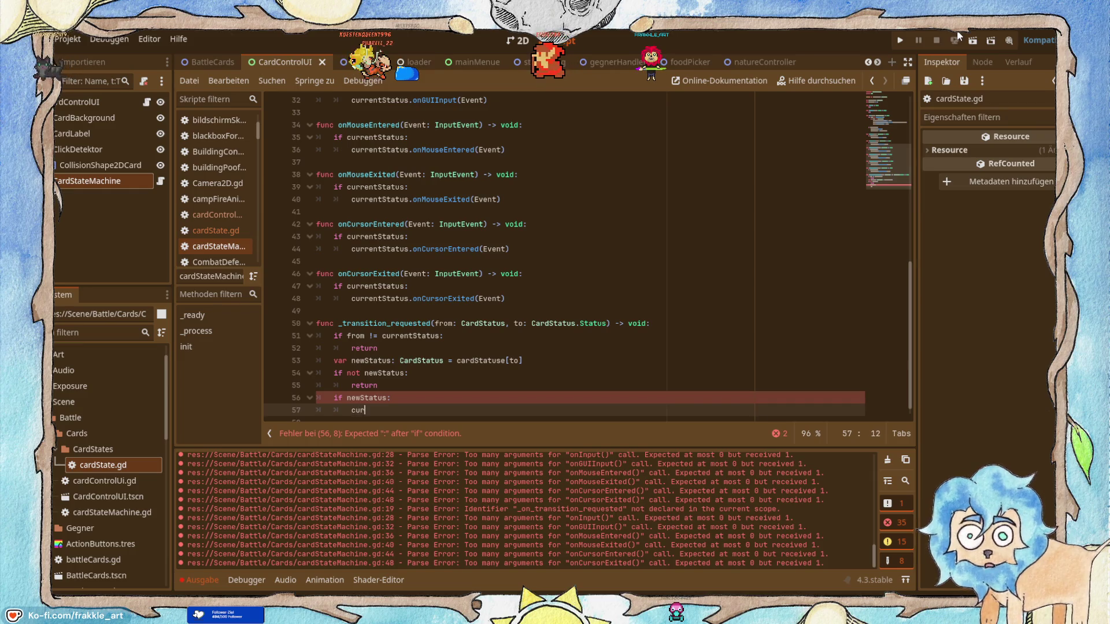
key(Return)
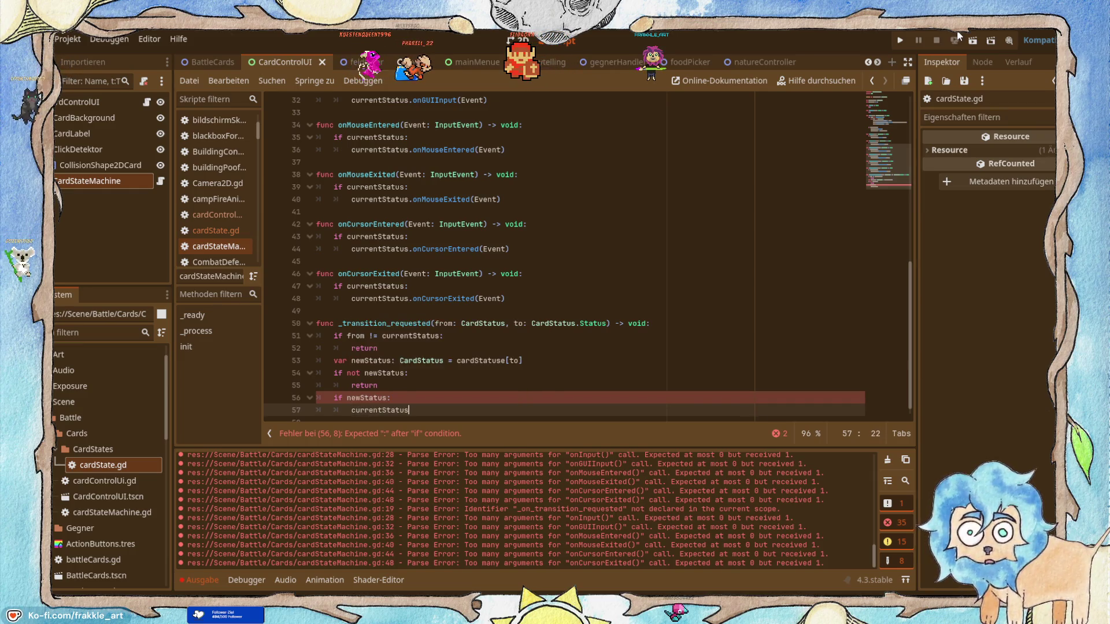
text(.)
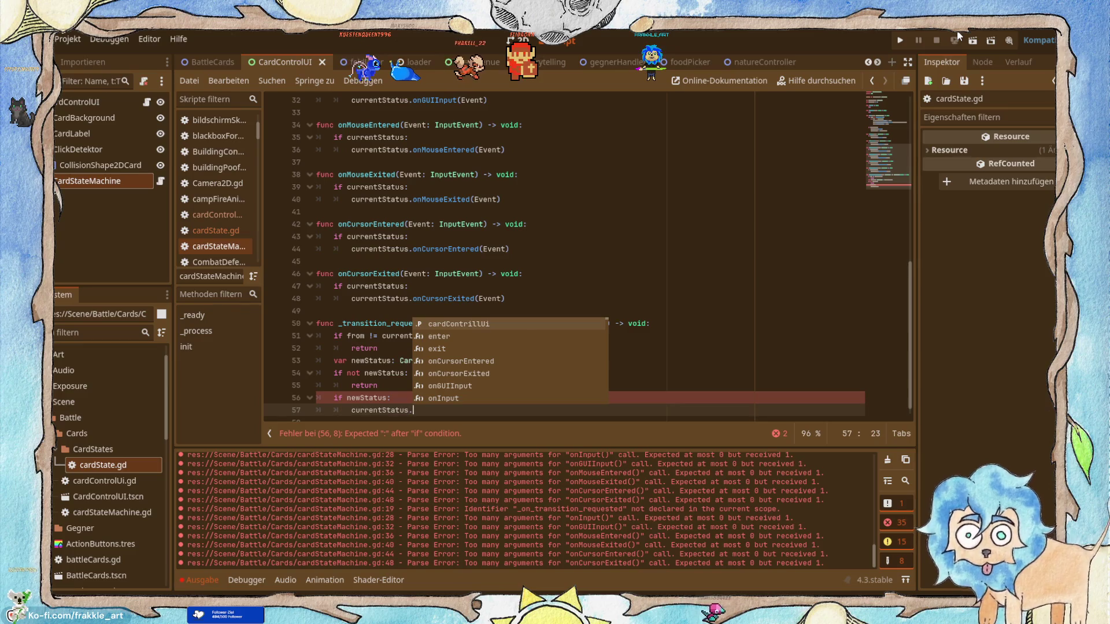
key(Down)
key(Down)
key(Return)
key(alt+Tab)
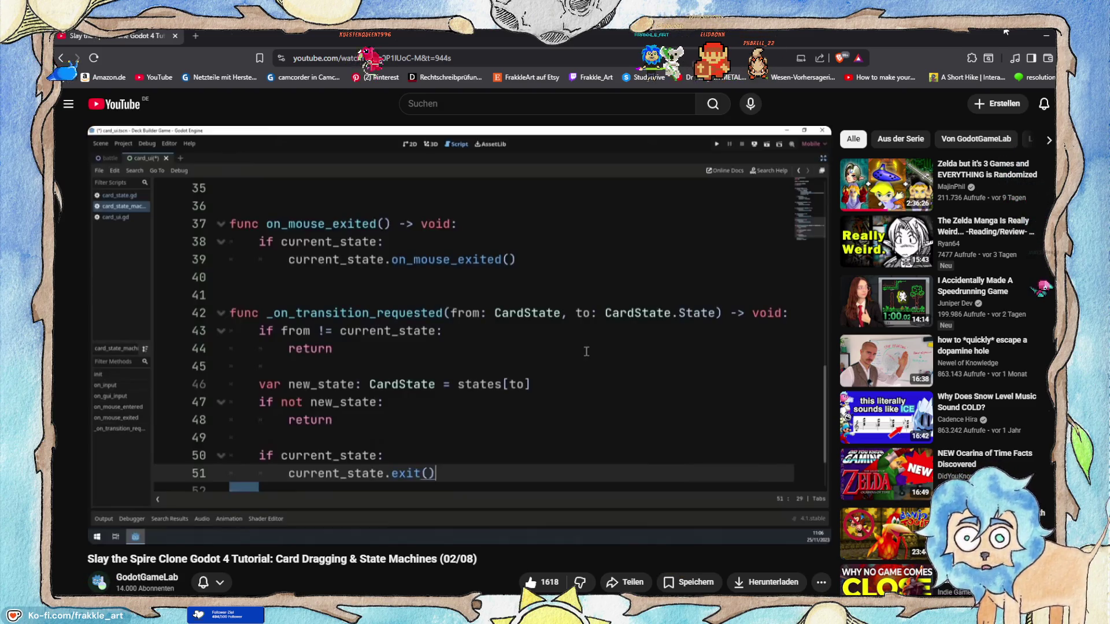
Step: Pause the tutorial at the enter and assignment lines, then check the CardStatus type on line 6
click(542, 348)
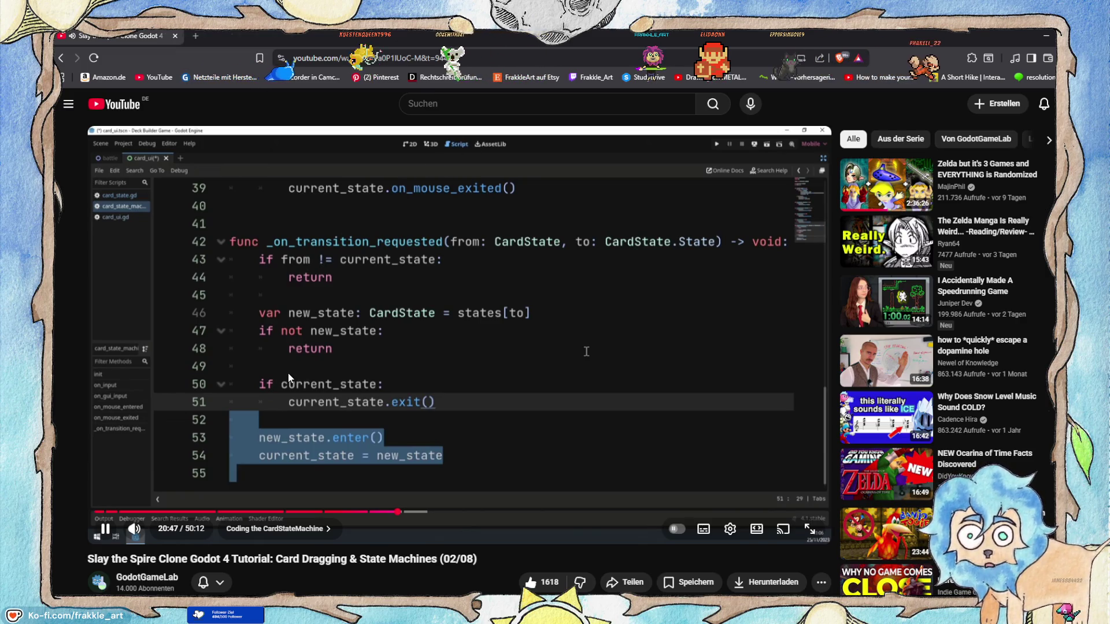
click(297, 314)
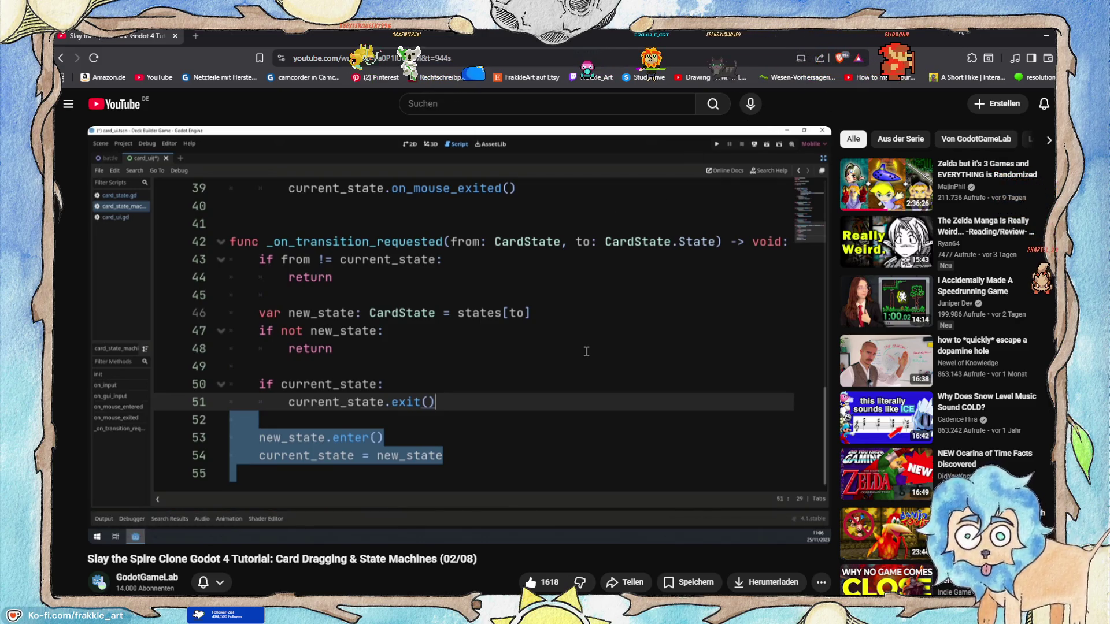
key(alt+Tab)
scroll(426, 354, up, 10)
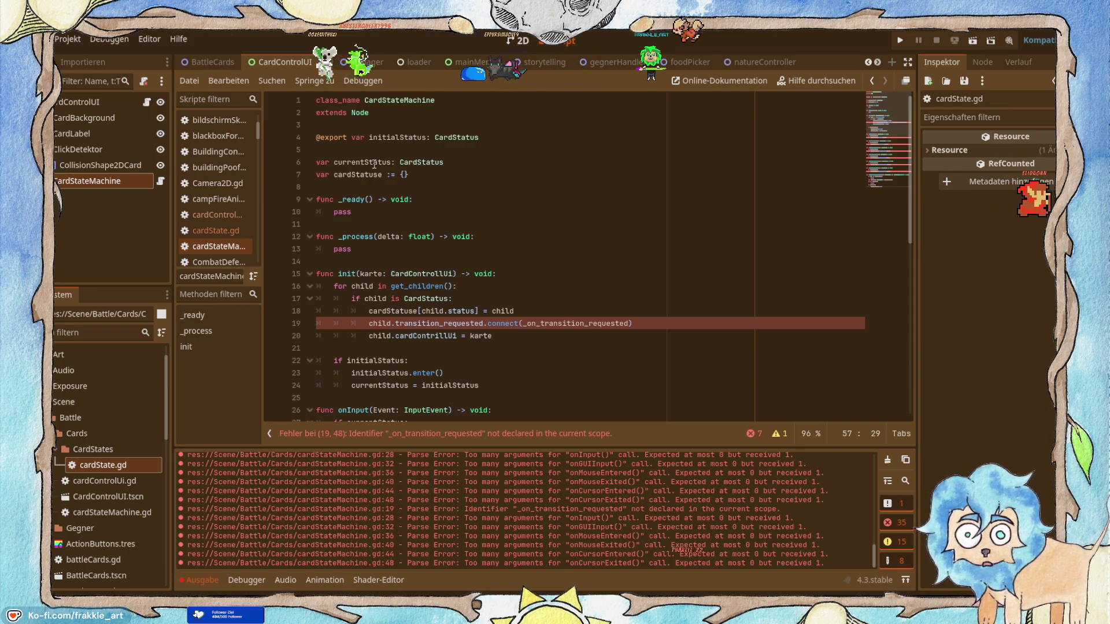
double_click(422, 167)
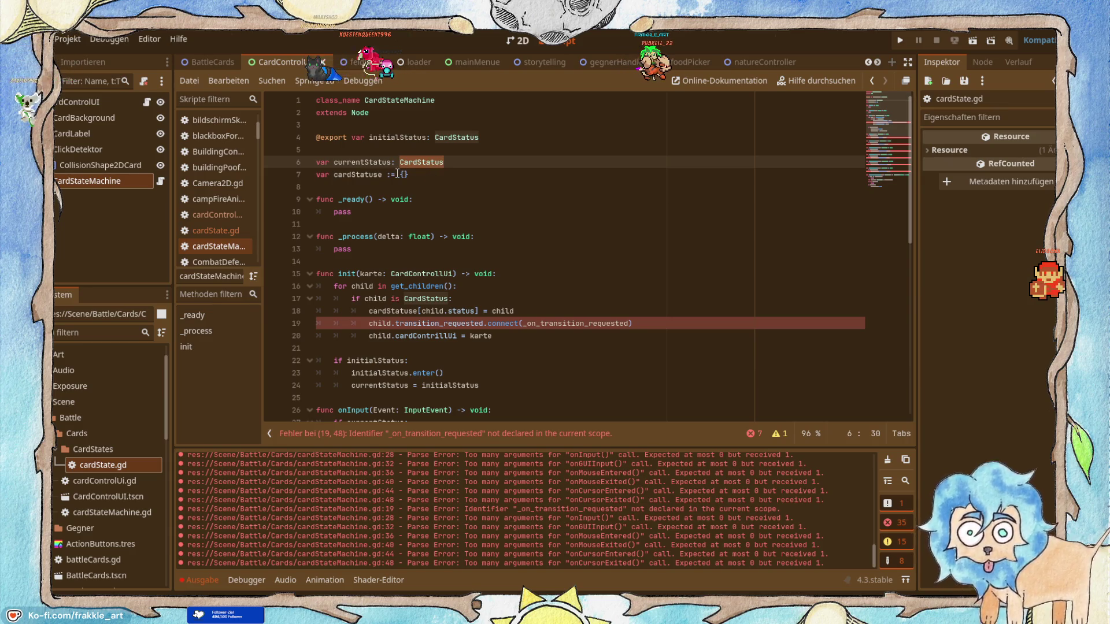
Step: Add an empty indented line after currentStatus.exit()
scroll(416, 353, down, 10)
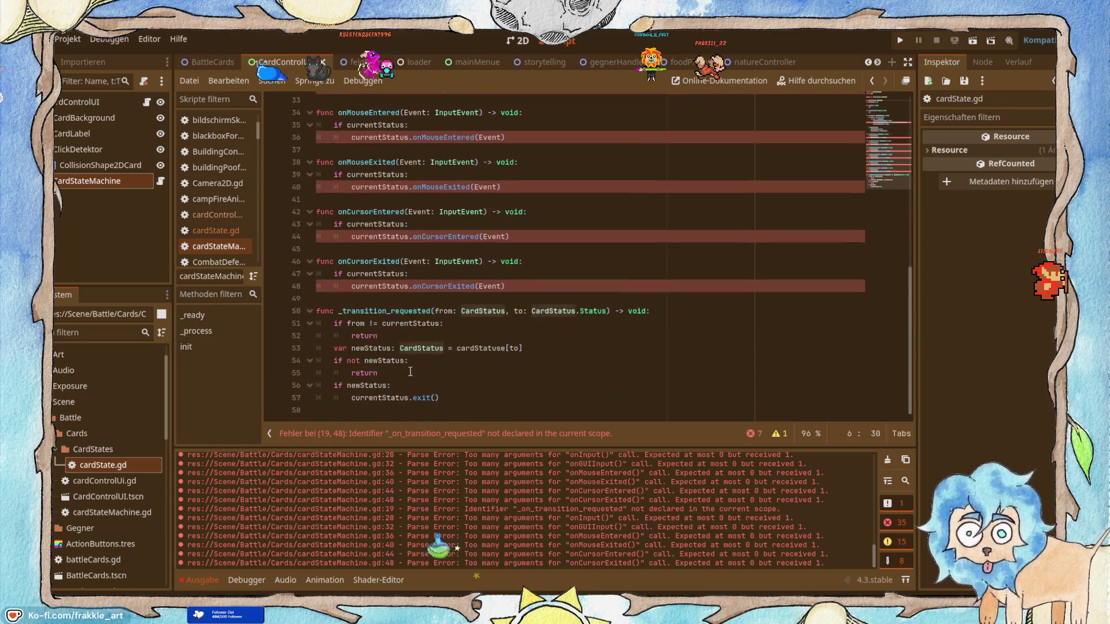
click(464, 386)
key(Down)
key(End)
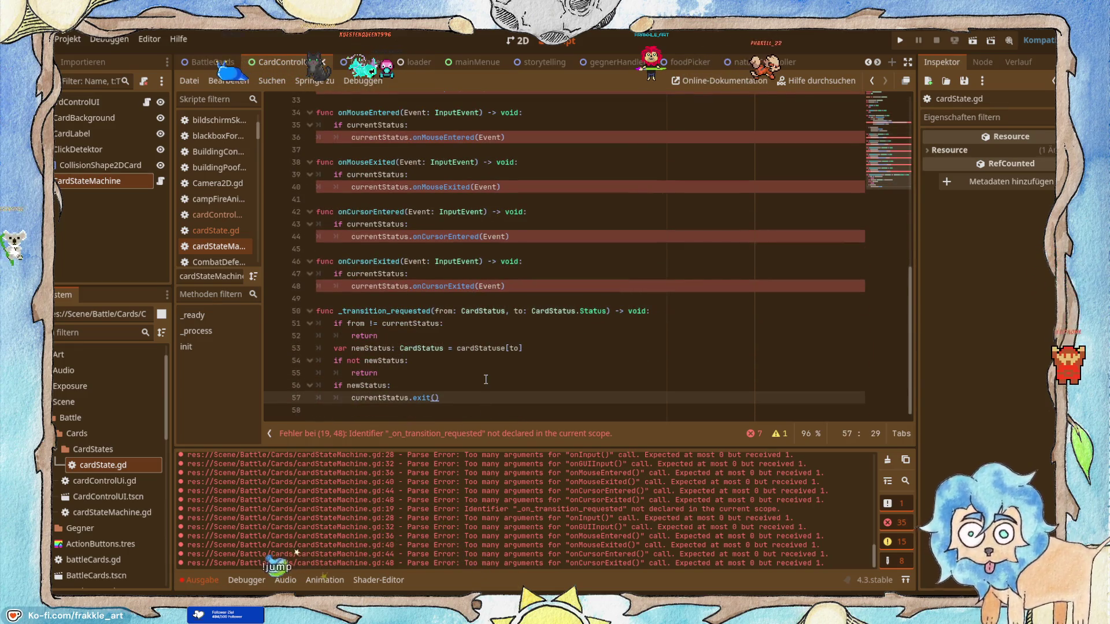
key(Return)
key(BackSpace)
key(alt+Tab)
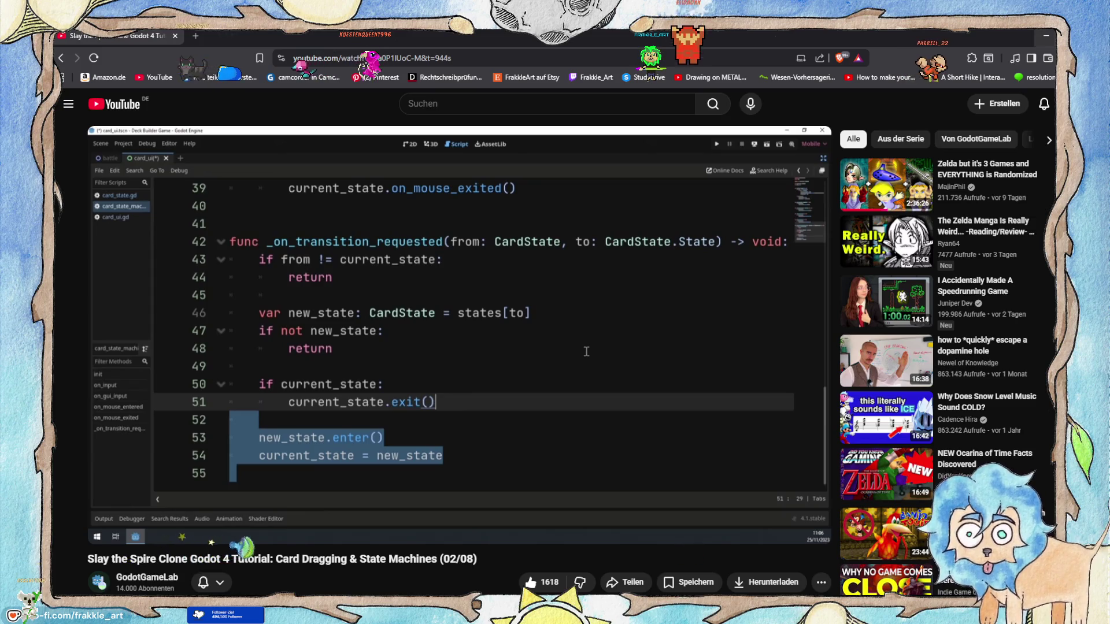
Step: Write 'newStatus.enter()' on line 58
key(alt+Tab)
text(newStatus)
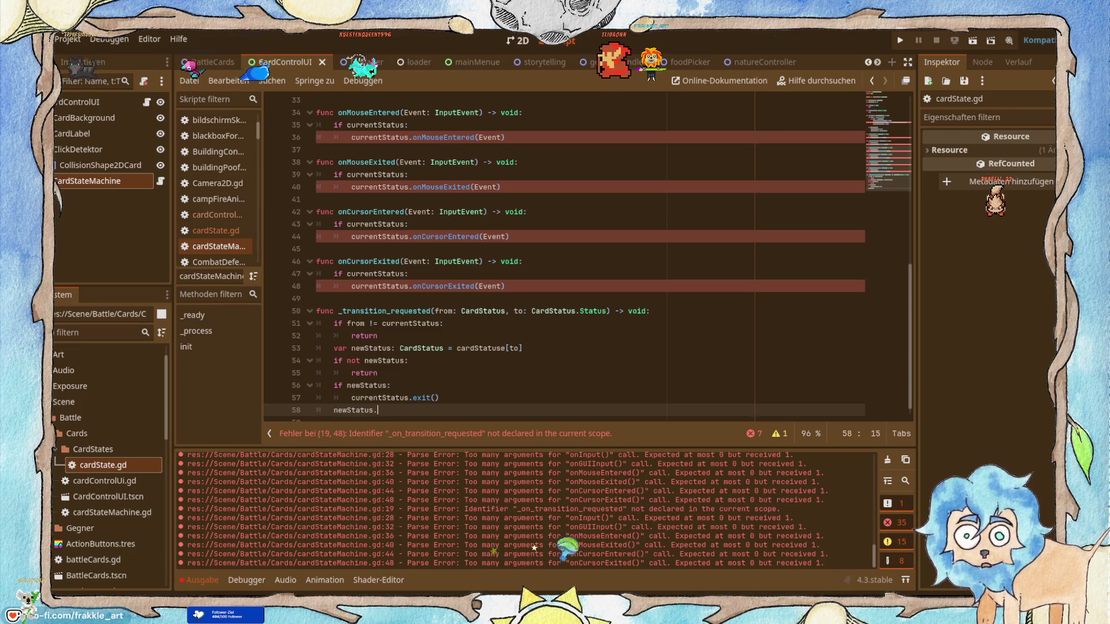
text(.enter)
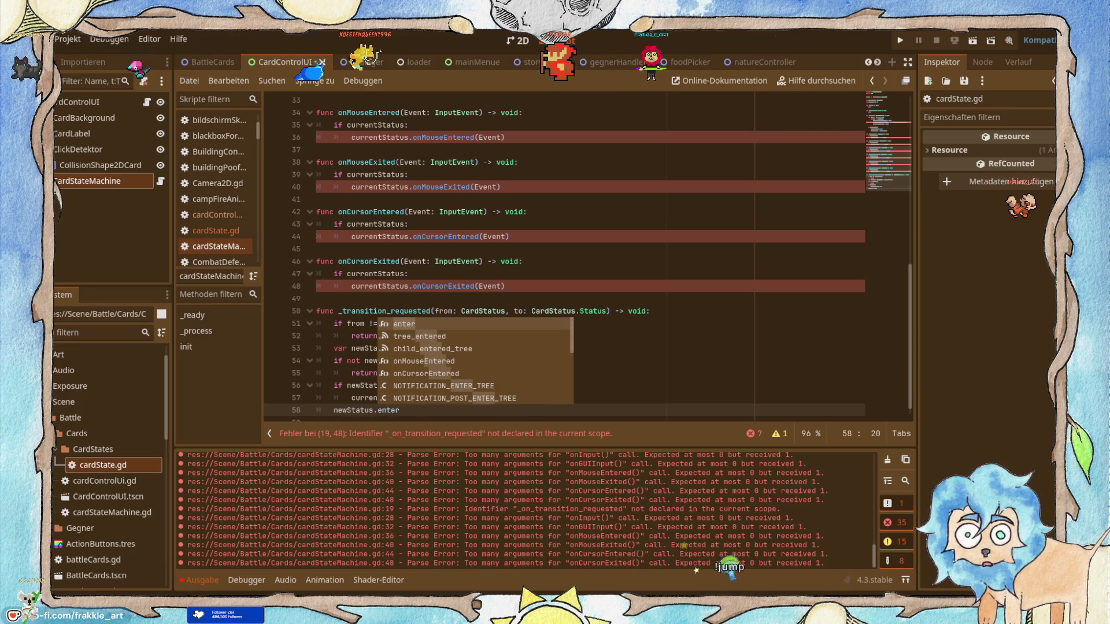
key(Return)
key(alt+Tab)
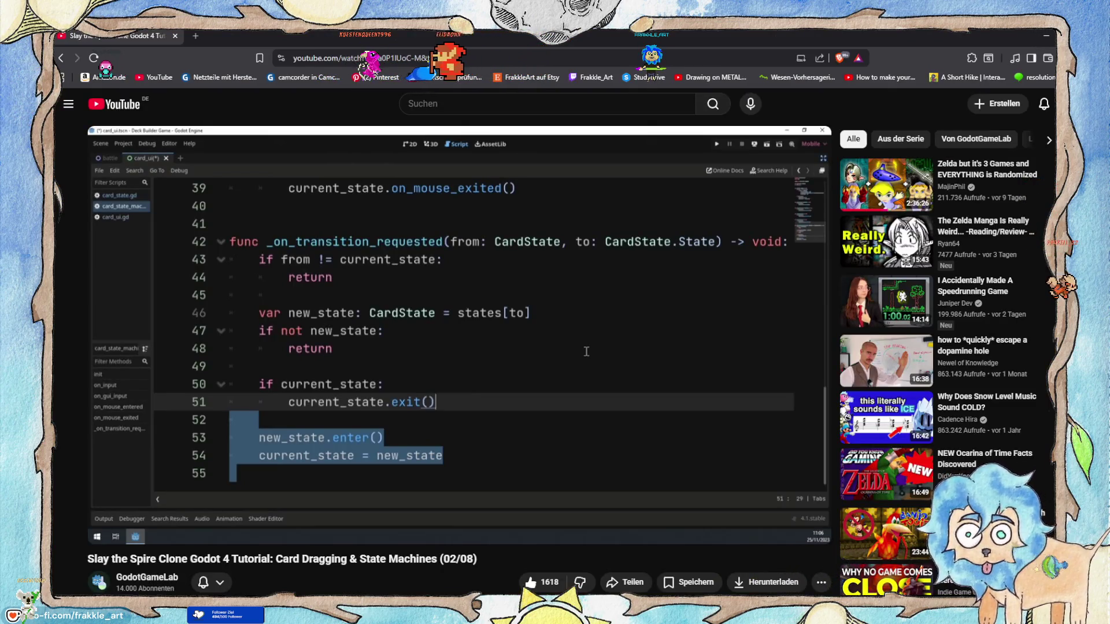
key(alt+Tab)
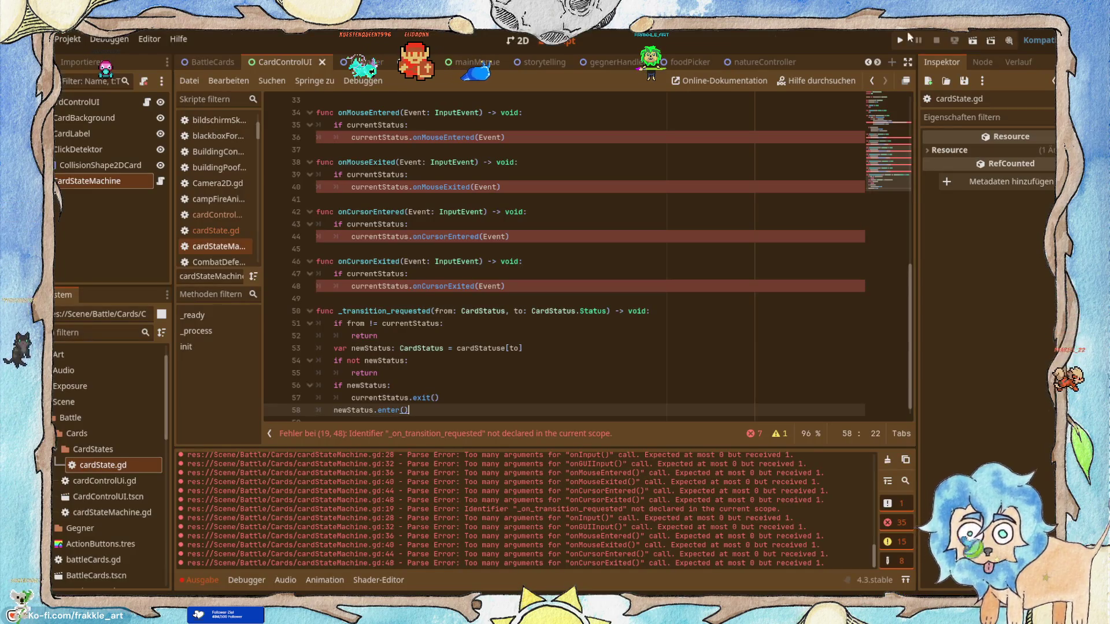
Step: Add 'currentStatus = newStatus' on line 59
key(Return)
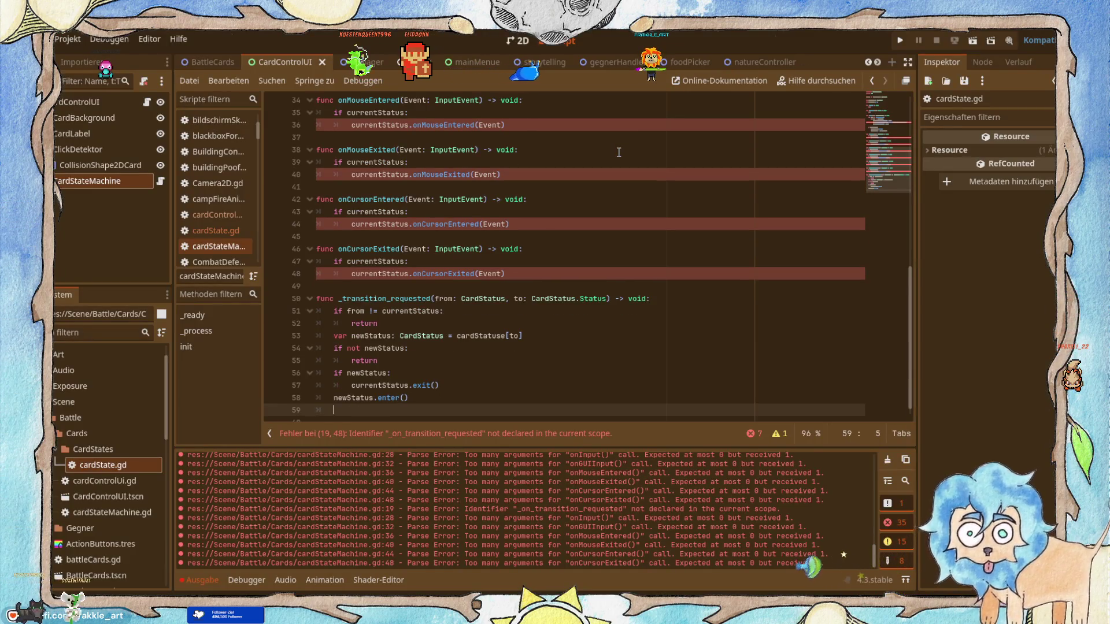
text(curren)
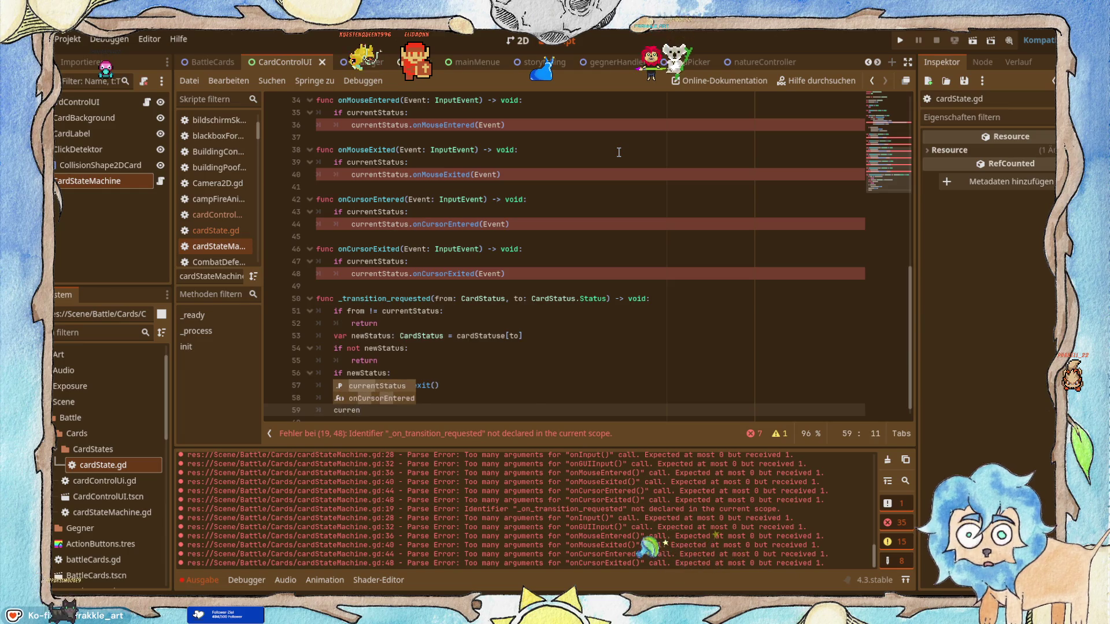
key(Return)
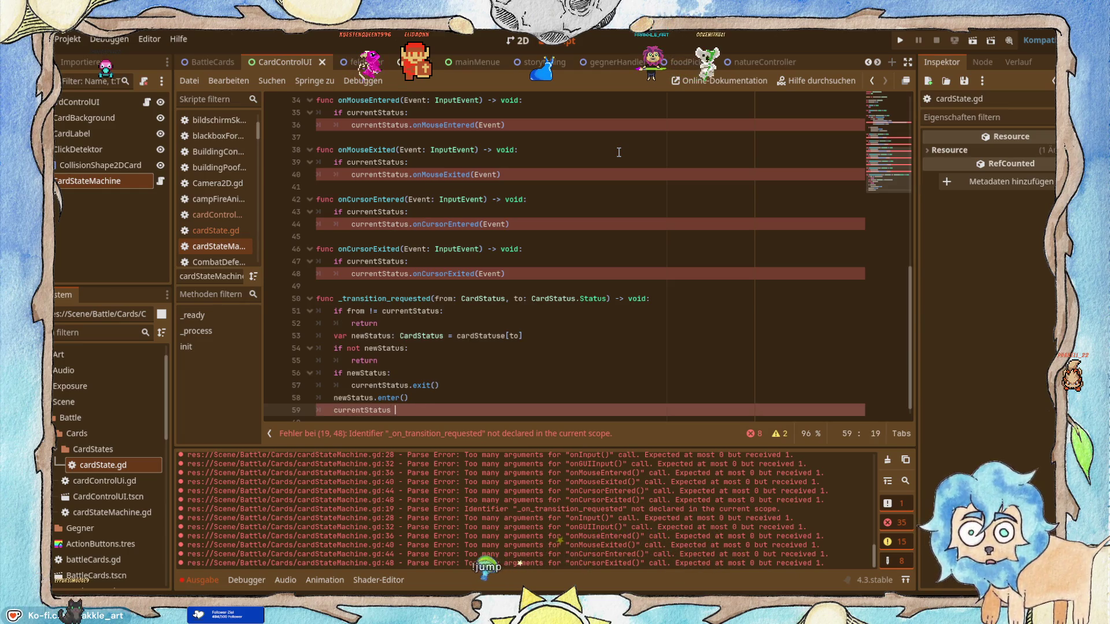
text(newStatus)
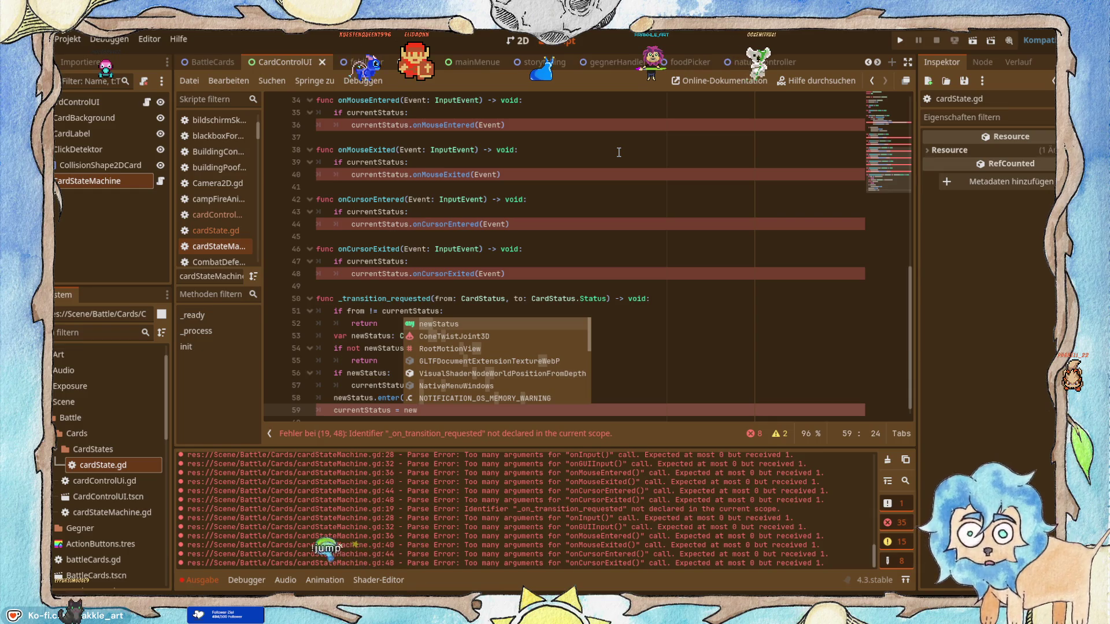
key(Return)
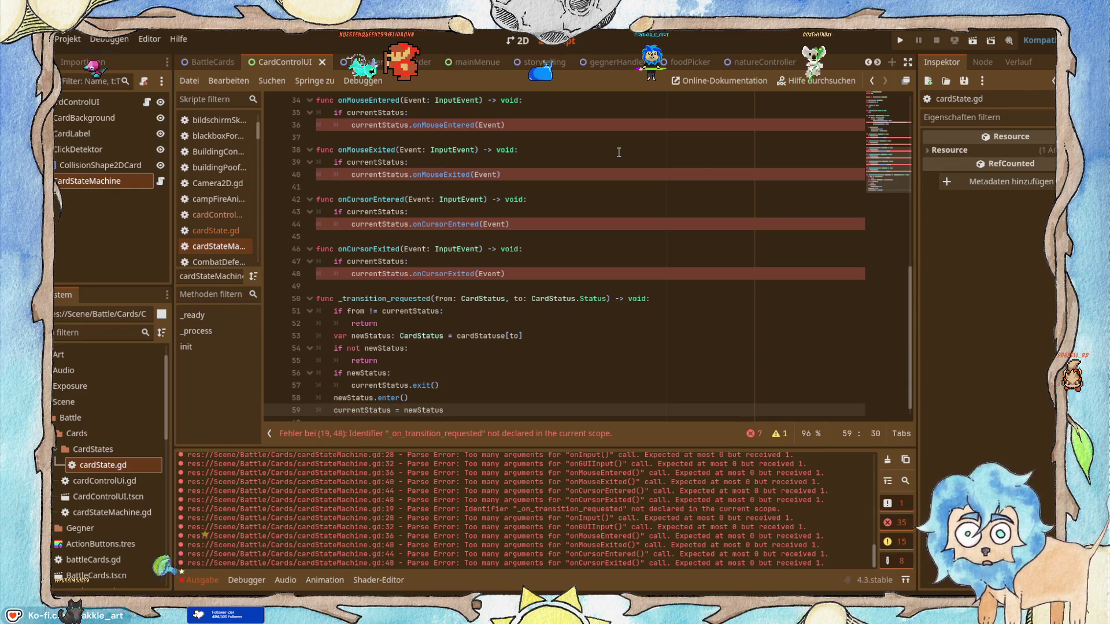
key(alt+Tab)
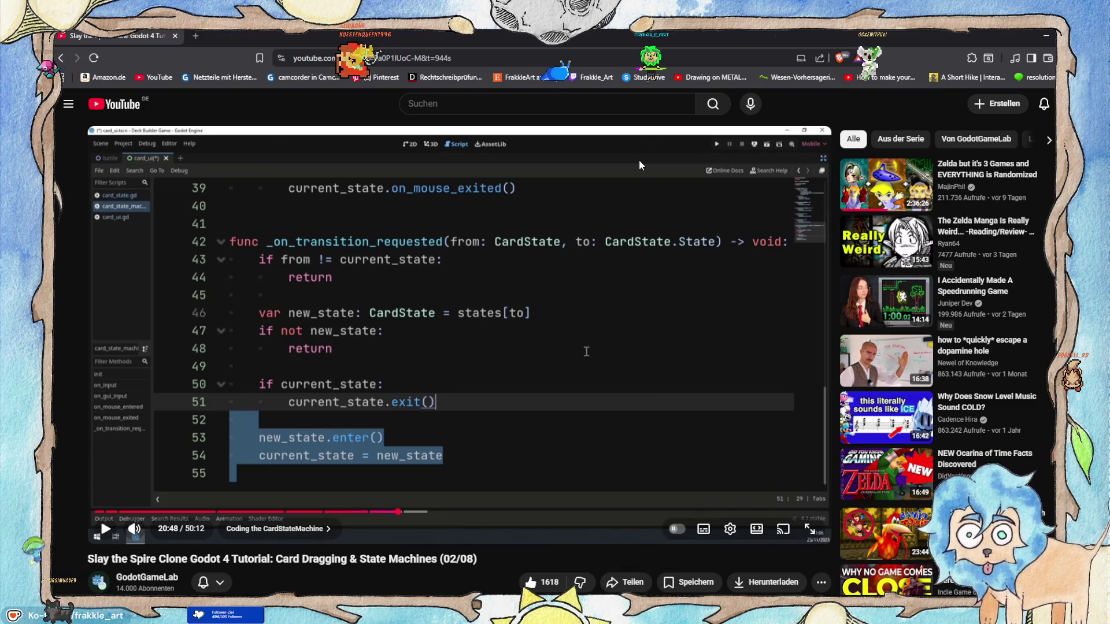
key(alt+Tab)
Step: Compare the currentStatus declaration on line 6 with line 59, then resume the tutorial
scroll(430, 168, up, 10)
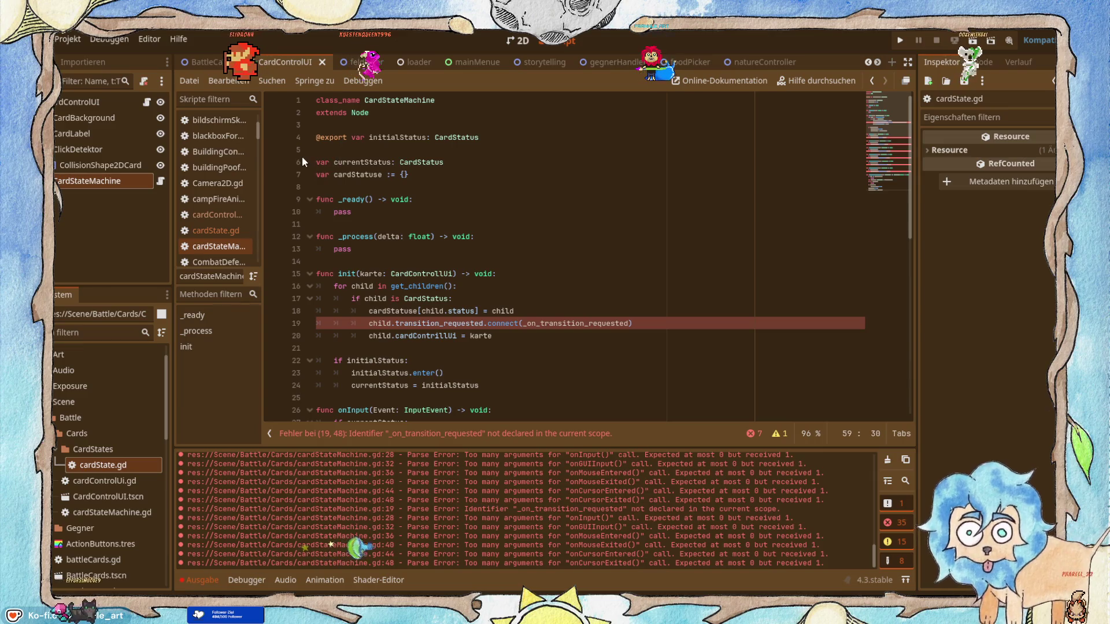
drag(327, 162, 464, 165)
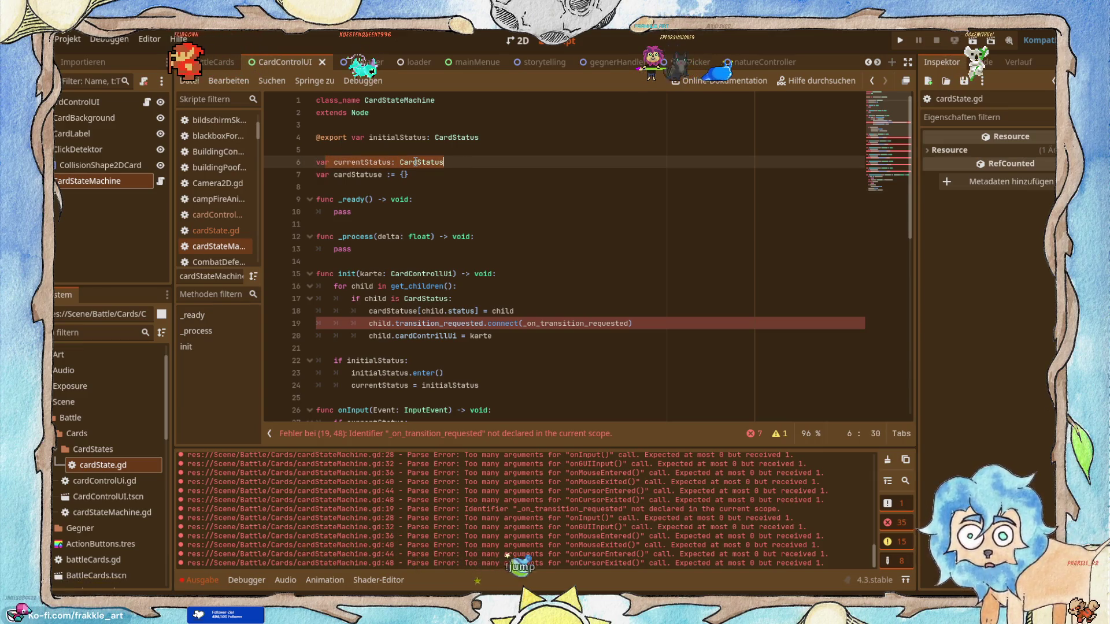
click(415, 162)
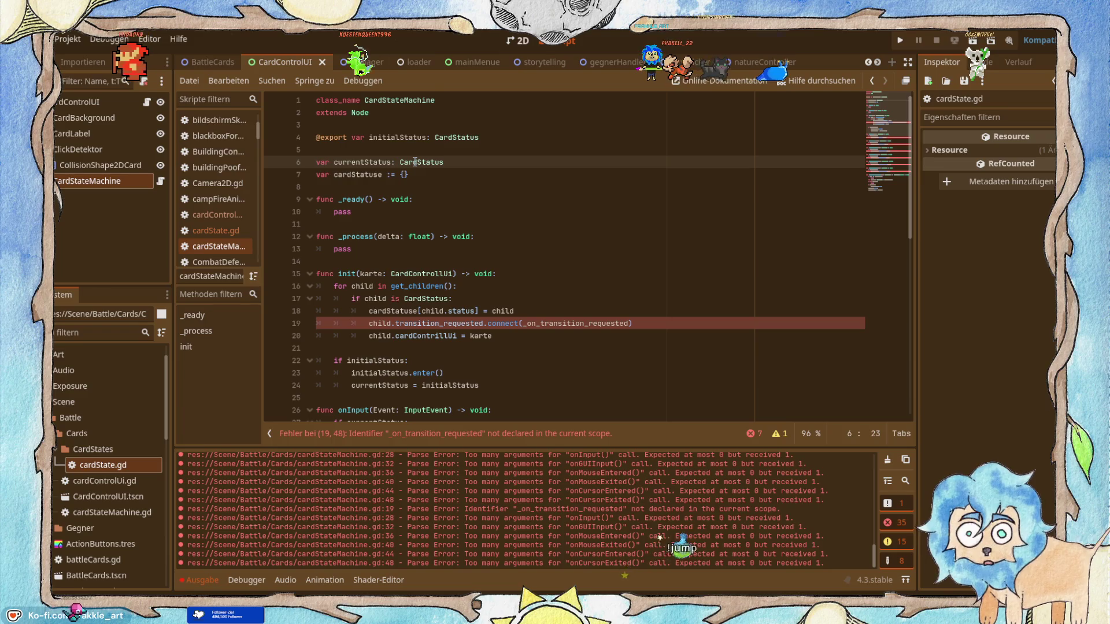
scroll(485, 189, down, 11)
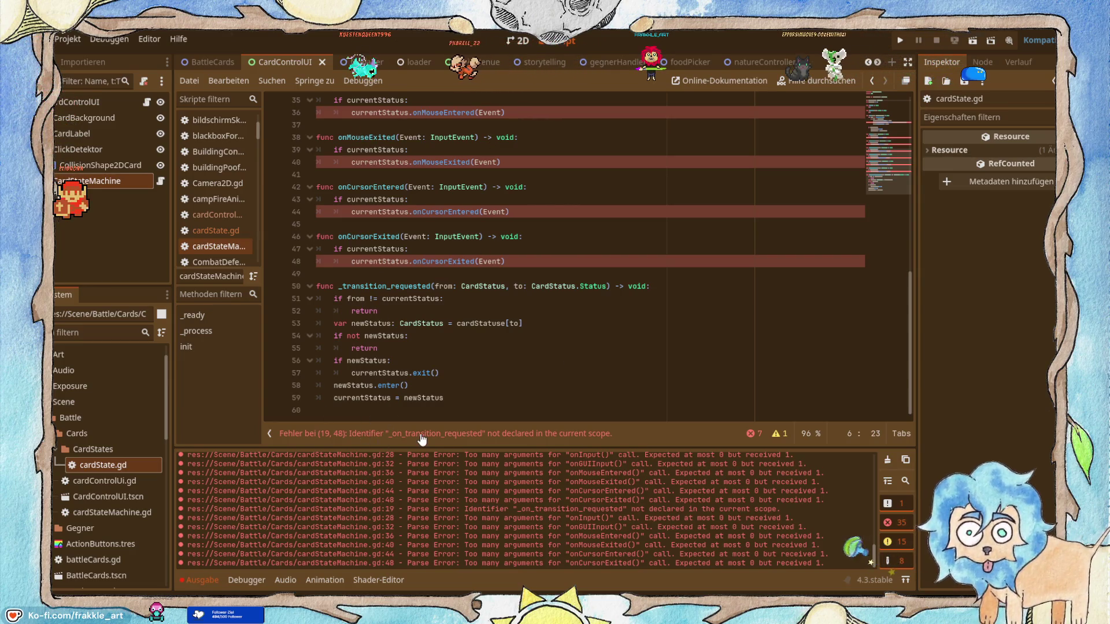
click(351, 406)
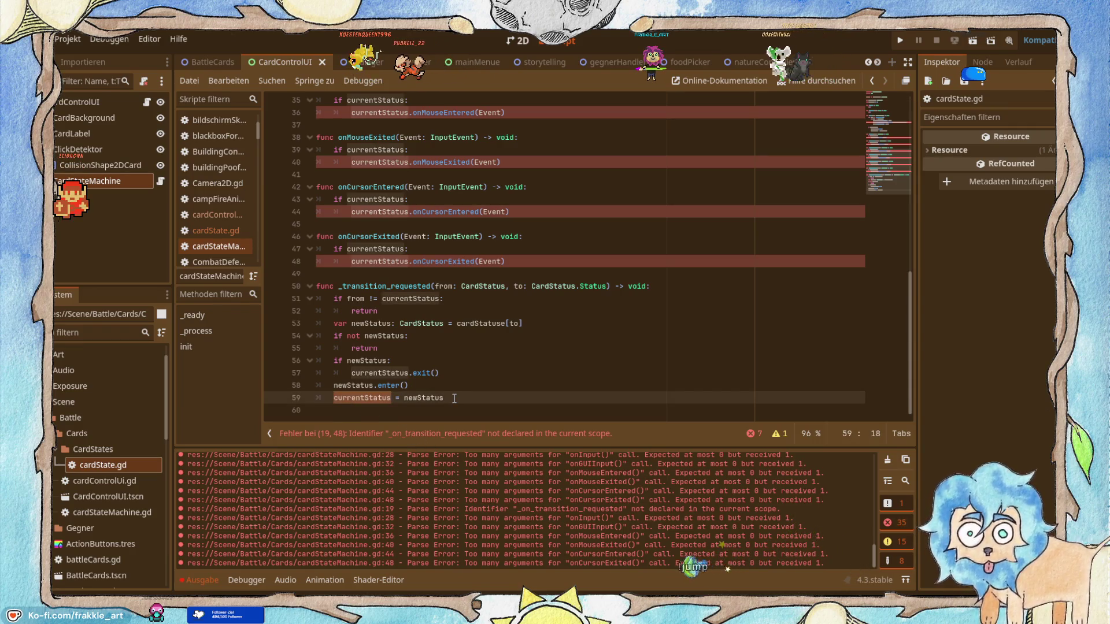
double_click(362, 403)
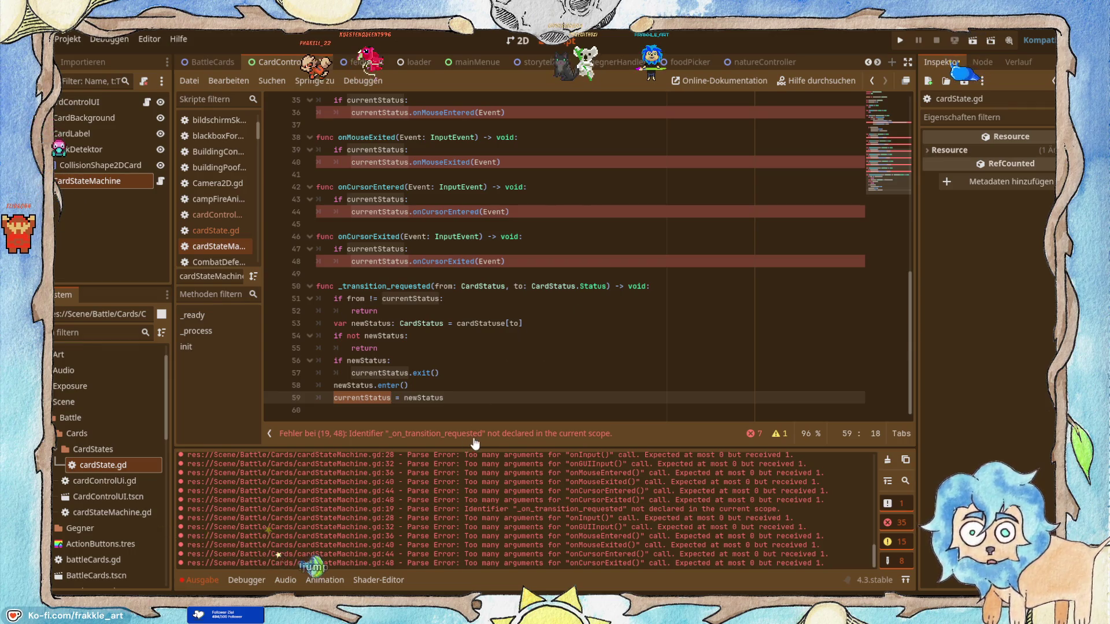
click(484, 407)
key(alt+Tab)
click(489, 319)
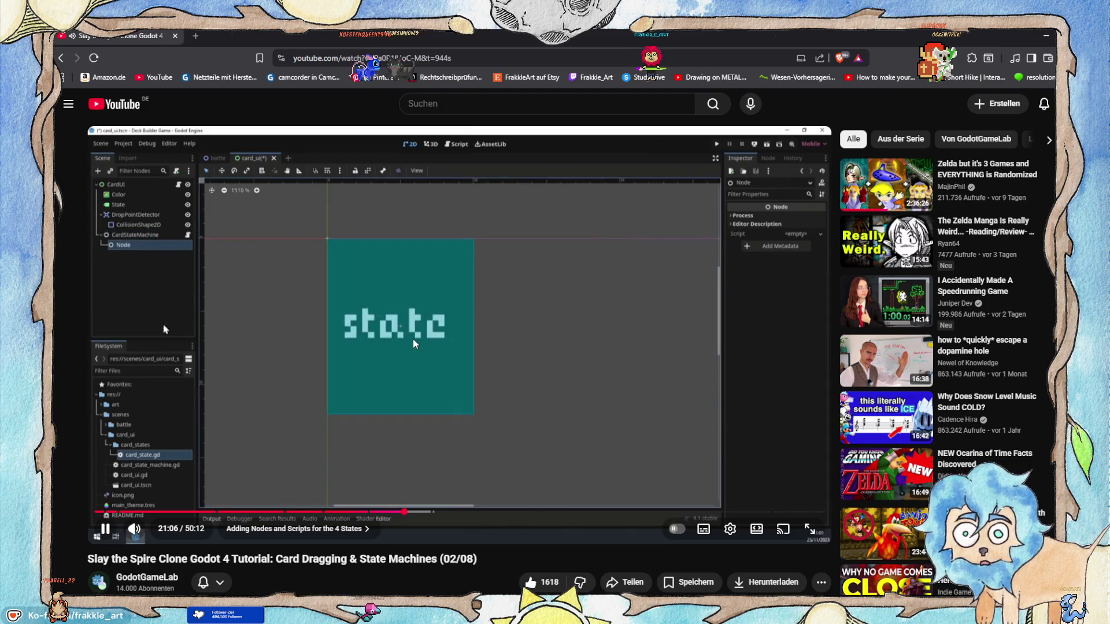
Step: Pause the tutorial at 21:08 and return to Godot
click(366, 303)
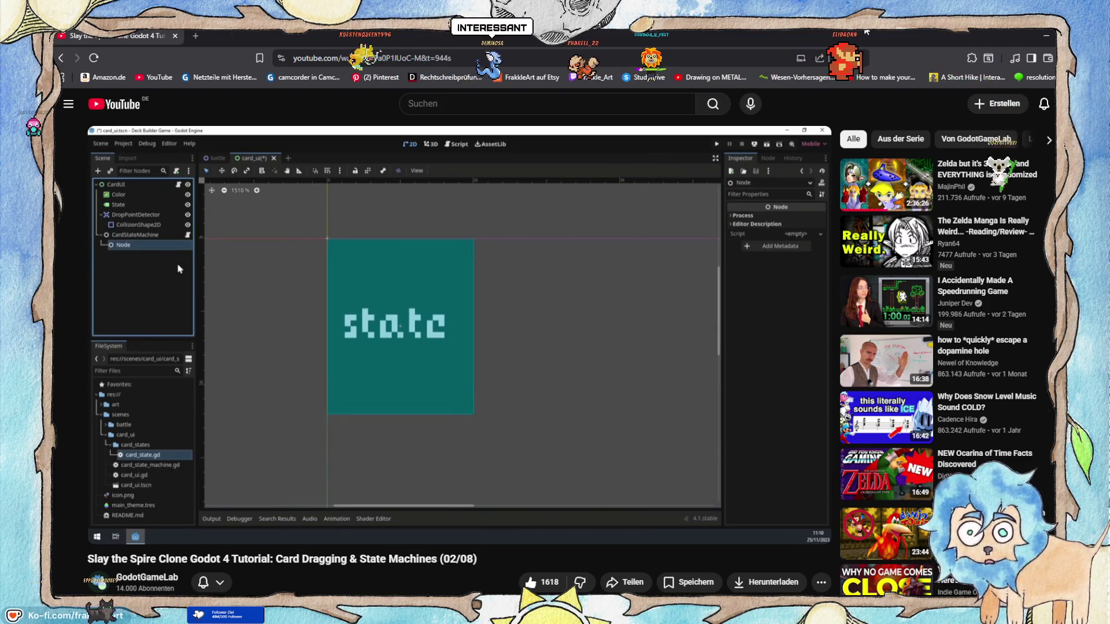
key(alt+Tab)
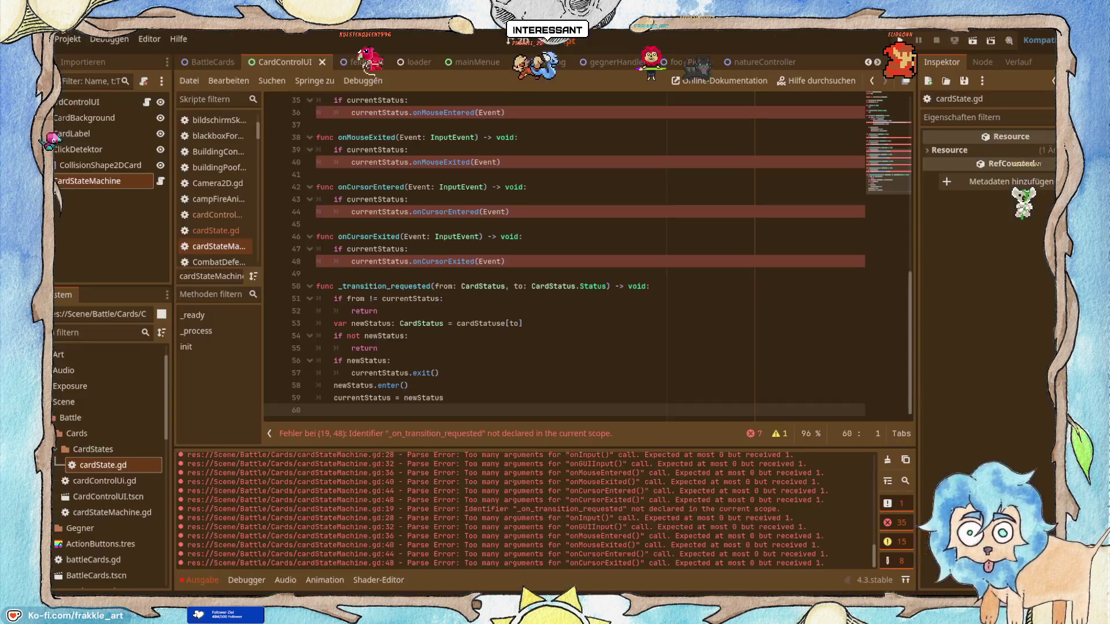
Step: Create a plain Node from the Create New Node dialog under CardStateMachine
click(409, 373)
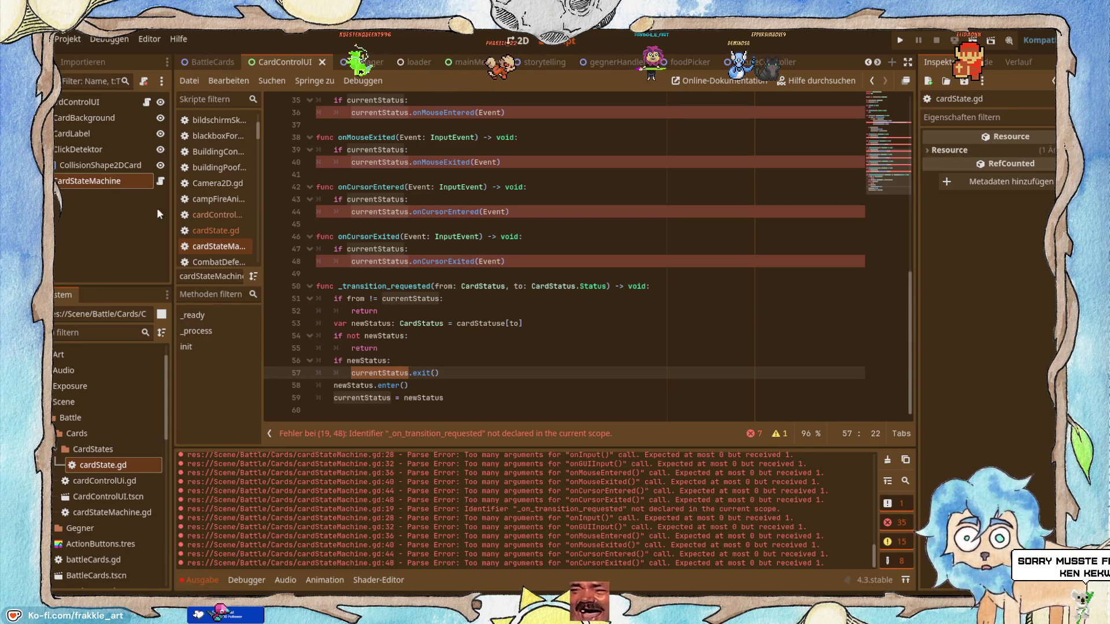
key(ctrl+a)
key(Escape)
shift+click(322, 167)
key(ctrl+a)
key(Return)
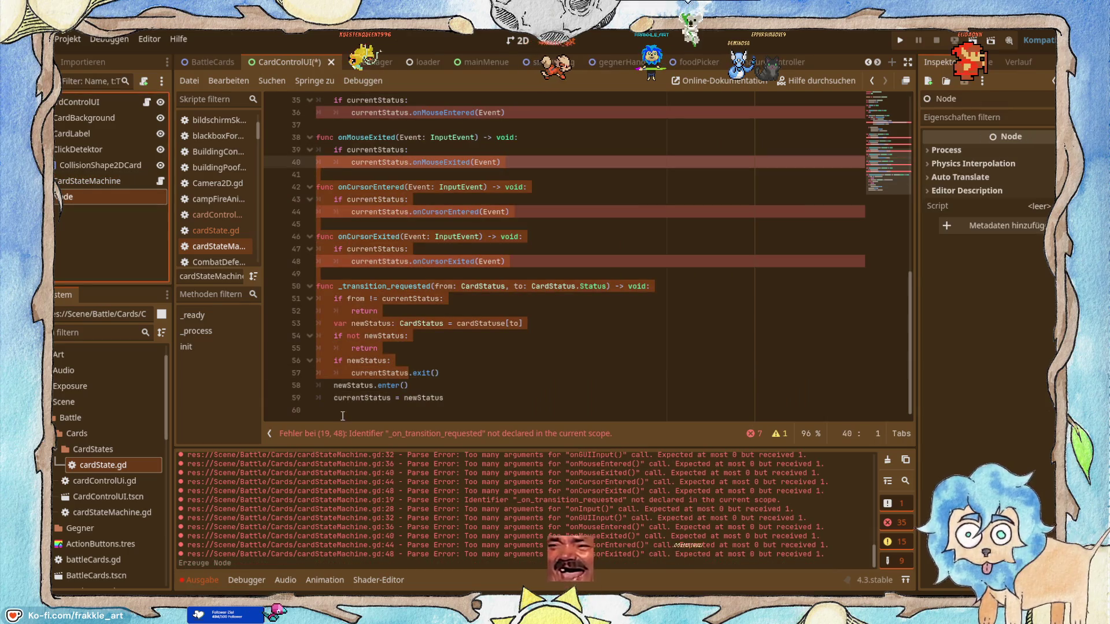
Step: Drag the new Node onto CardStateMachine in the Scene tree, then resume the tutorial
drag(72, 196, 80, 182)
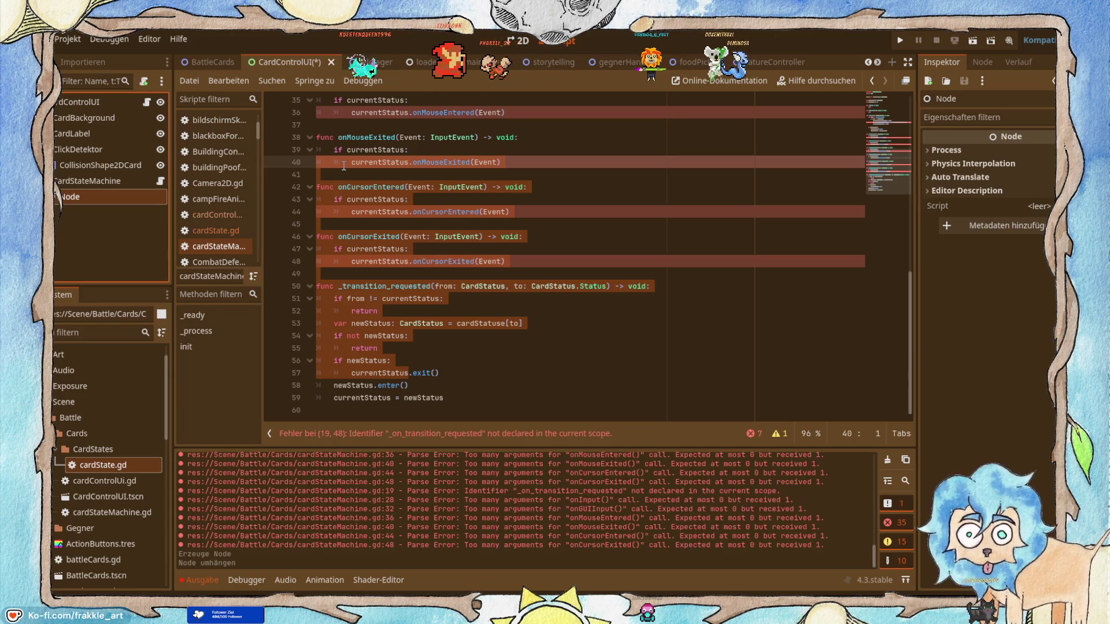
click(544, 263)
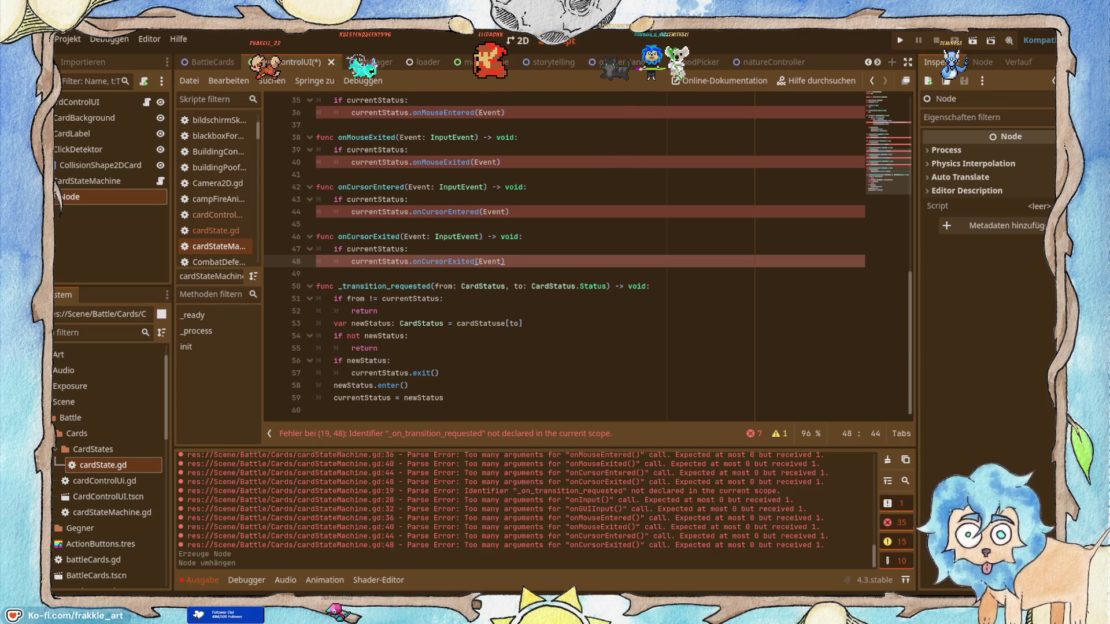
click(471, 410)
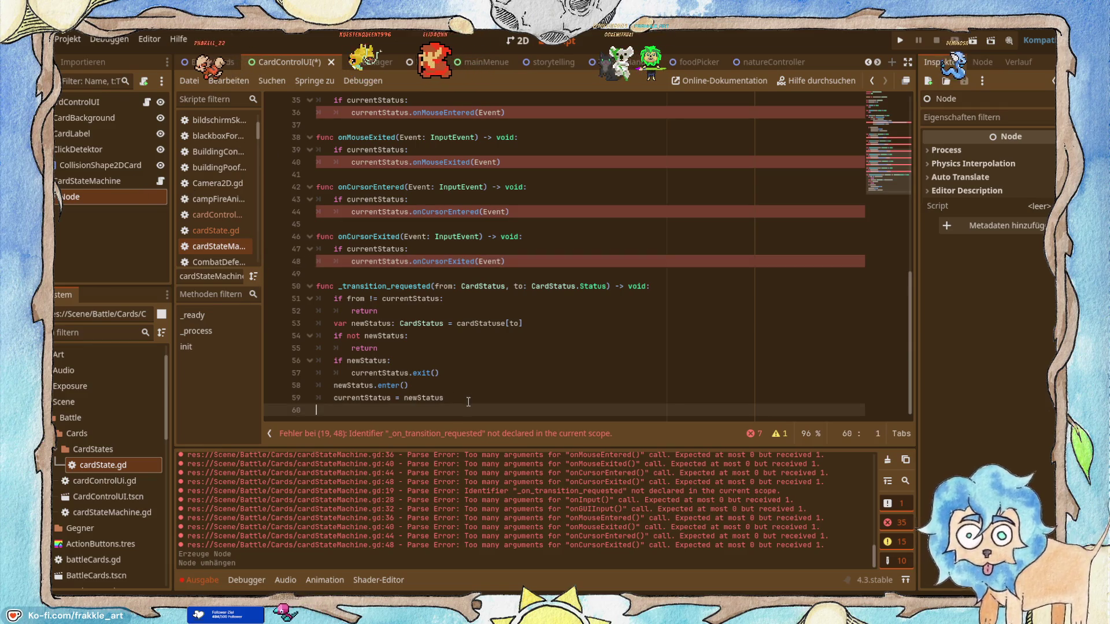
click(471, 398)
key(alt+Tab)
click(501, 339)
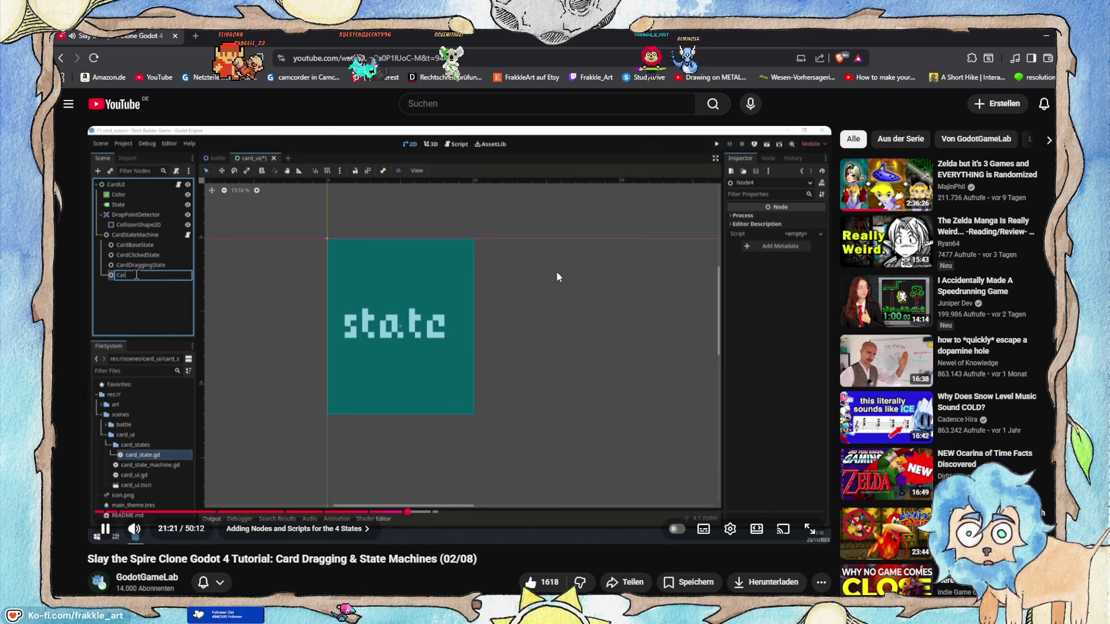
Step: Pause the tutorial at 21:23 while CardReleasedState is being named, and return to Godot
click(532, 282)
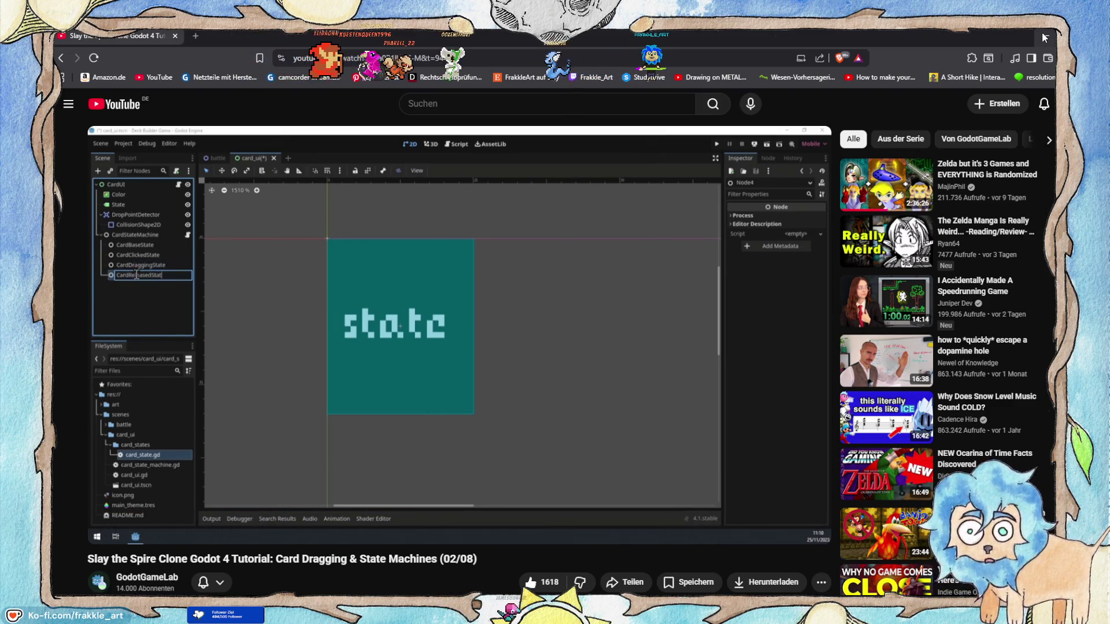
key(alt+Tab)
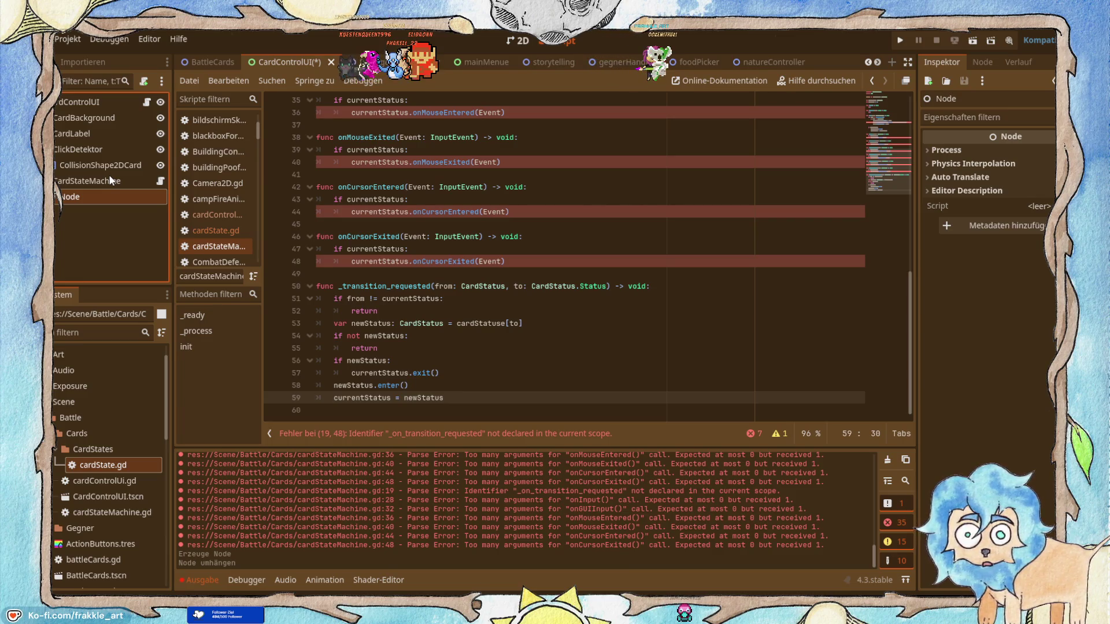
Step: Name the new node CardStatus and duplicate it into CardStatus2, CardStatus3 and CardStatus4
text(CardStatus)
key(Return)
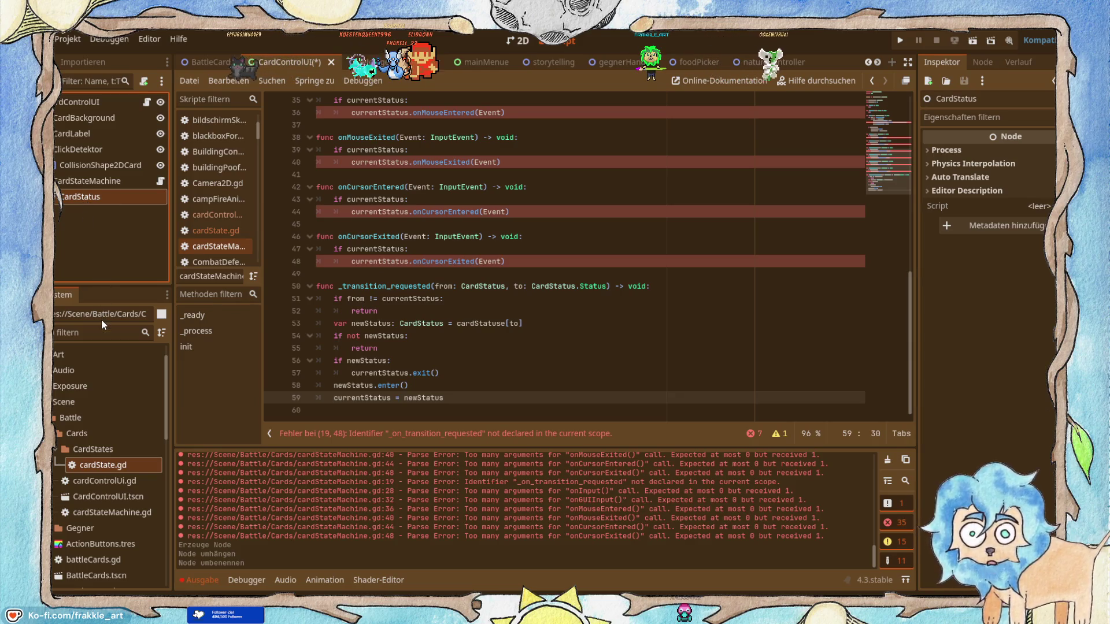
key(ctrl+d)
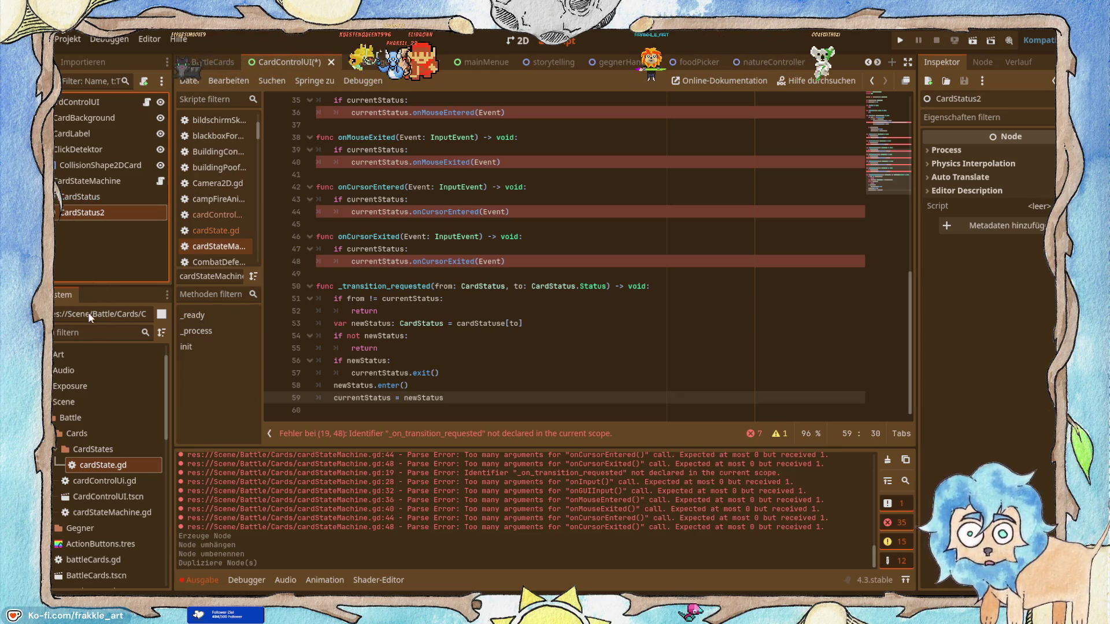
key(ctrl+d)
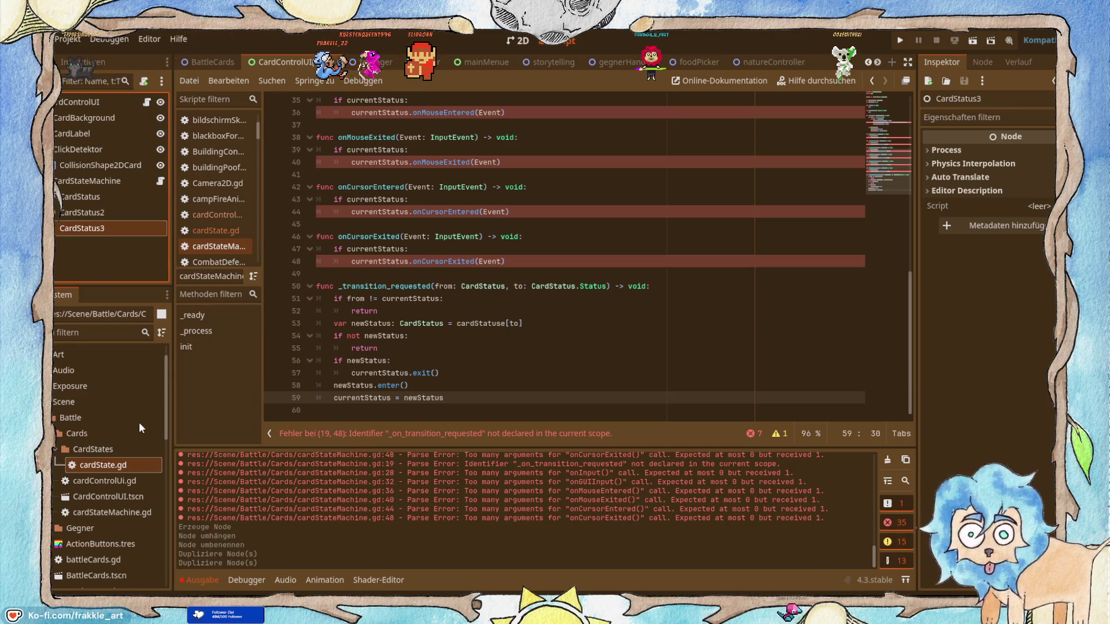
key(ctrl+d)
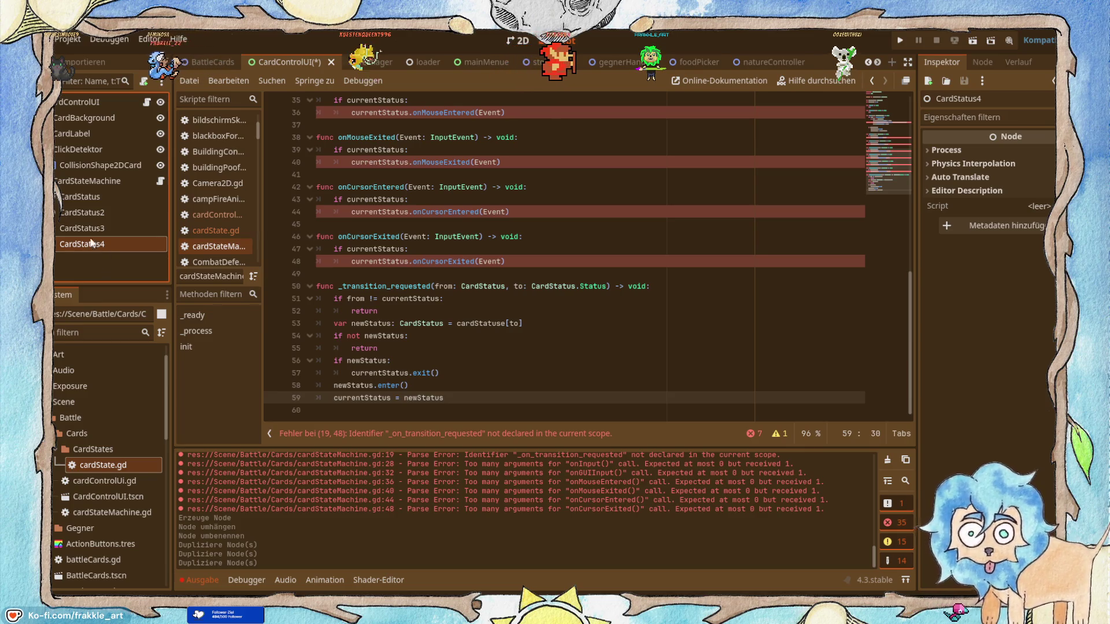
click(96, 197)
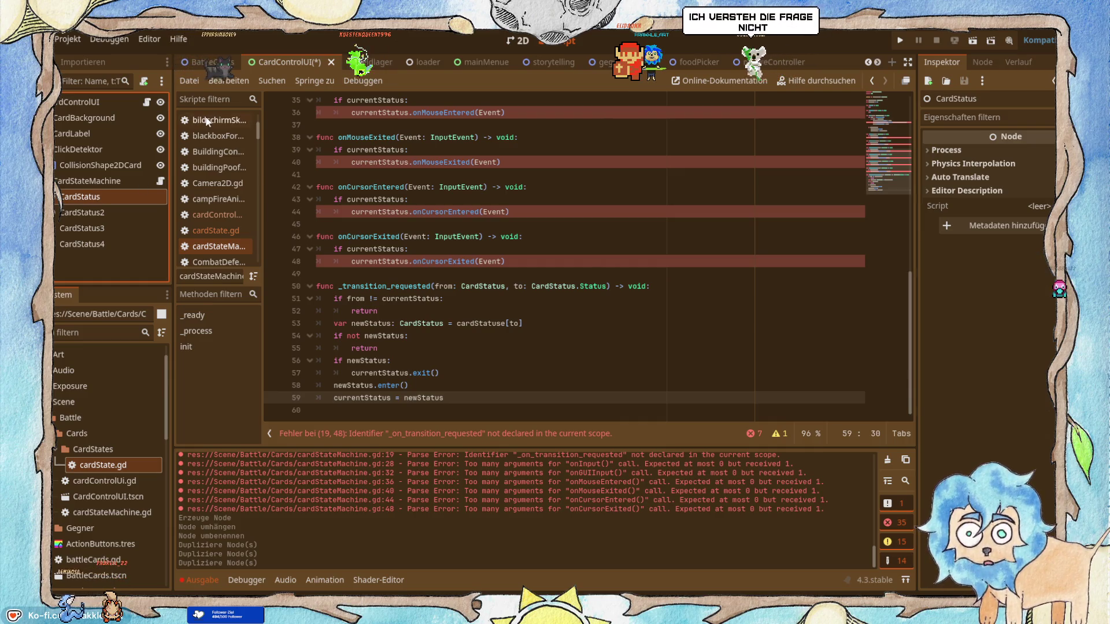
key(alt+Tab)
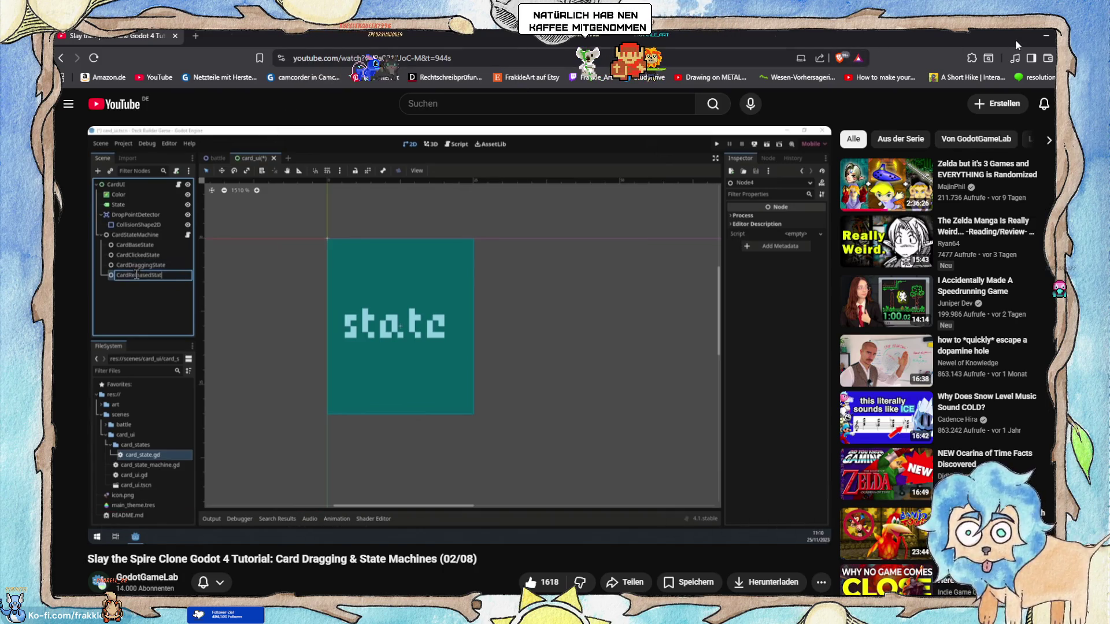
Step: Rename the first two status nodes to CardStatusBase and CardStatusClicked
key(alt+Tab)
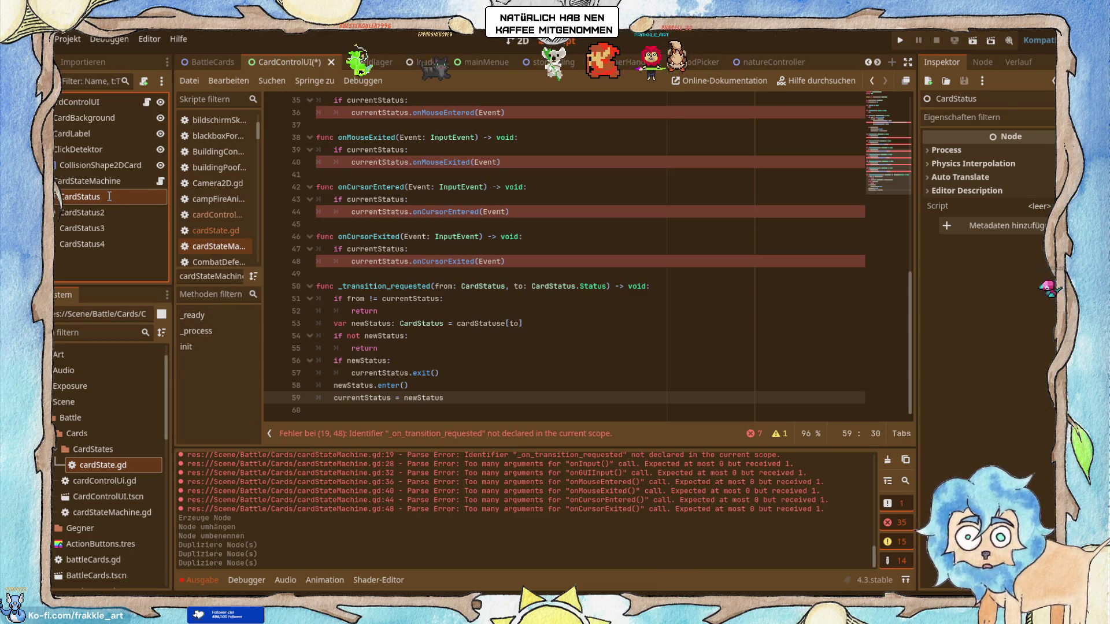
text(Base)
key(Return)
click(94, 214)
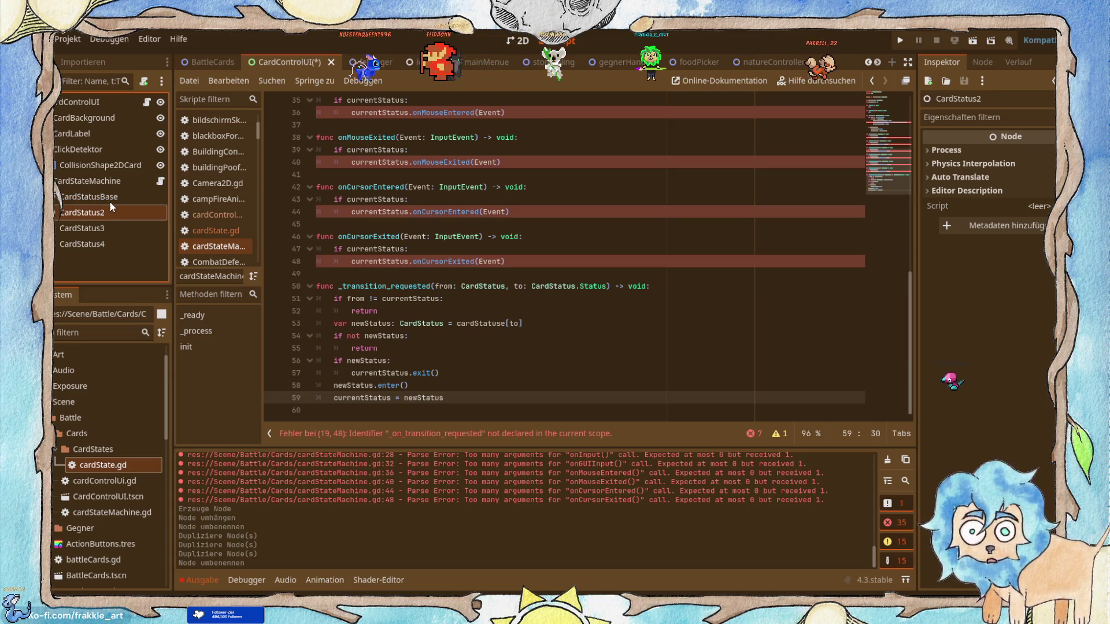
key(F2)
key(BackSpace)
text(Clicked)
key(Return)
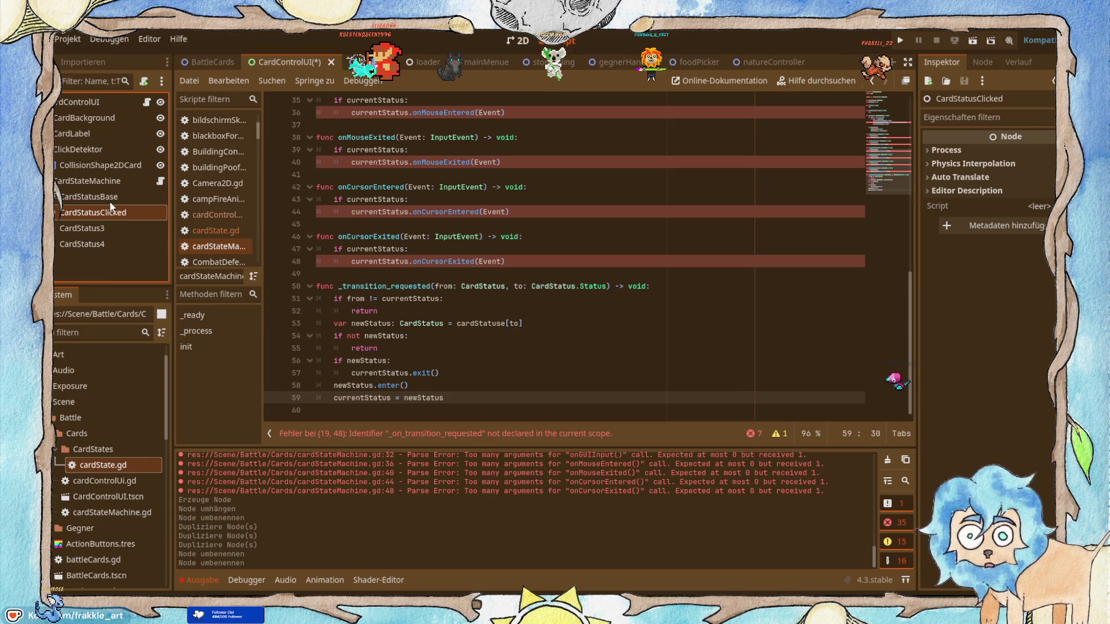
Step: Rename the other two nodes to CardStatusDragging and CardStatusReleased and save the scene
click(102, 230)
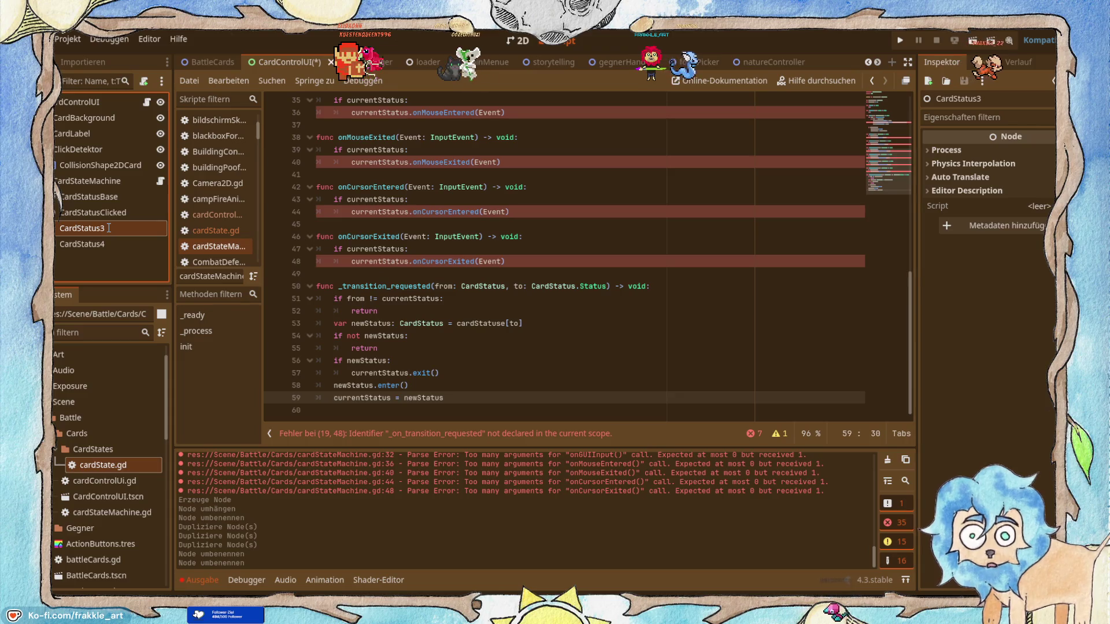
key(BackSpace)
text(Dragging)
key(Return)
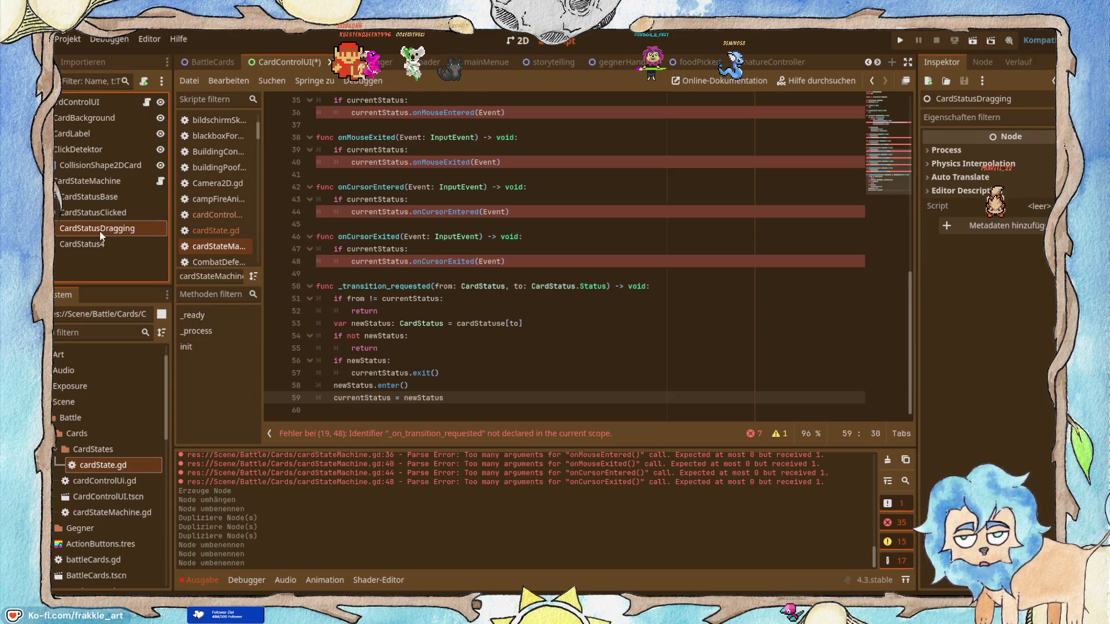
click(107, 244)
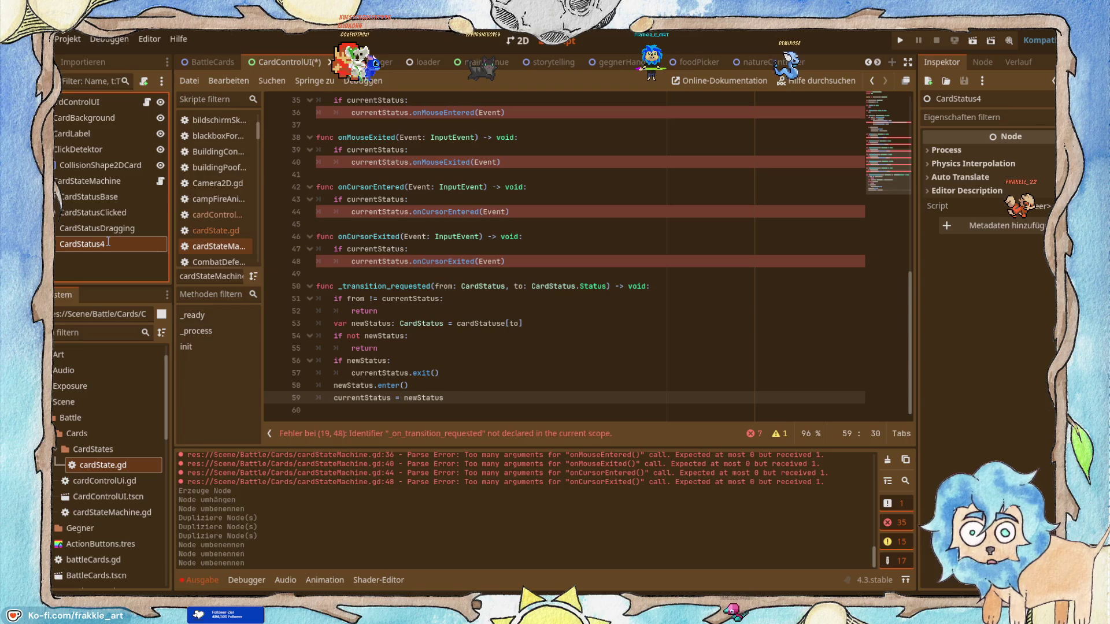
key(BackSpace)
text(Released)
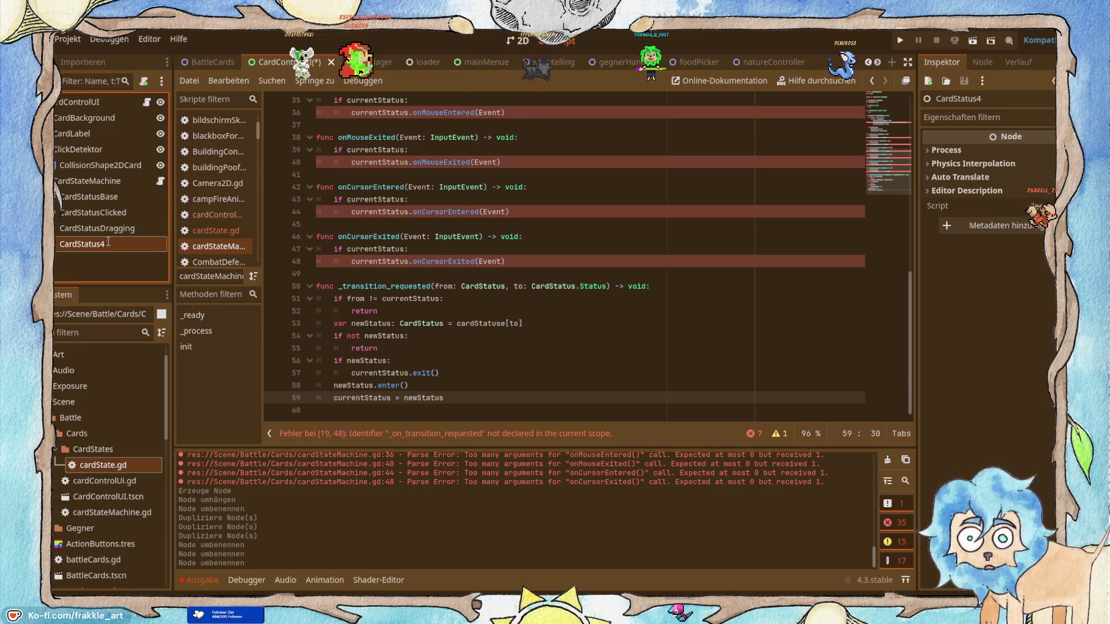
key(Return)
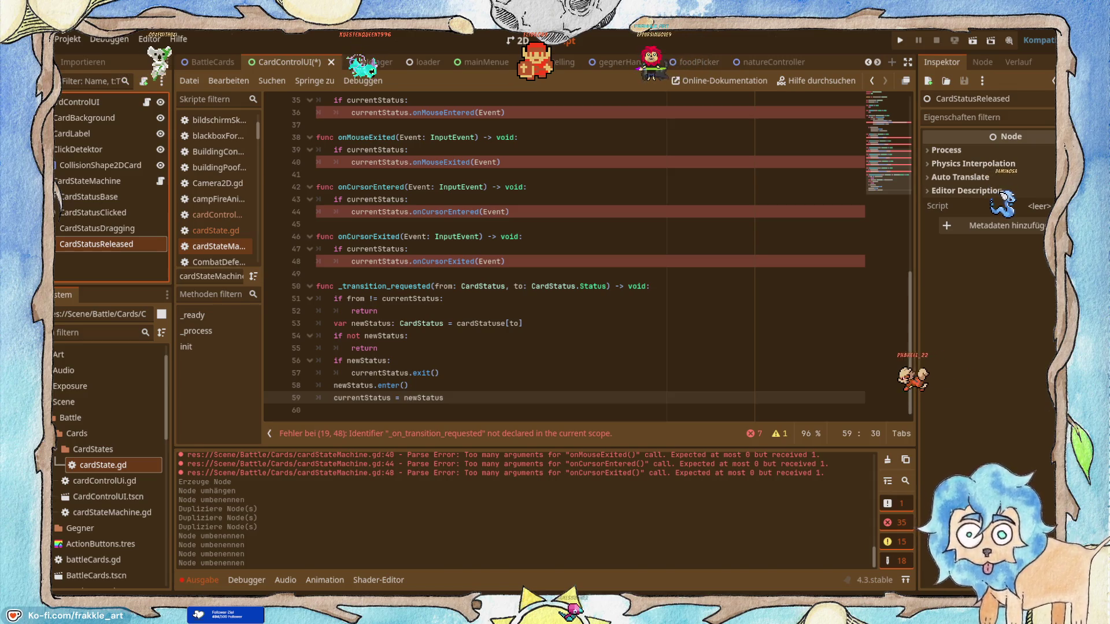
key(ctrl+s)
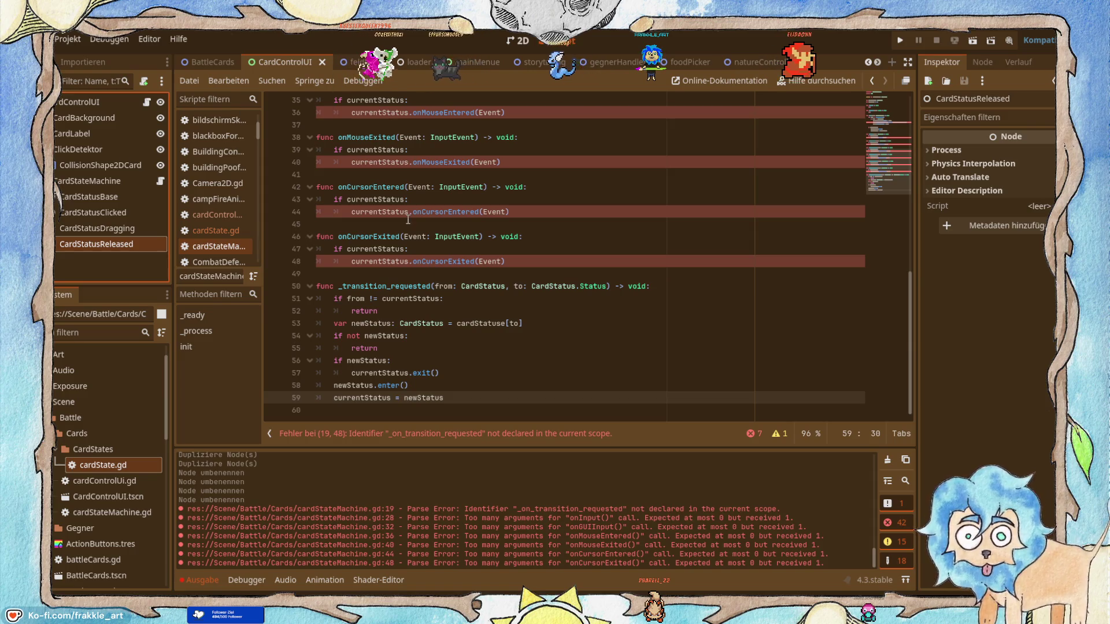
key(alt+Tab)
Step: Play the tutorial until its base state script is attached at card_base_state.gd, then return to Godot
click(481, 295)
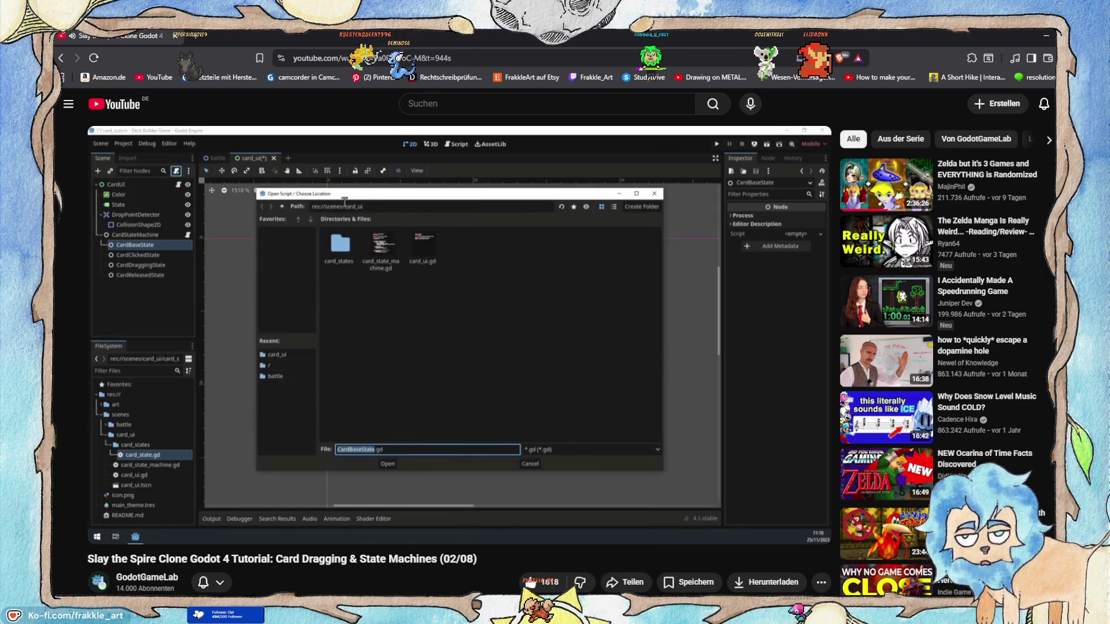
mouse_move(583, 368)
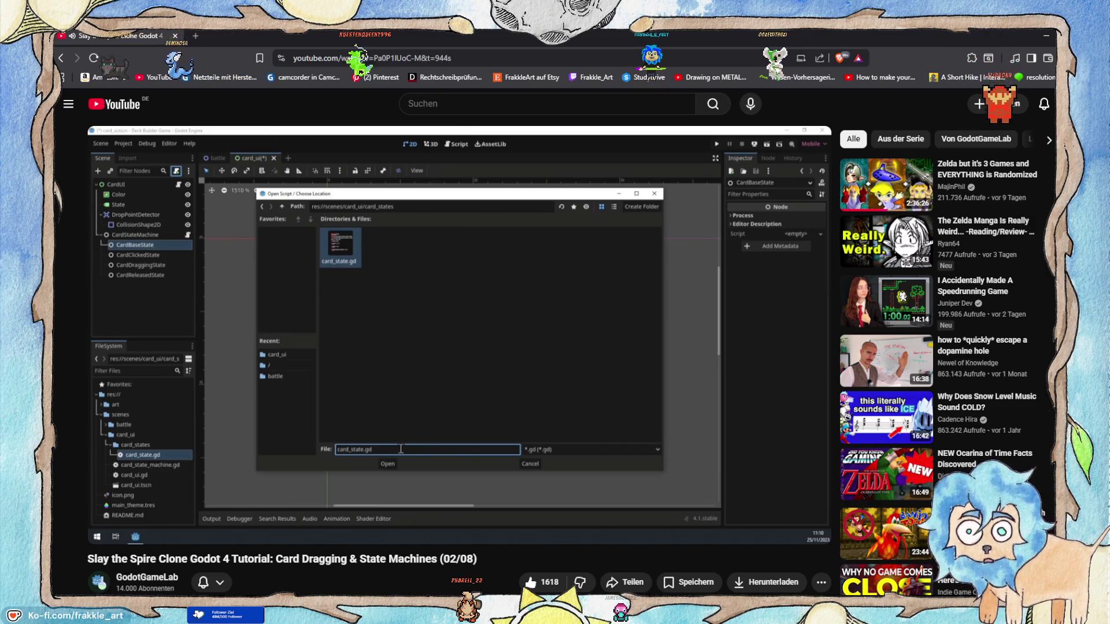
click(526, 267)
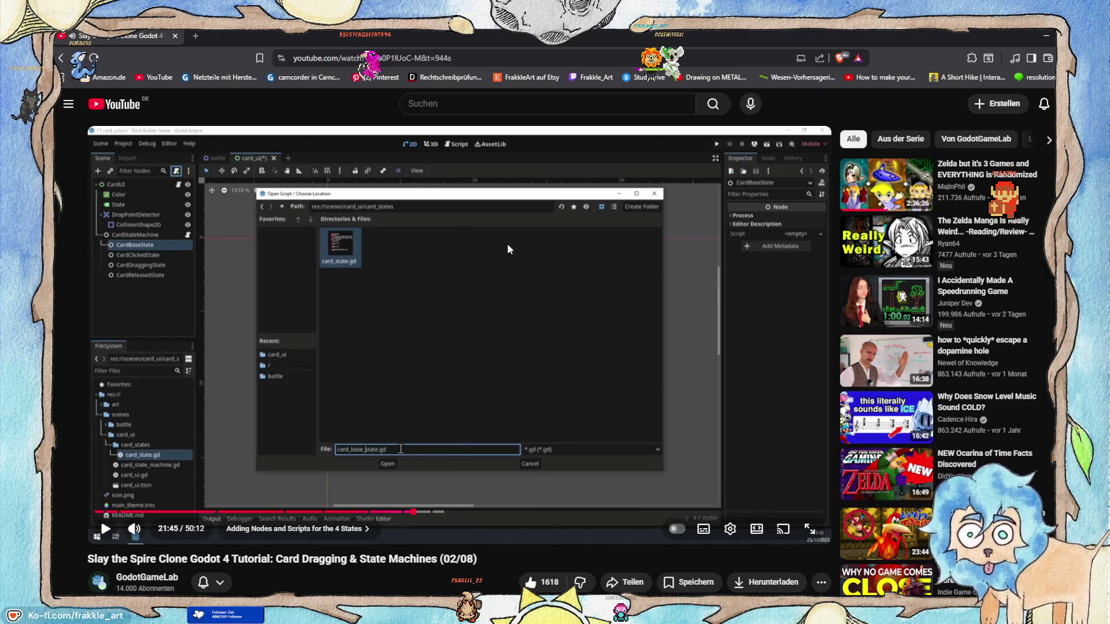
click(480, 286)
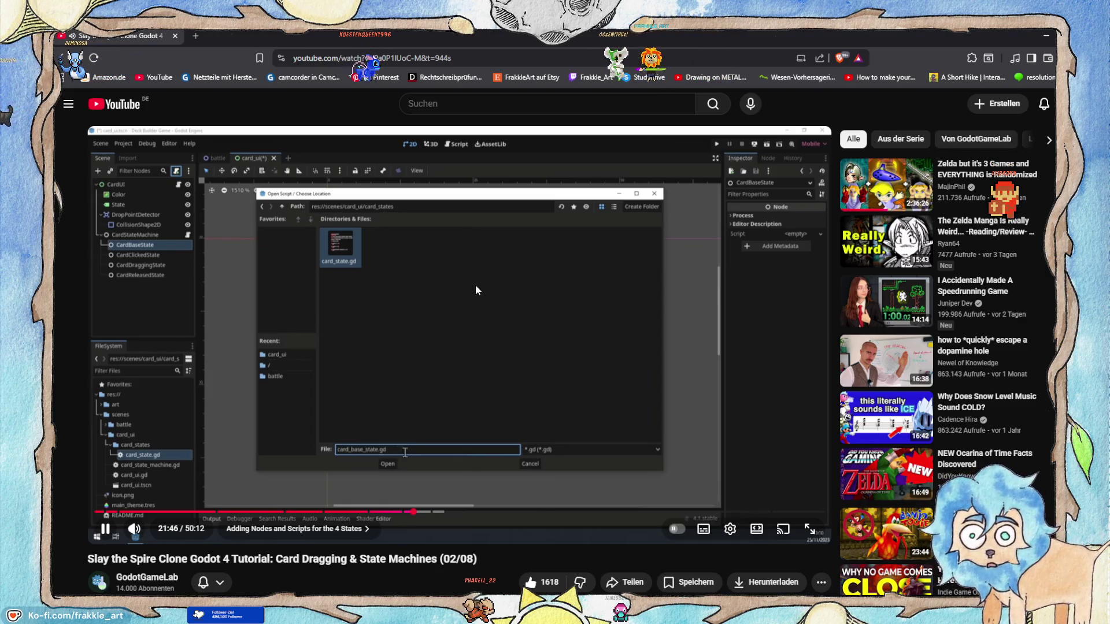
click(477, 287)
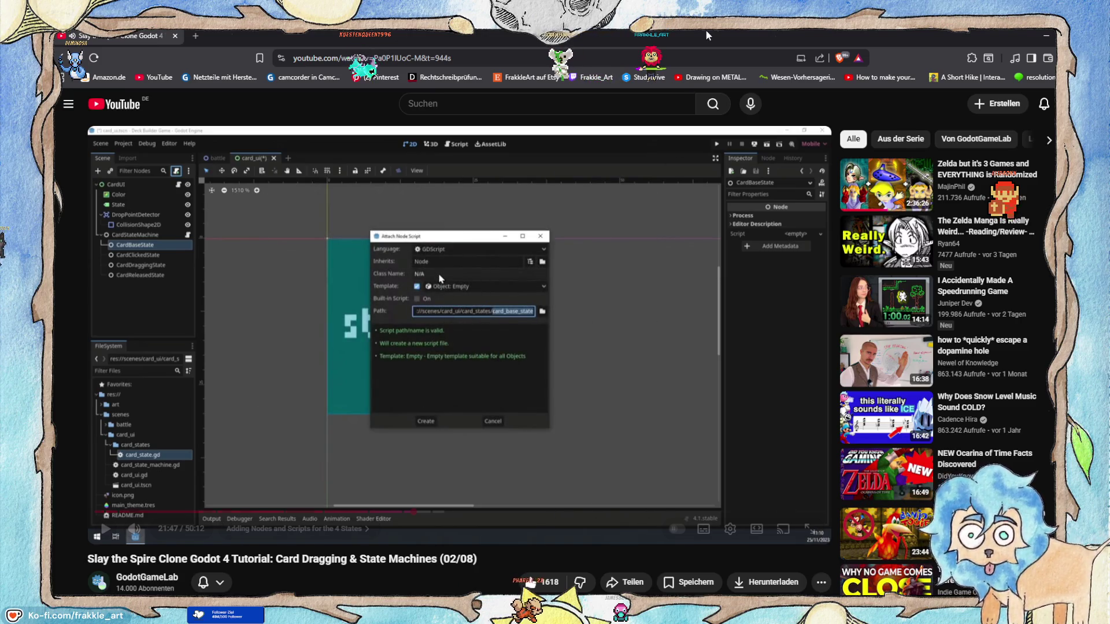
click(1047, 38)
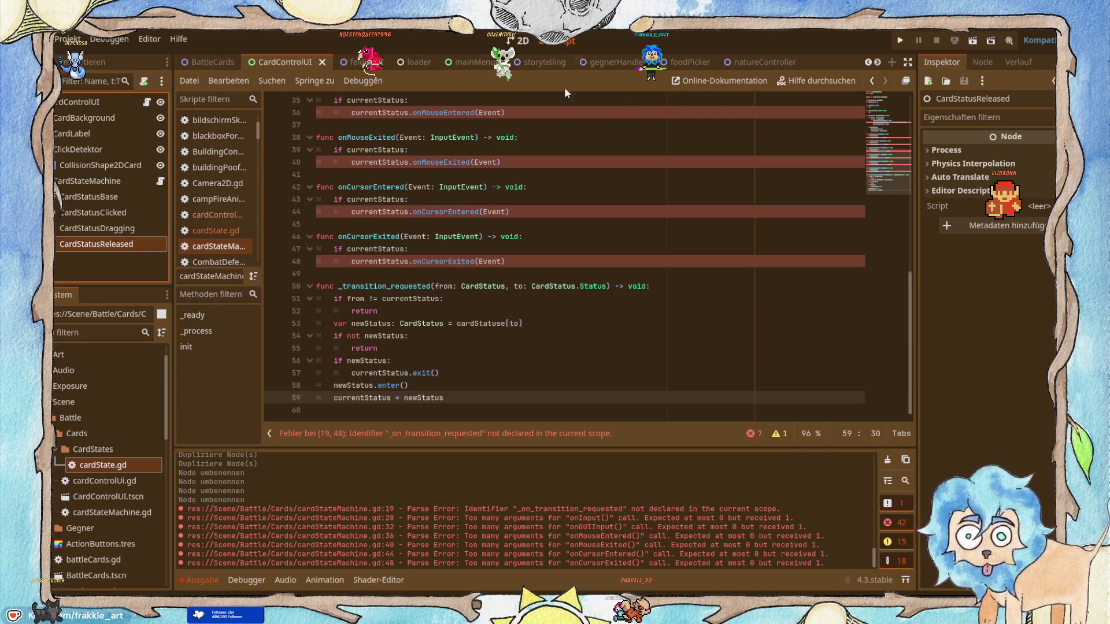
Step: Select the CardStatusBase node in the Scene dock
click(145, 197)
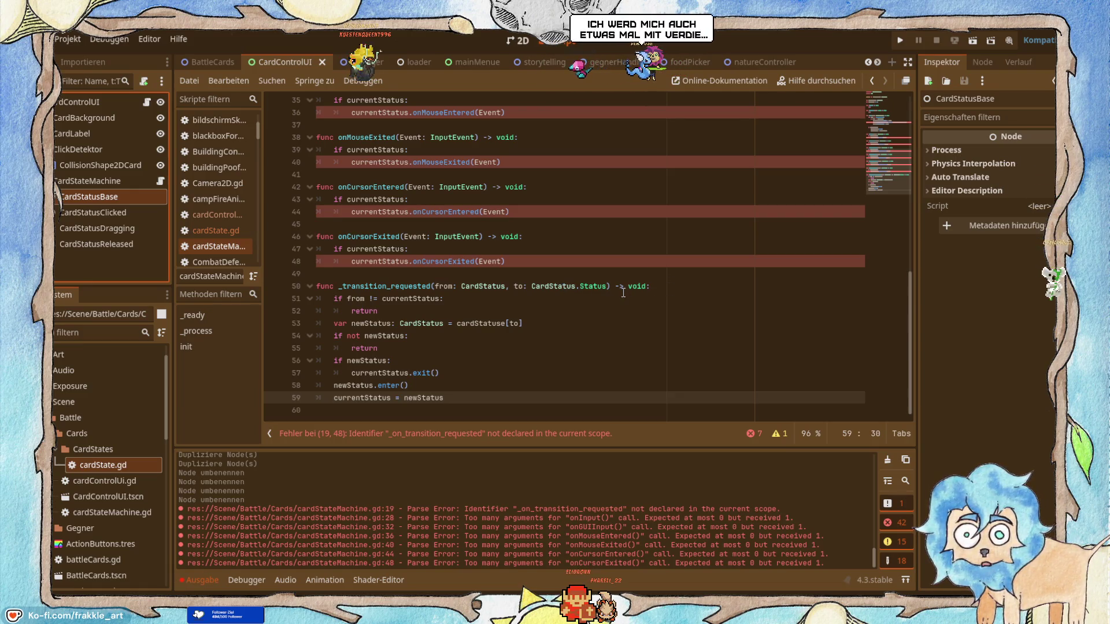
Step: Attach a new cardStatusBase.gd to CardStatusBase and strip its template comments and blank lines
click(487, 422)
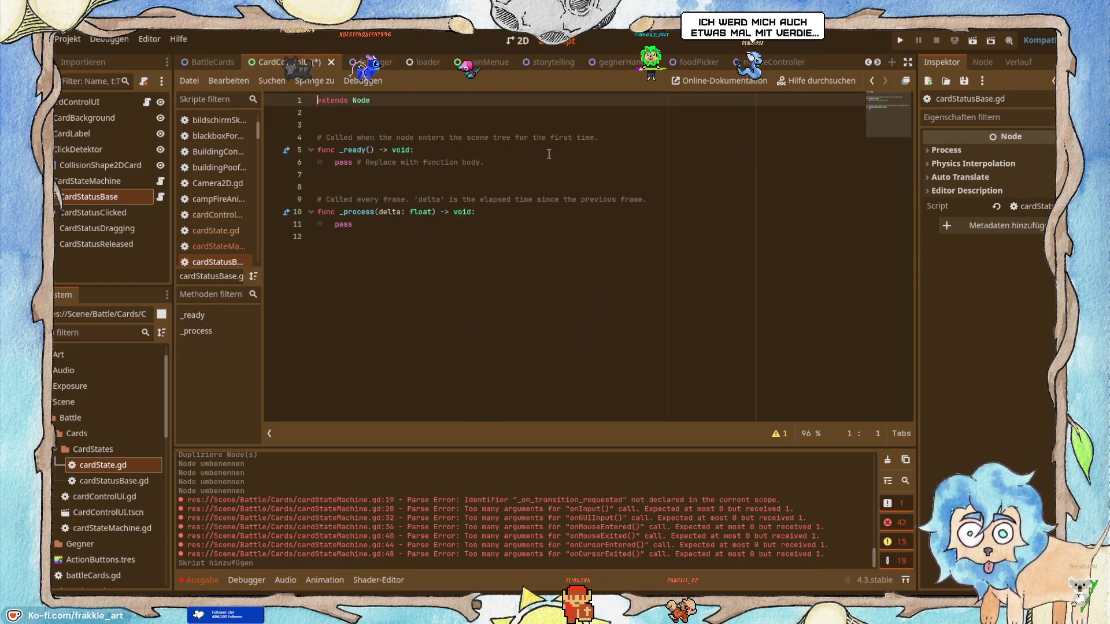
drag(604, 137, 318, 139)
key(BackSpace)
key(BackSpace)
key(BackSpace)
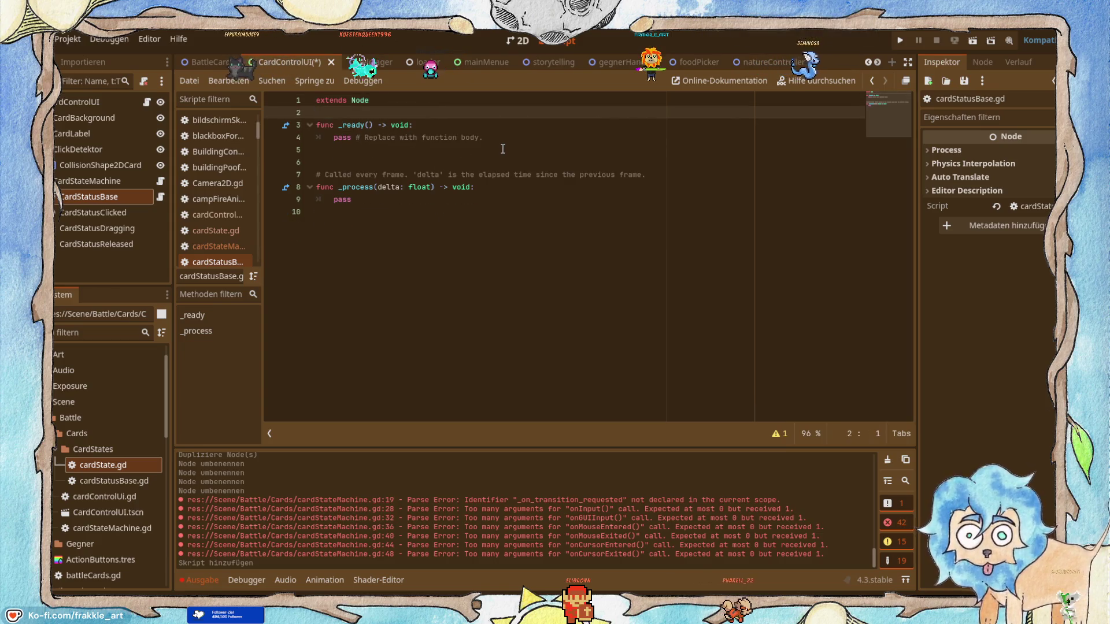
click(365, 148)
drag(487, 137, 352, 137)
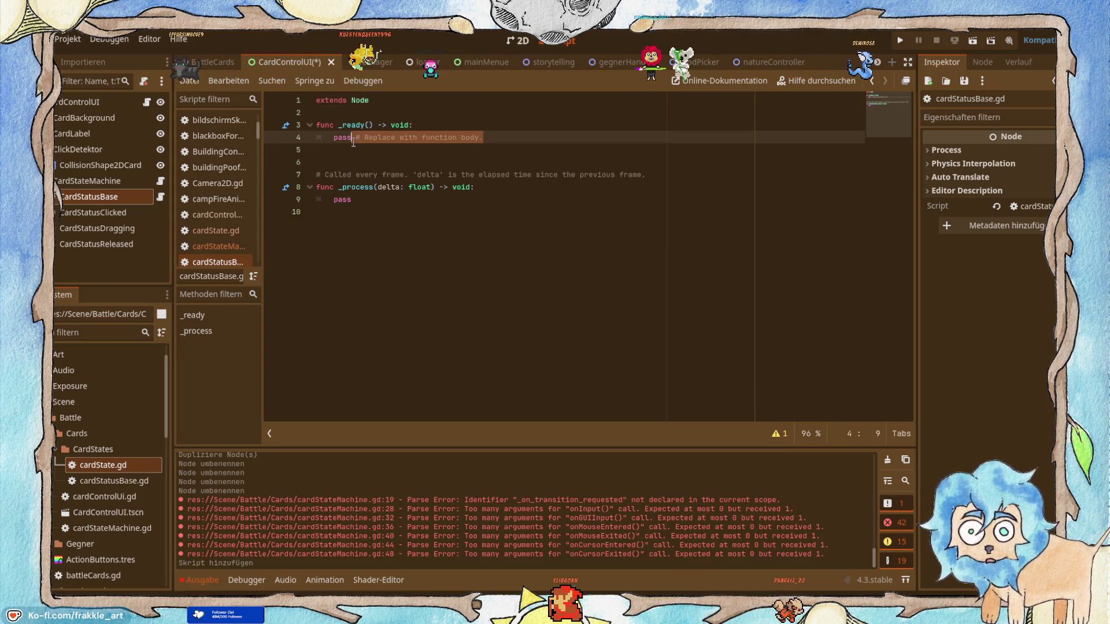
key(BackSpace)
click(348, 147)
key(BackSpace)
drag(672, 165, 276, 152)
key(BackSpace)
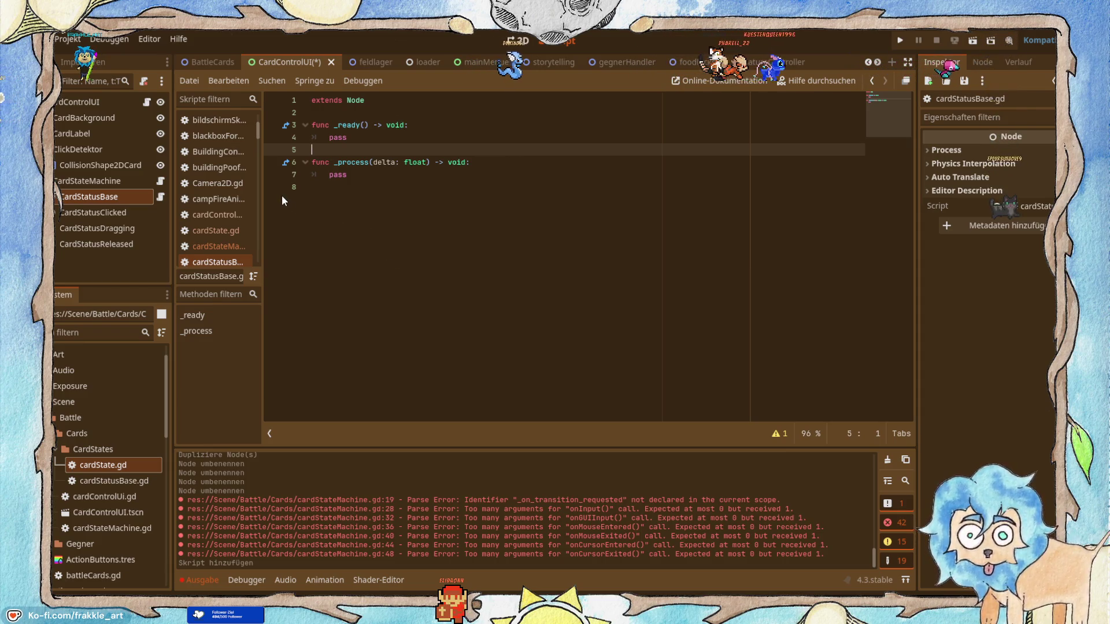
key(alt+Tab)
click(639, 341)
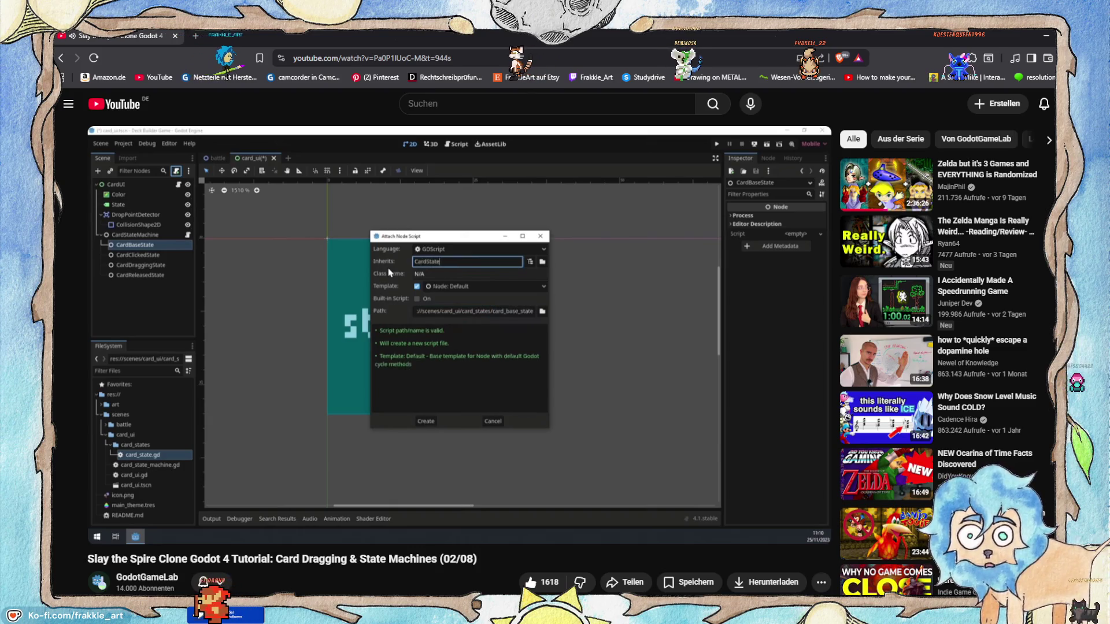
Step: Pause the tutorial after it sets the script's parent class, then return to Godot
click(623, 361)
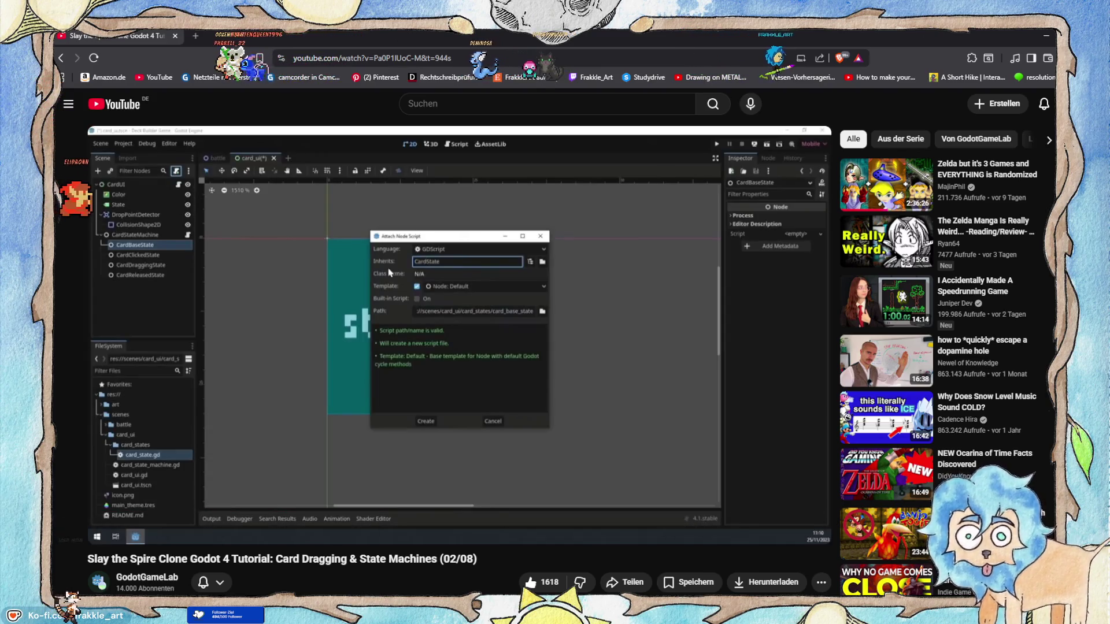
key(alt+Tab)
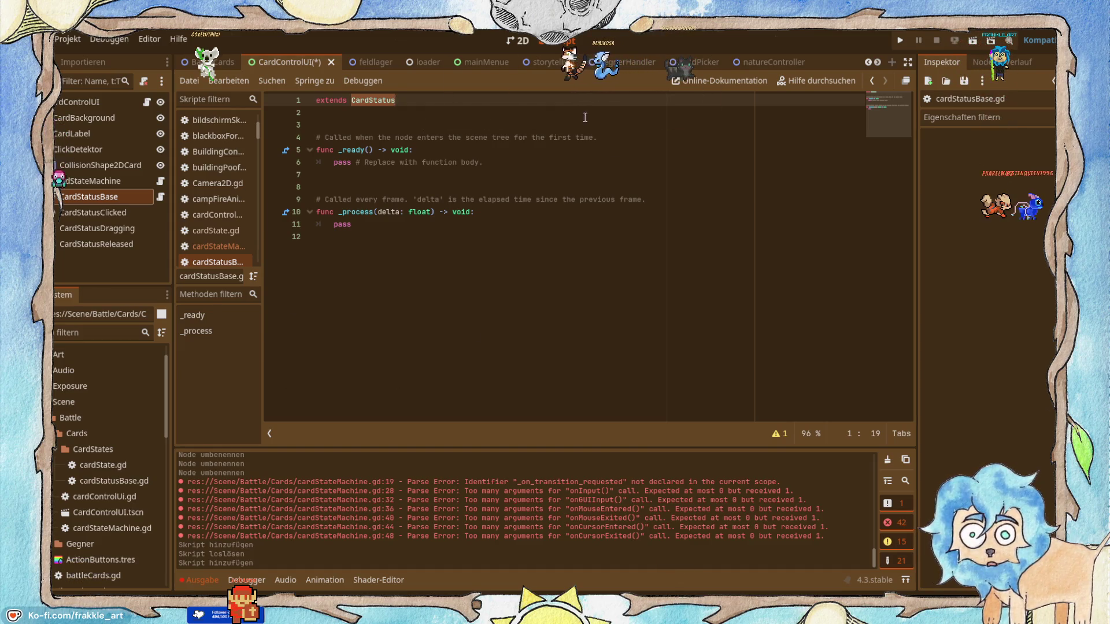
Step: Delete the template comments and extra blank line from cardStatusBase.gd
drag(601, 137, 316, 137)
key(BackSpace)
key(BackSpace)
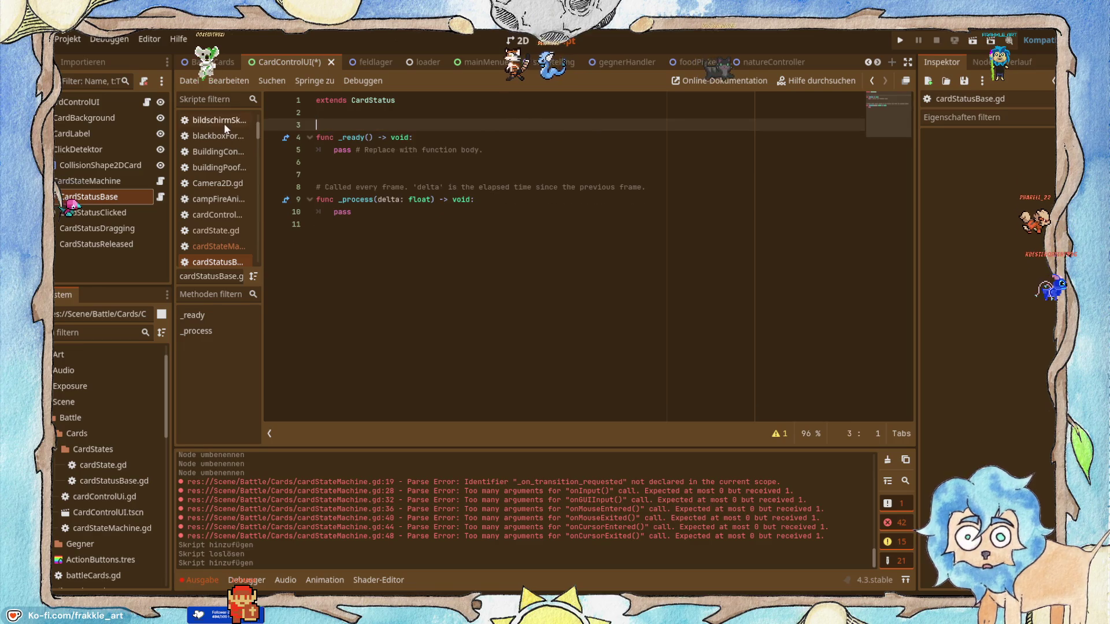
drag(487, 149, 357, 151)
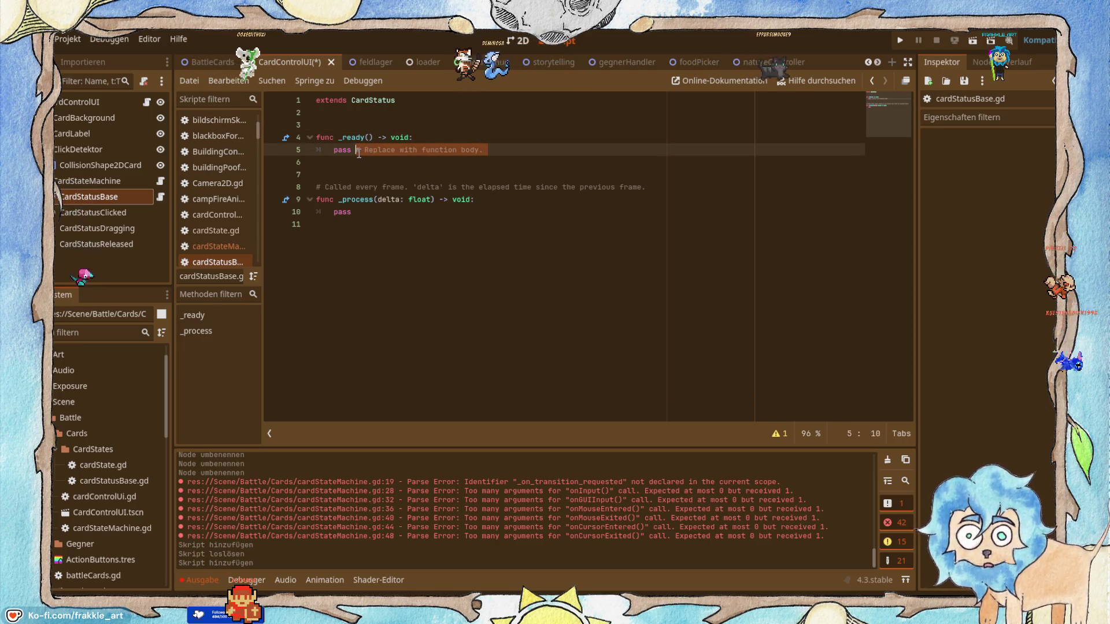
key(BackSpace)
click(674, 173)
key(BackSpace)
drag(674, 174, 208, 181)
key(BackSpace)
key(BackSpace)
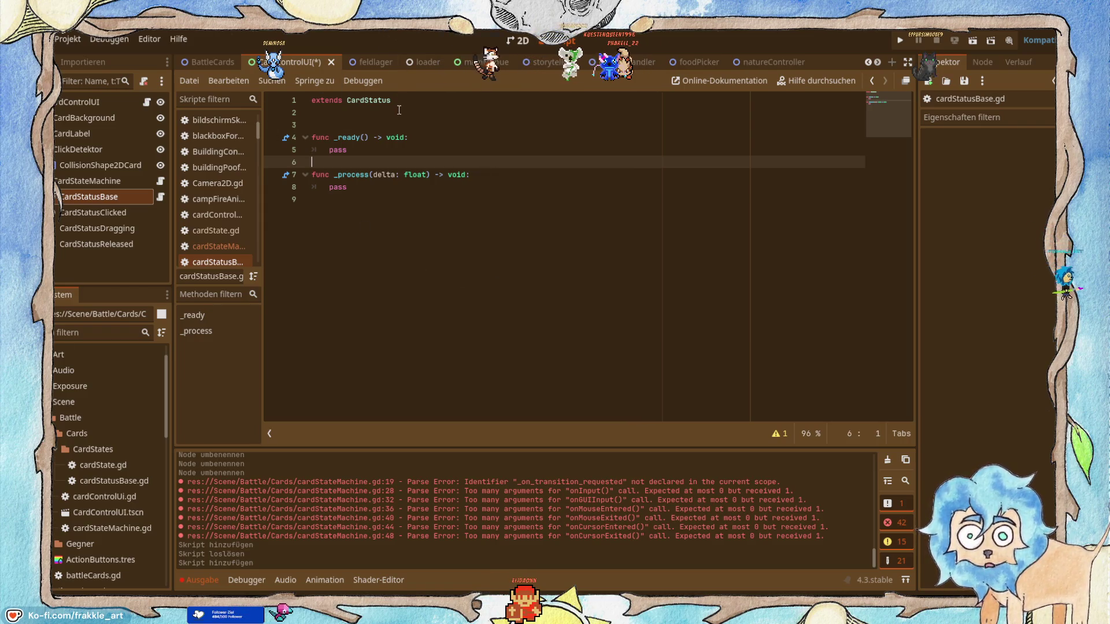
Step: Make line 1 read 'extends CardStatus' using autocomplete
click(347, 102)
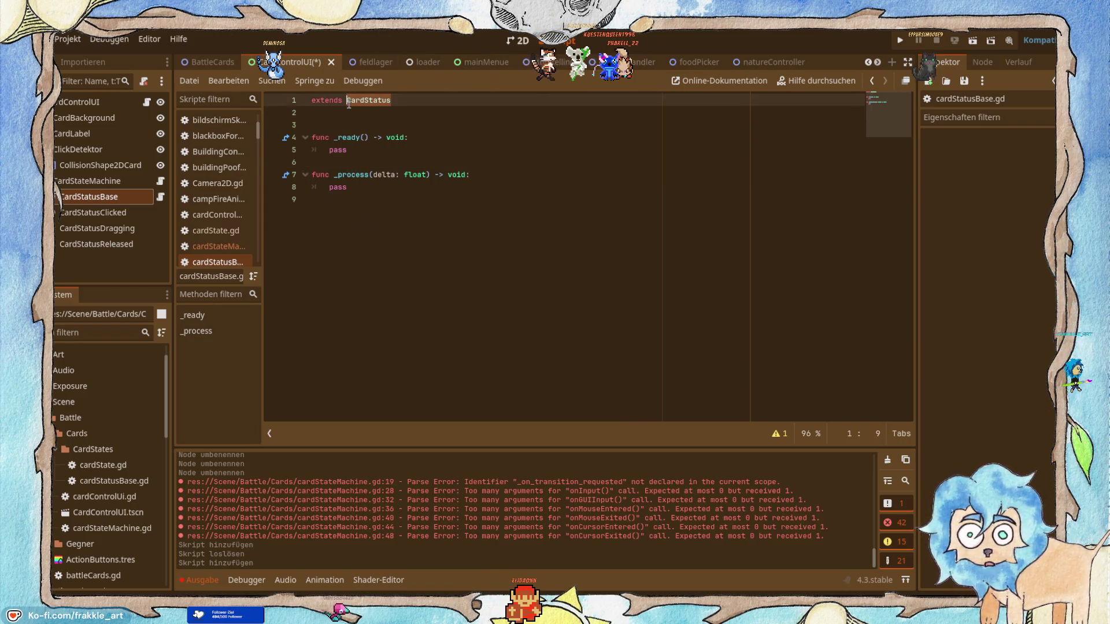
text(d)
key(Down)
key(Down)
key(Return)
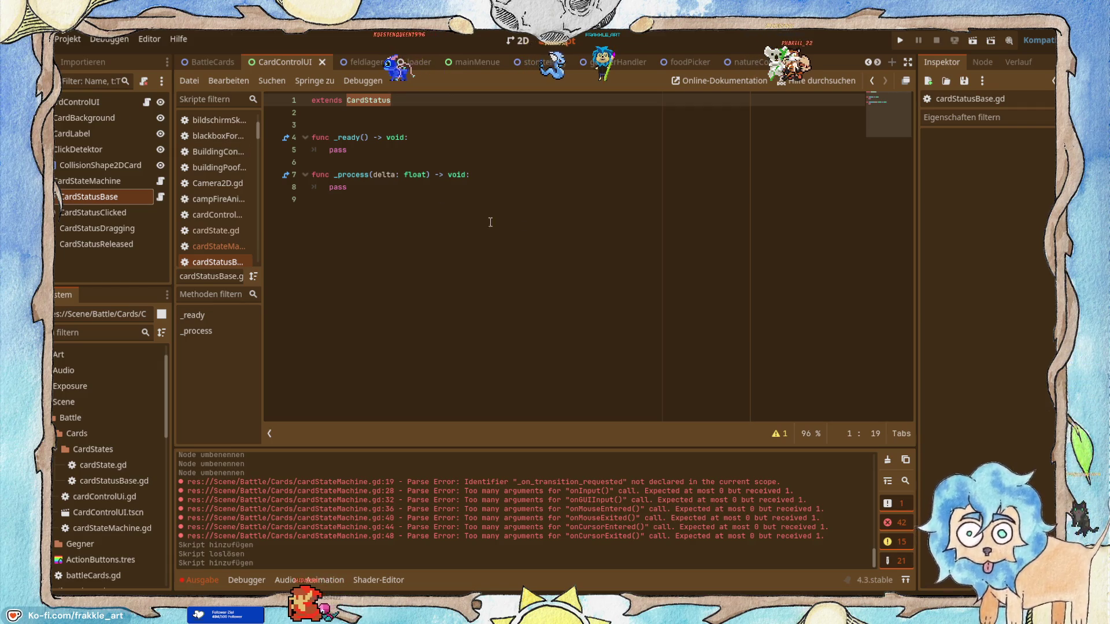
key(alt+Tab)
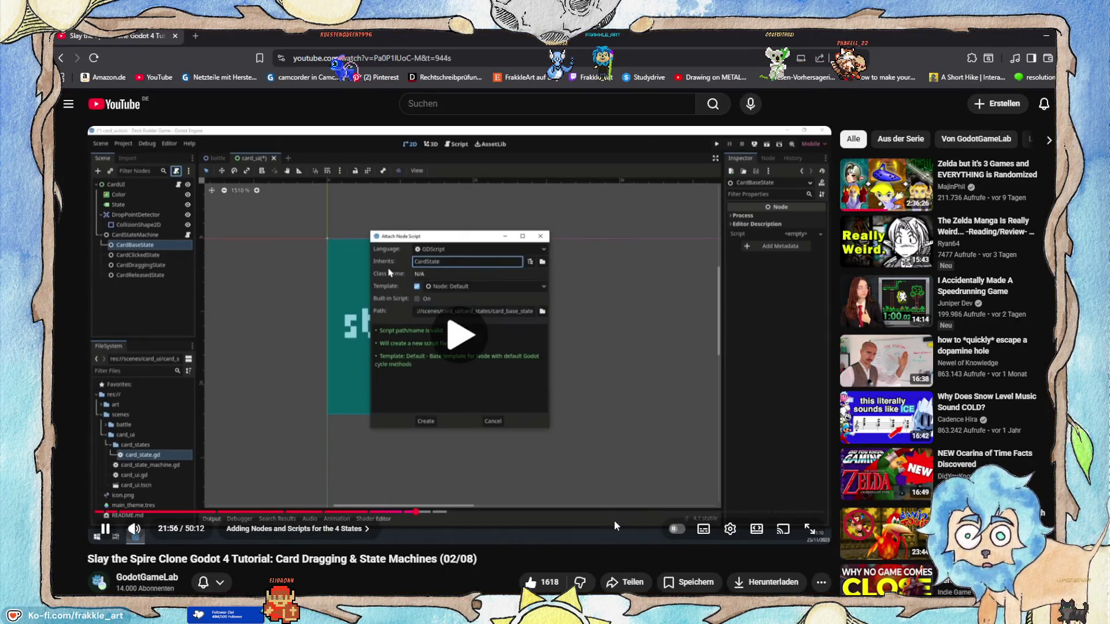
Step: Play the tutorial to 22:11 at its Attach Node Script dialog, then return to Godot
click(500, 340)
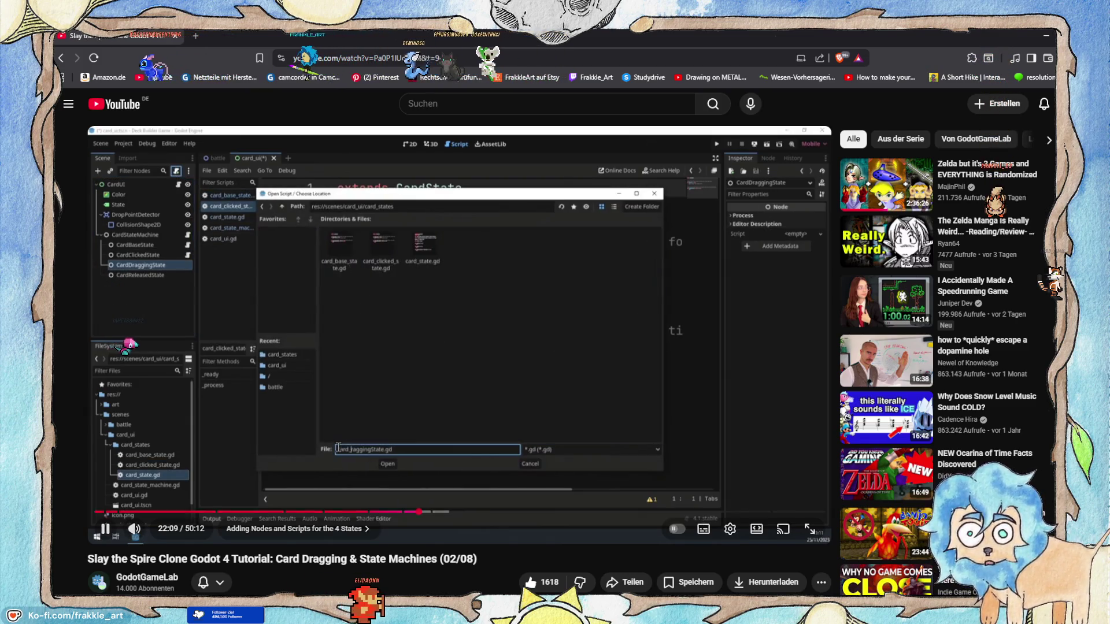
click(373, 323)
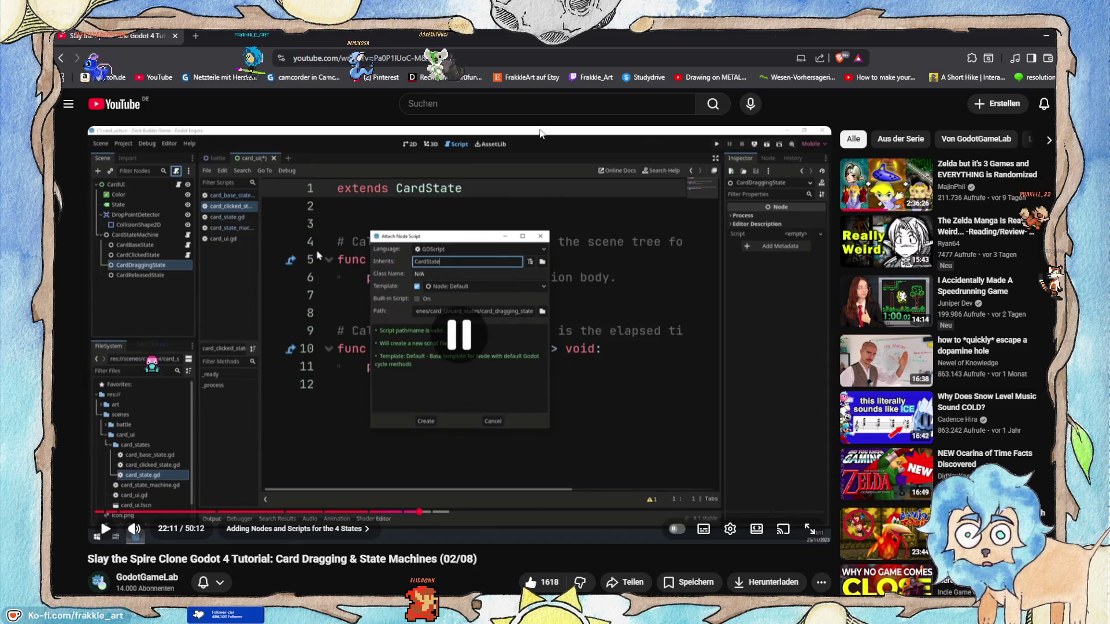
key(alt+Tab)
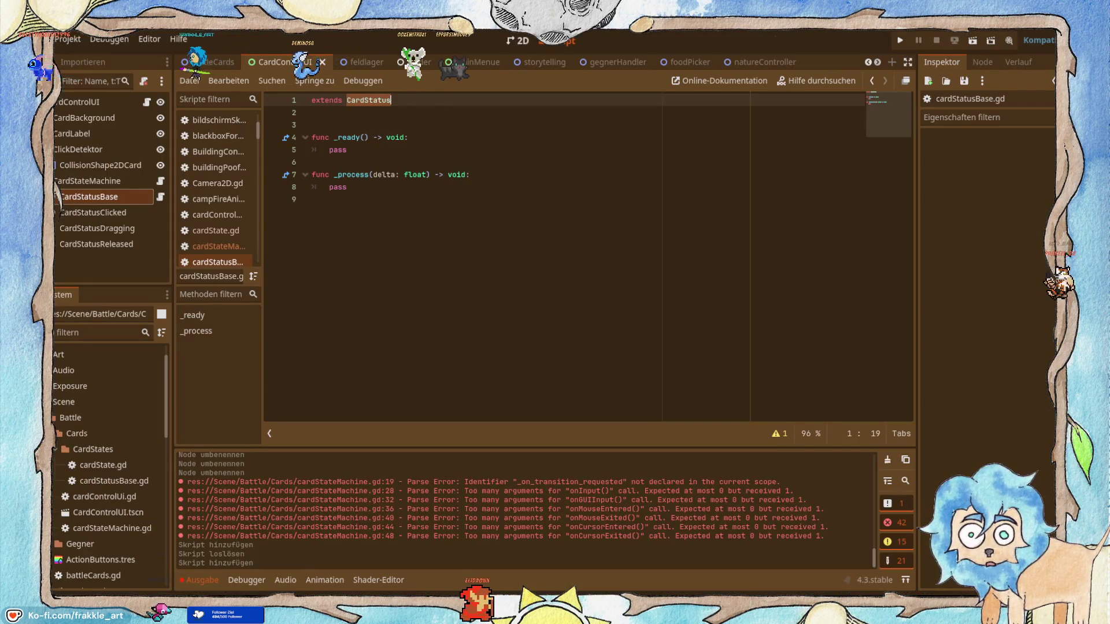
Step: Select the CardStatusClicked node in the Scene dock
click(133, 208)
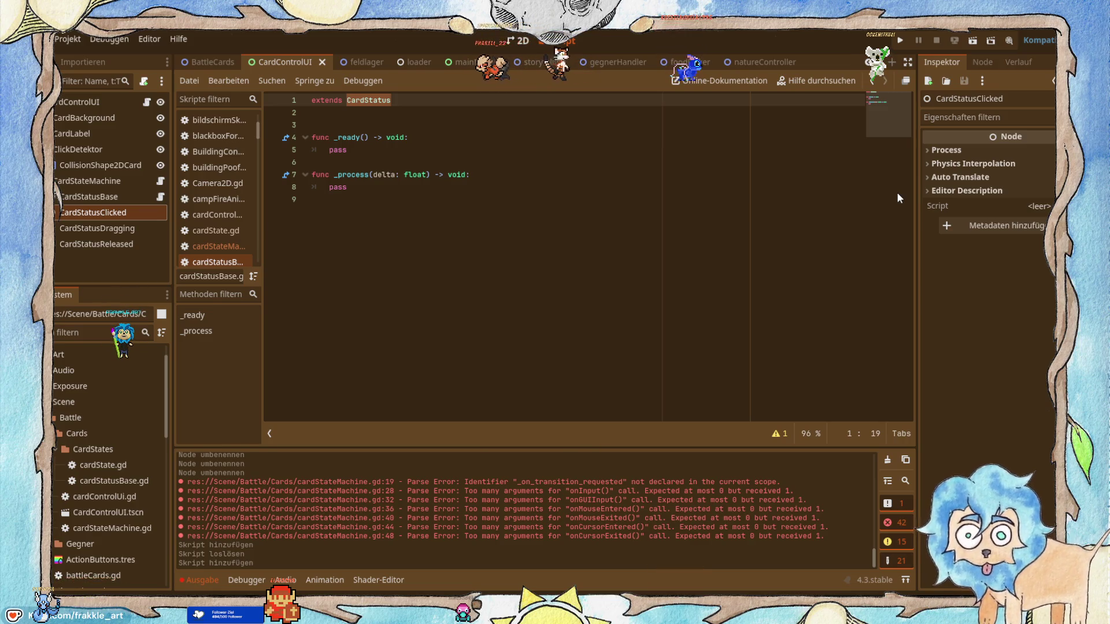
Step: Create cardStatusClicked.gd, remove its template comments, and save it
key(Return)
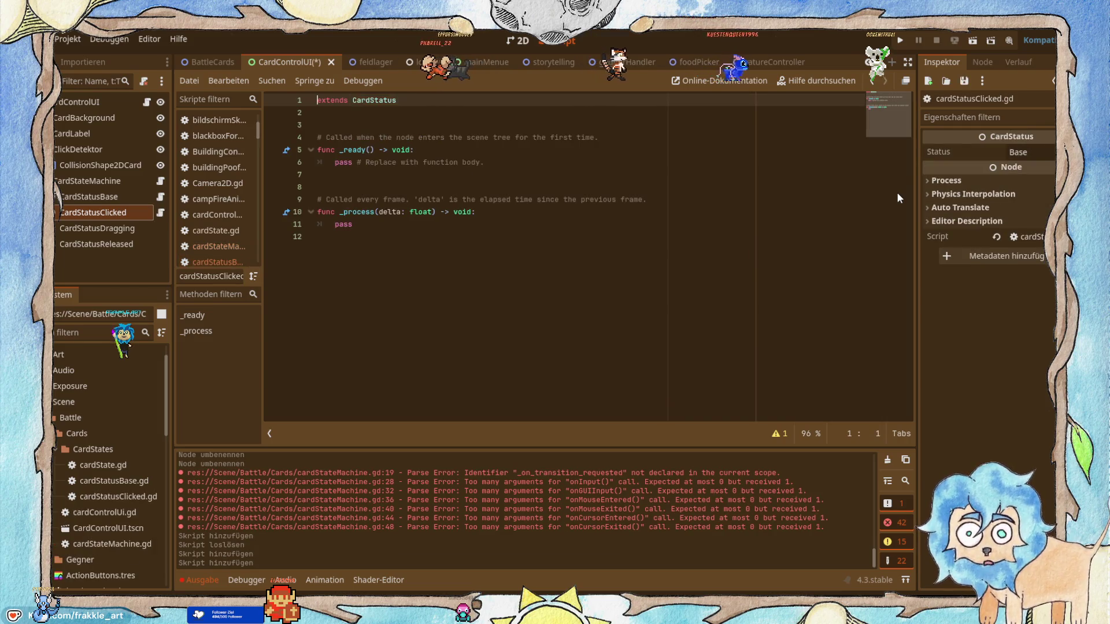
mouse_move(598, 138)
mouse_down()
mouse_move(315, 138)
mouse_move(231, 104)
mouse_move(255, 116)
mouse_up()
key(BackSpace)
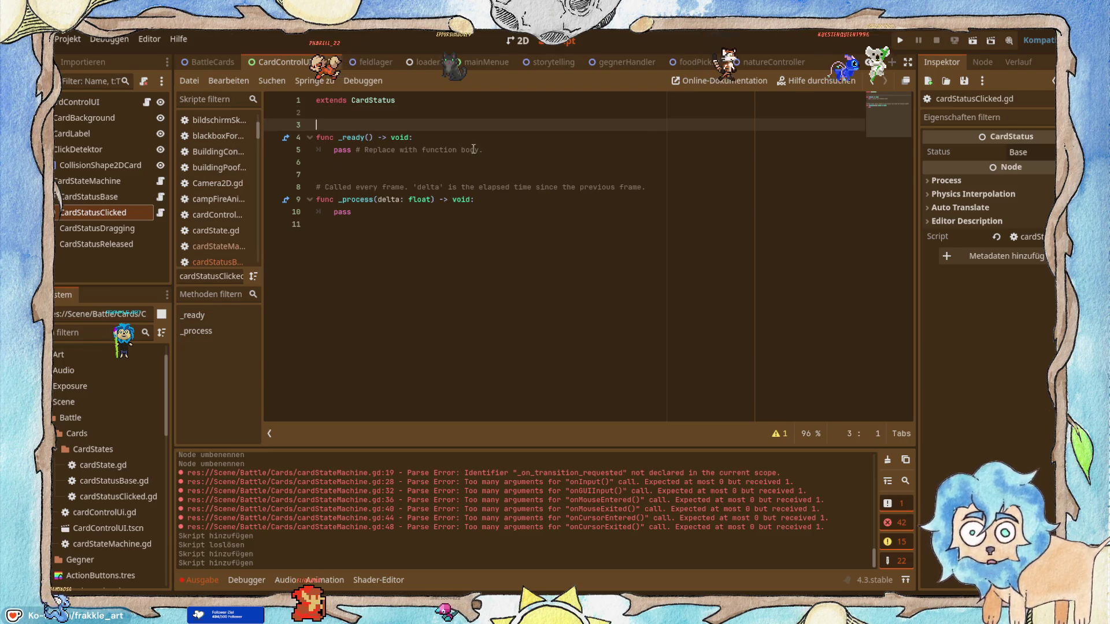
drag(482, 150, 369, 150)
key(BackSpace)
key(BackSpace)
key(BackSpace)
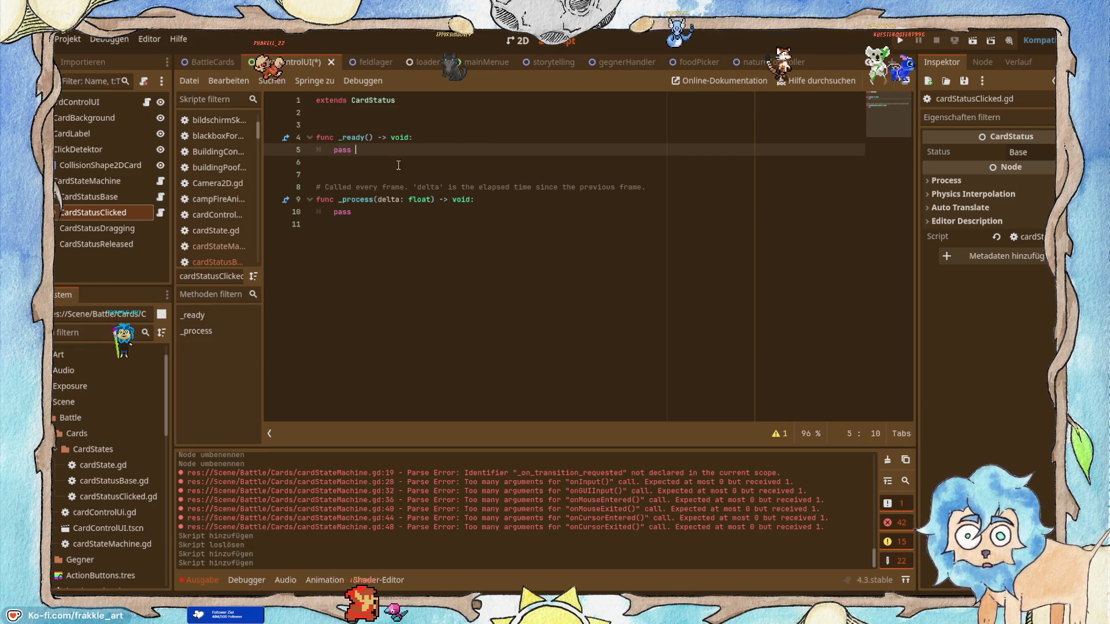
drag(659, 188, 302, 176)
key(BackSpace)
key(BackSpace)
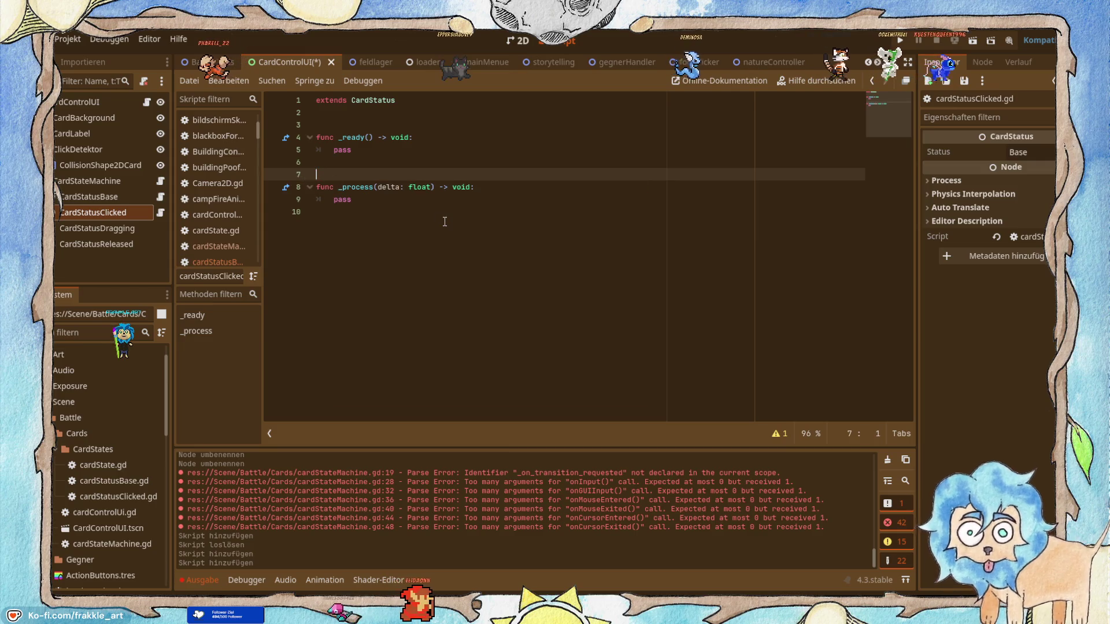
key(ctrl+s)
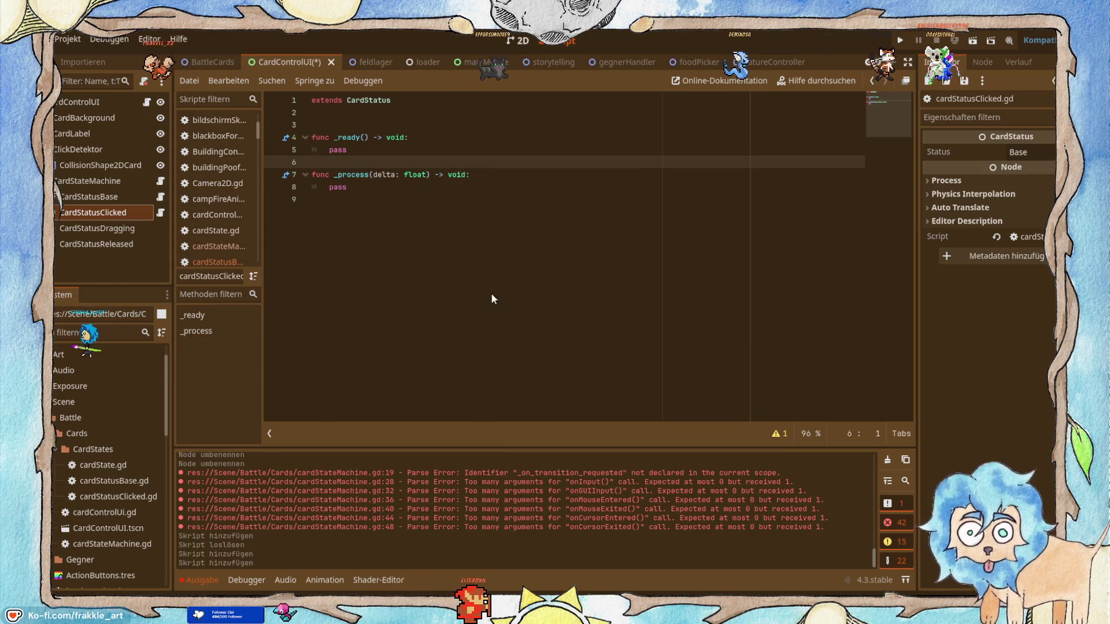
click(149, 225)
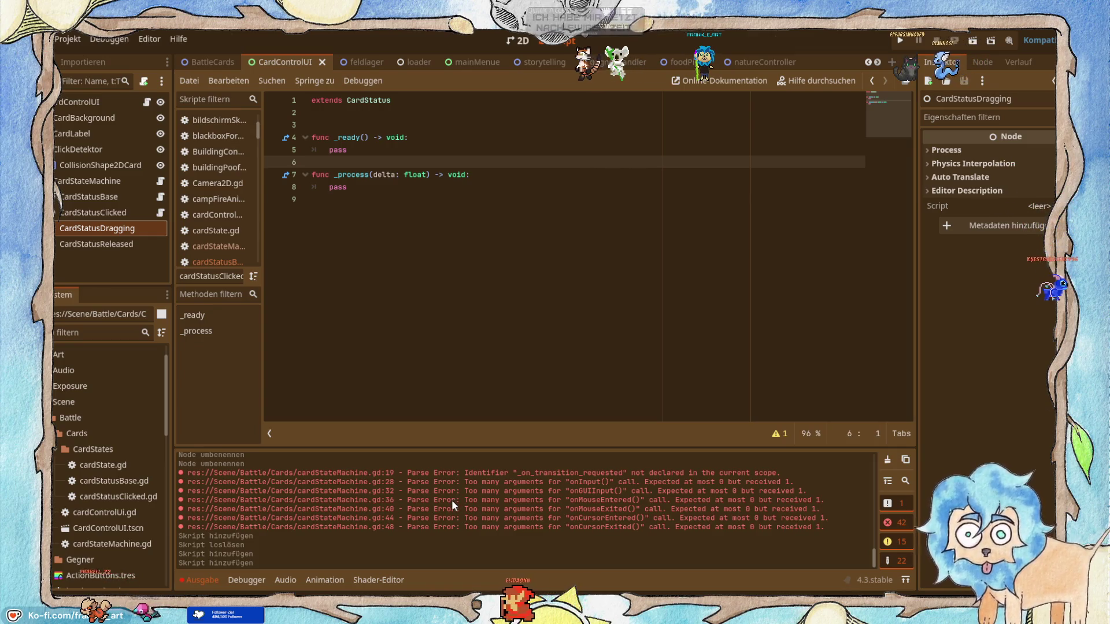
Step: Attach cardStatusDragging.gd, then delete the _ready template comment and the trailing comment after pass
click(505, 425)
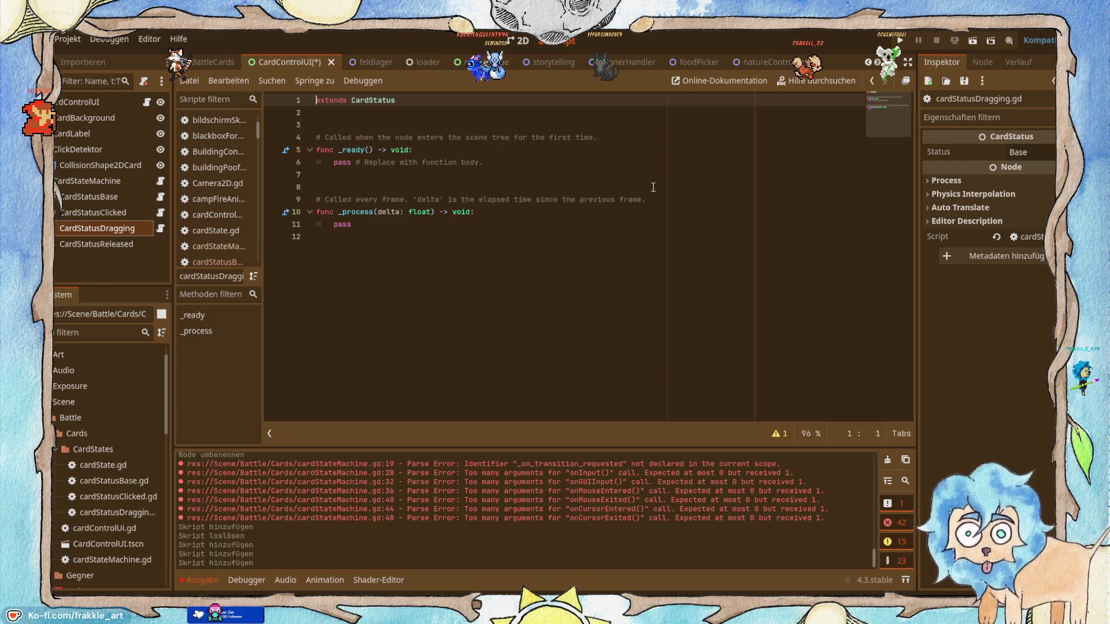
mouse_move(605, 139)
mouse_down()
mouse_move(194, 133)
mouse_move(204, 127)
mouse_up()
key(BackSpace)
drag(483, 150, 365, 151)
key(BackSpace)
key(BackSpace)
key(BackSpace)
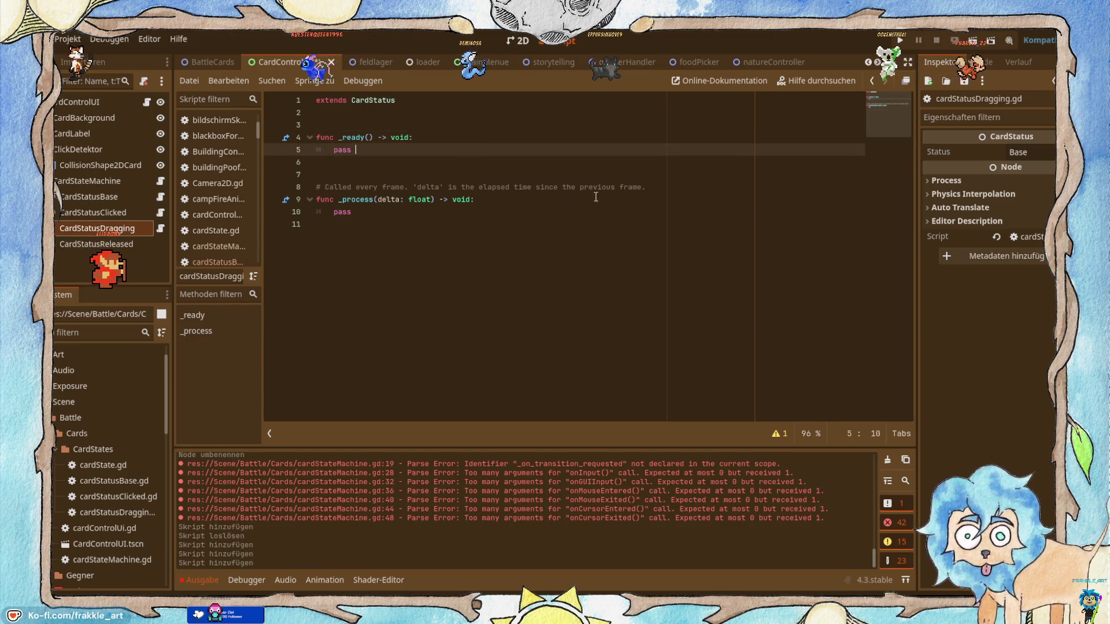
Step: Delete the 'Called every frame' comment and the extra blank line, then save the script
drag(649, 188, 291, 178)
key(BackSpace)
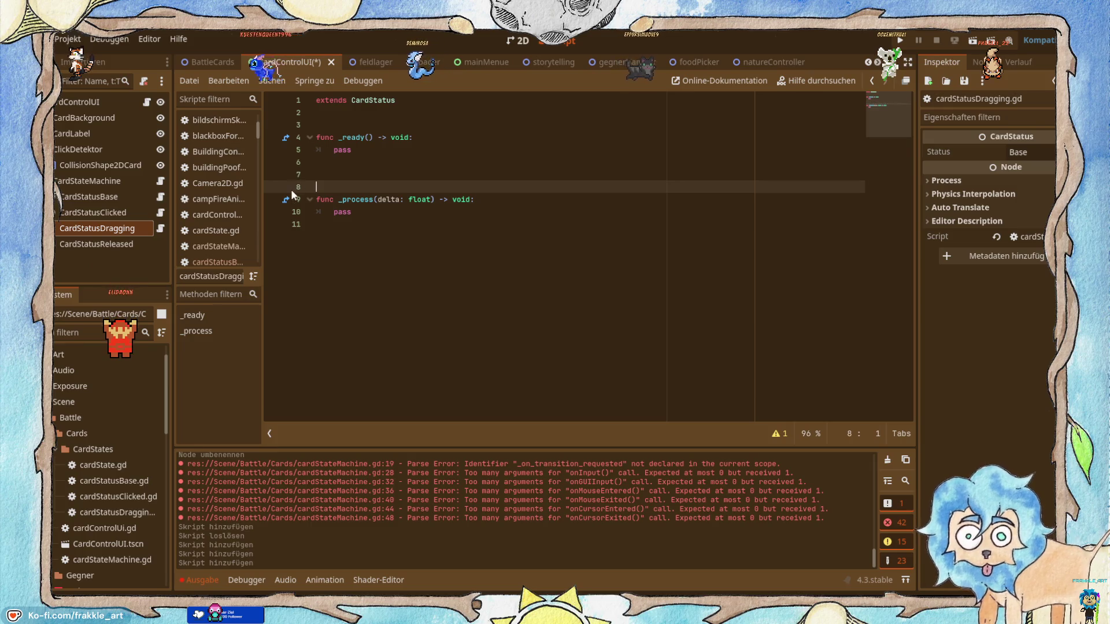
scroll(866, 473, up, 10)
scroll(866, 473, up, 3)
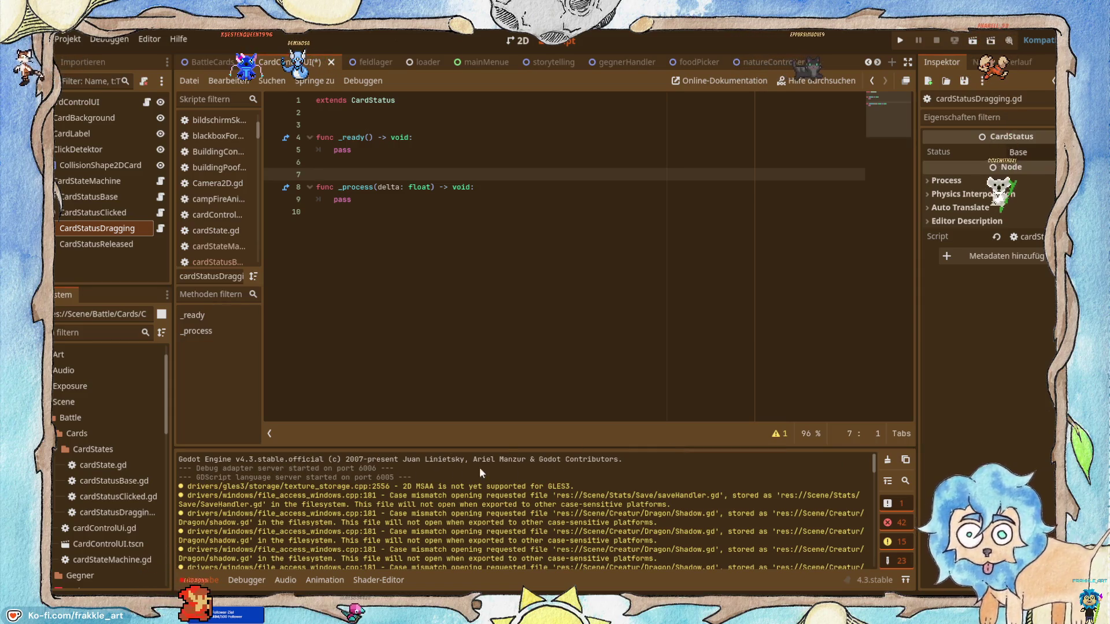
scroll(416, 468, down, 1)
scroll(417, 468, down, 10)
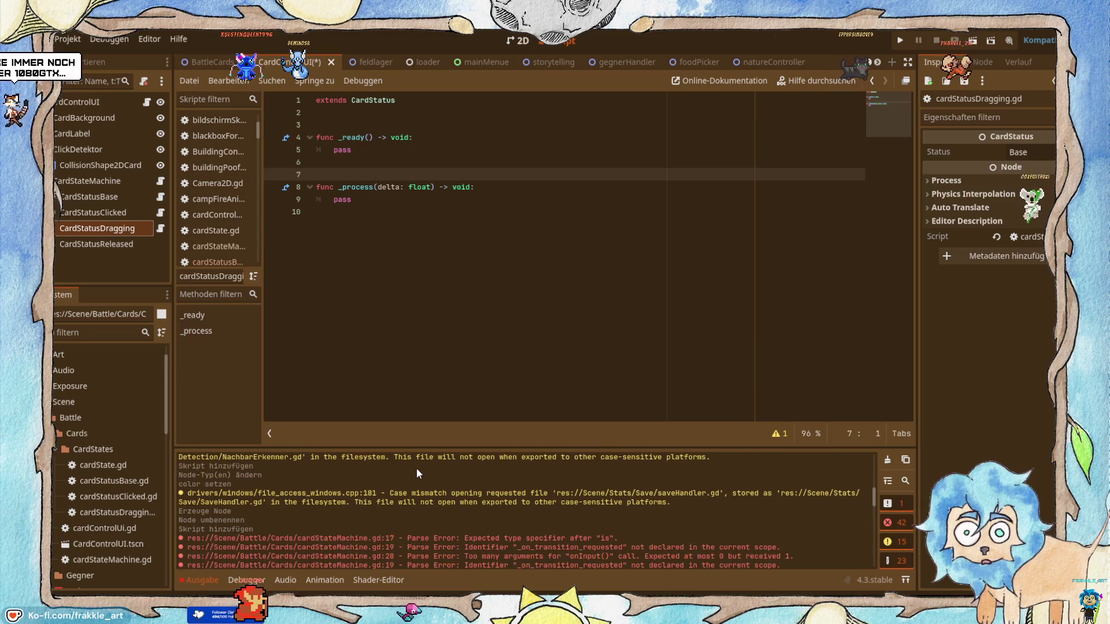
scroll(416, 467, up, 10)
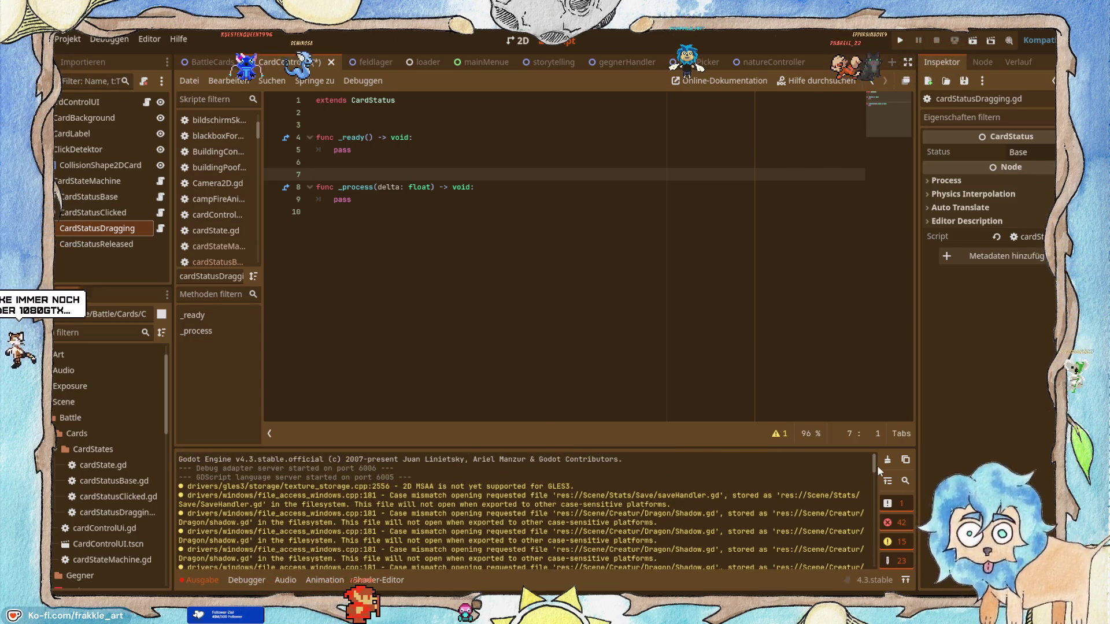
drag(874, 462, 874, 560)
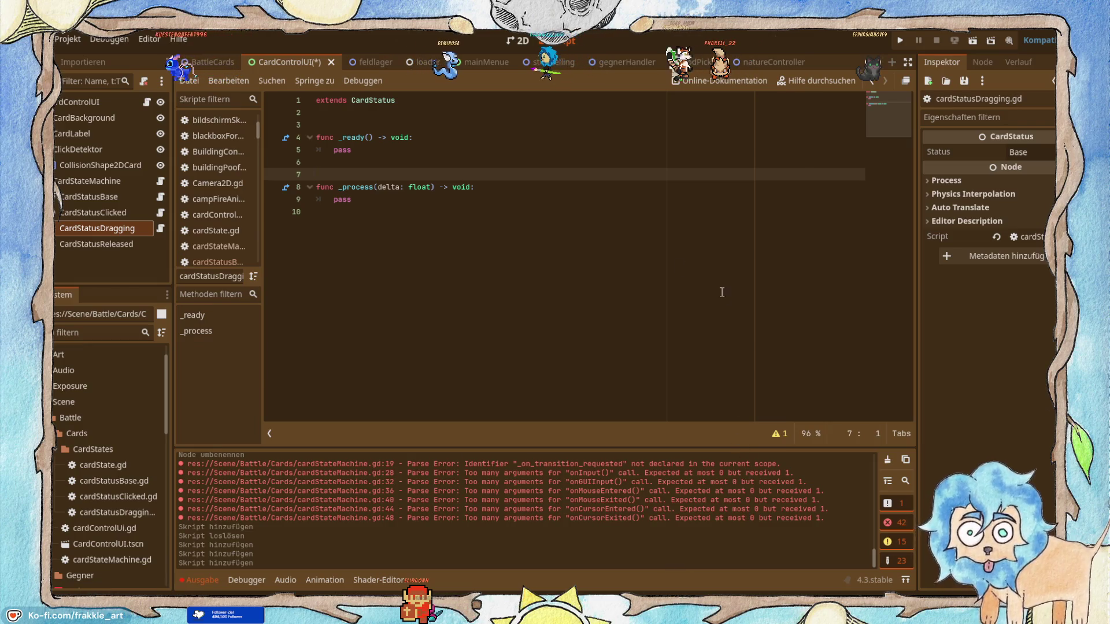
key(BackSpace)
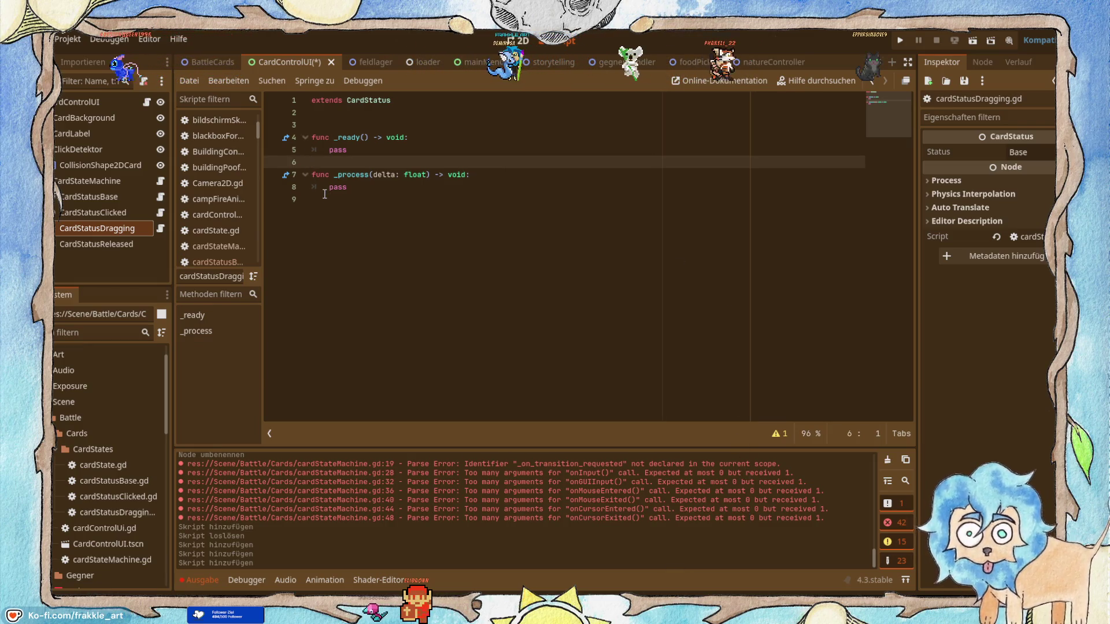
key(ctrl+s)
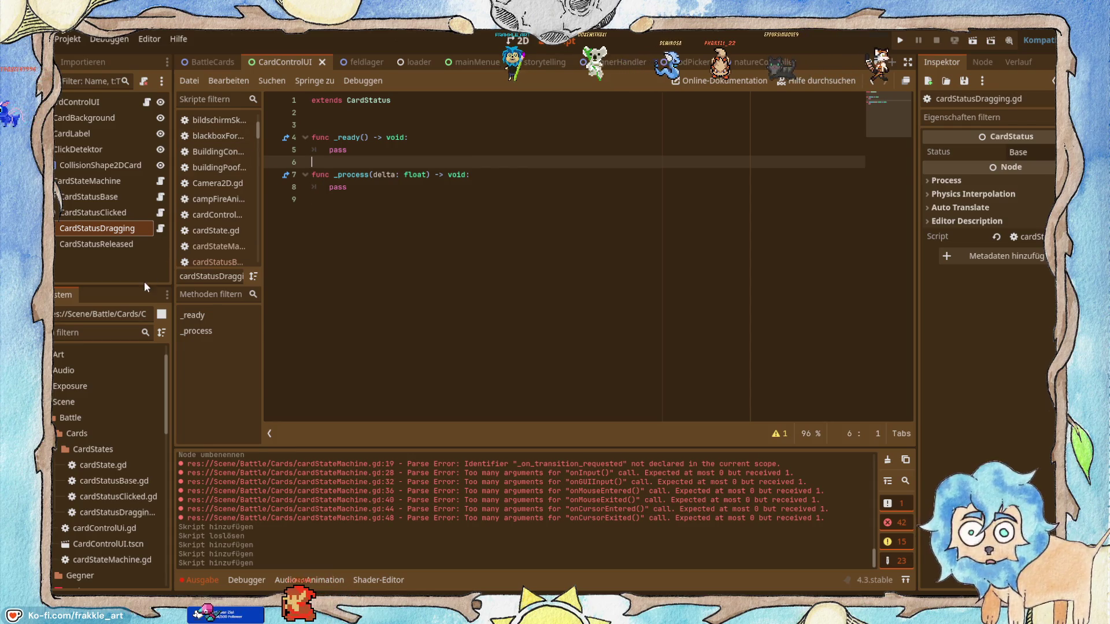
click(145, 244)
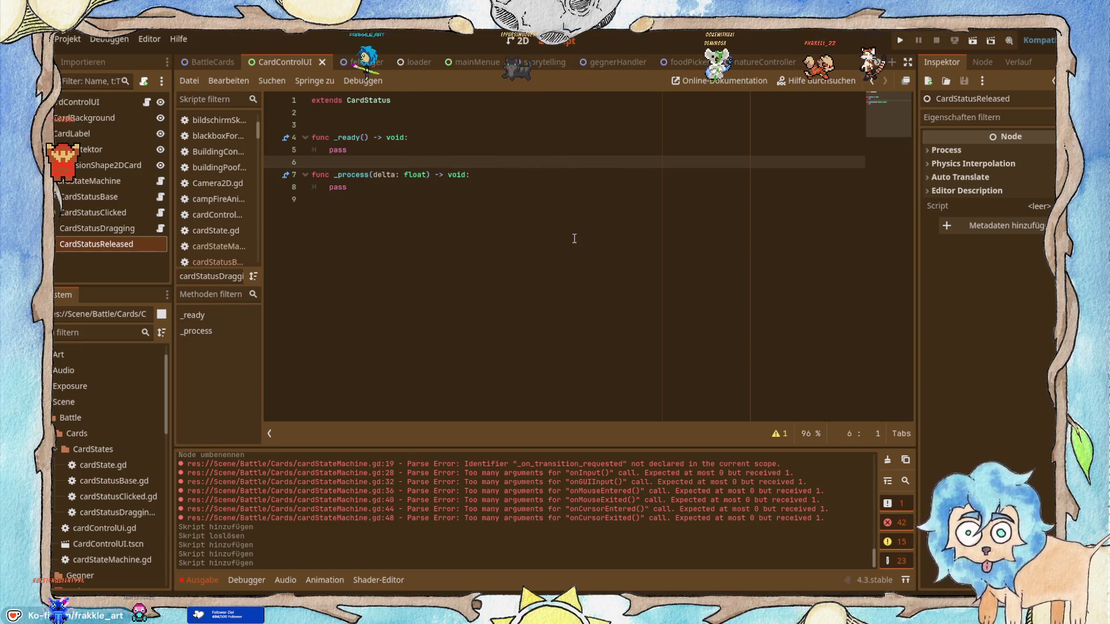
Step: Attach cardStatusReleased.gd, then delete the _ready template comment and the trailing comment after pass
key(Return)
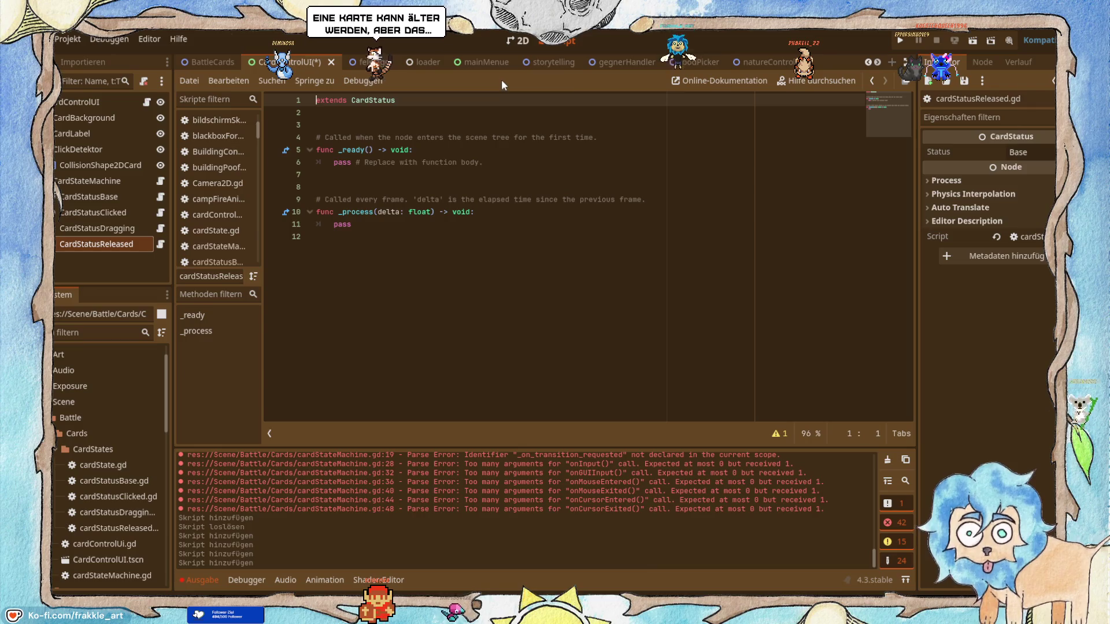
drag(601, 139, 300, 126)
key(BackSpace)
drag(484, 150, 355, 149)
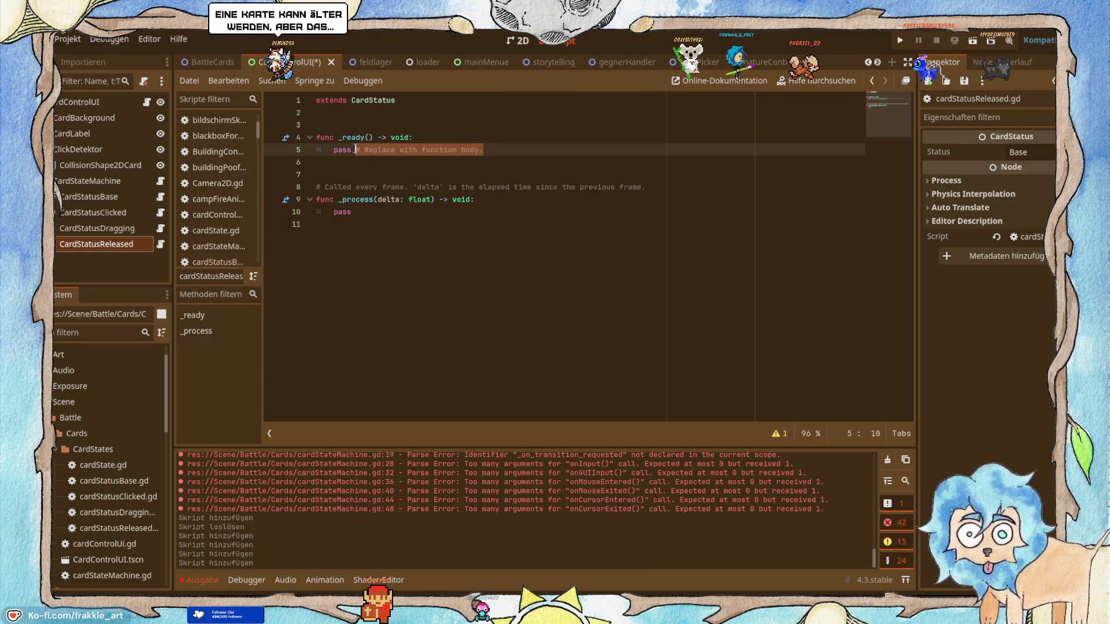
key(BackSpace)
Step: Delete the 'Called every frame' comment, tidy the blank lines between functions, and save
drag(658, 182, 312, 175)
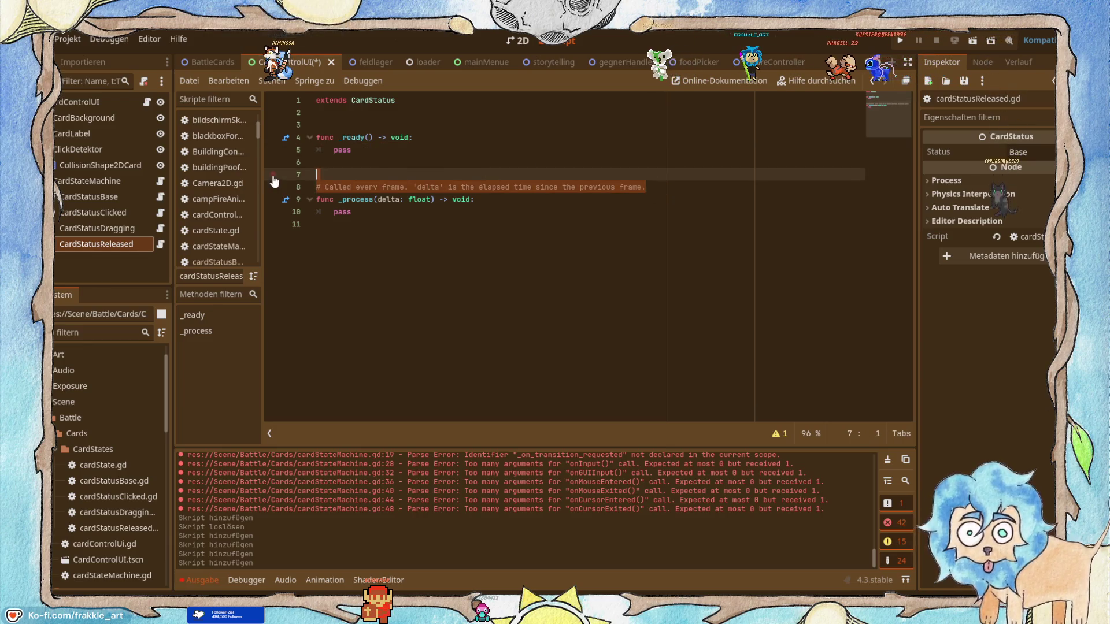
key(BackSpace)
key(BackSpace)
key(Return)
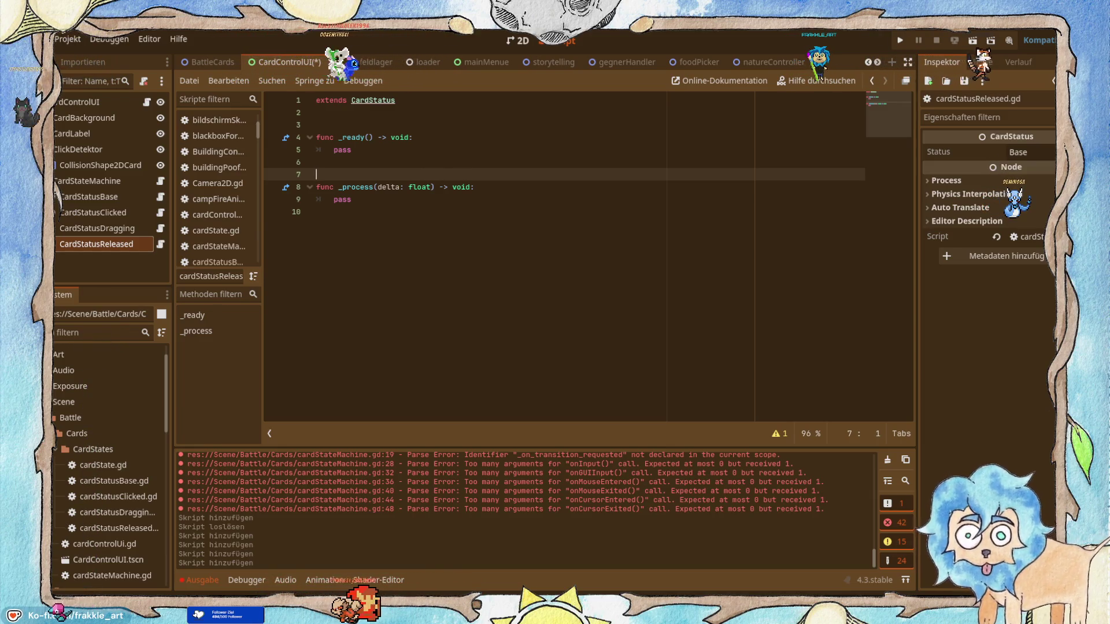
key(BackSpace)
key(ctrl+s)
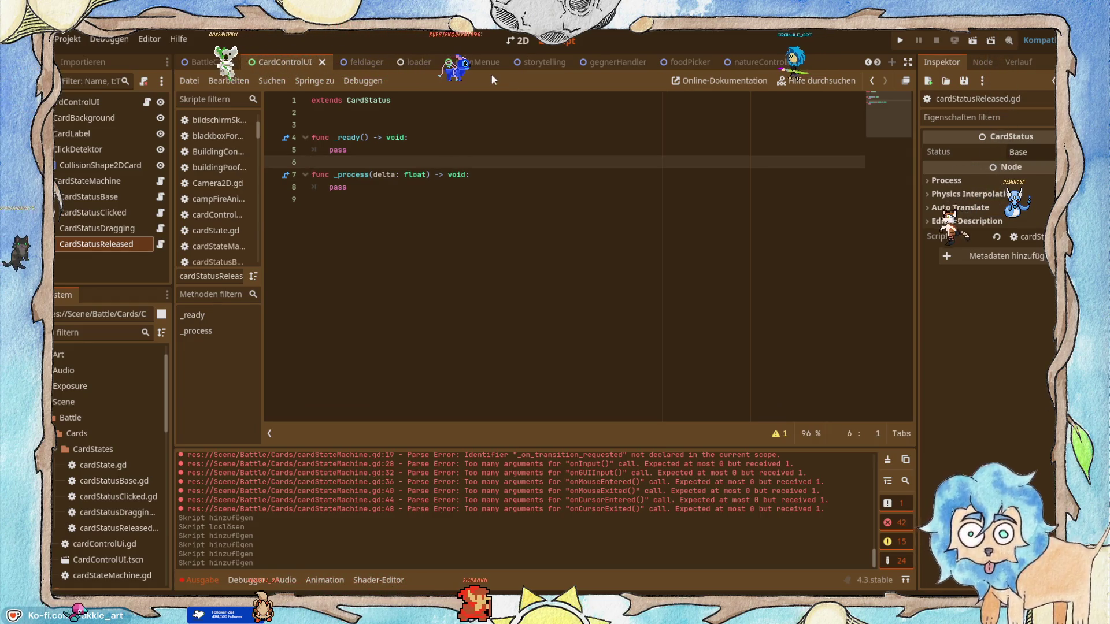
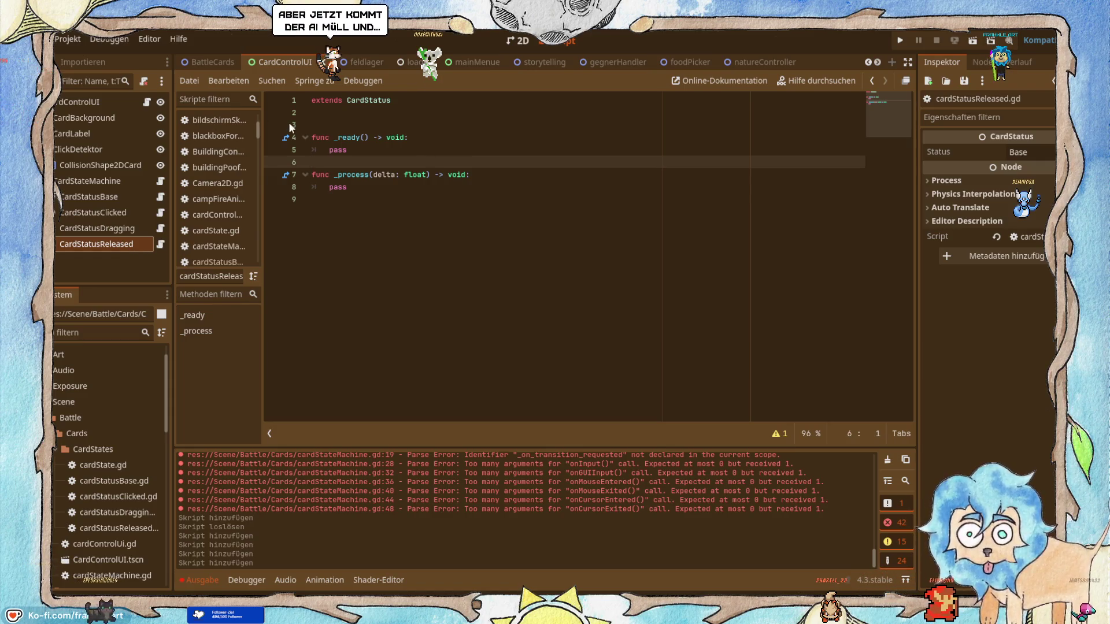
Step: Switch from the Godot editor to the paused YouTube tutorial on card state machines
key(alt+Tab)
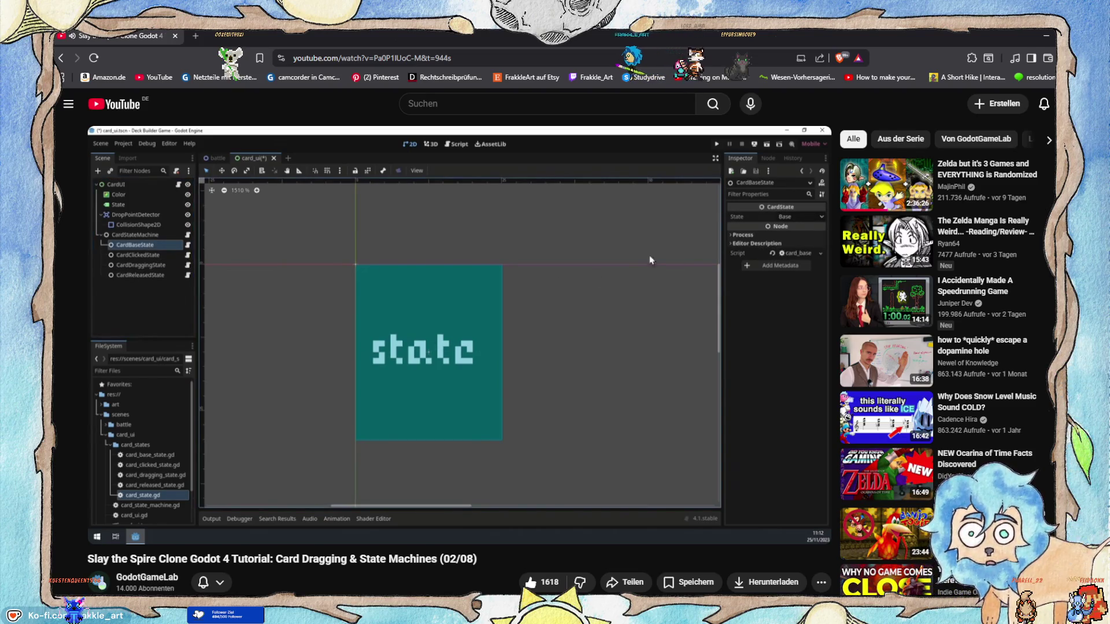
Step: Pause the tutorial, return to Godot and check CardStatusReleased's Status value in the Inspector
click(403, 293)
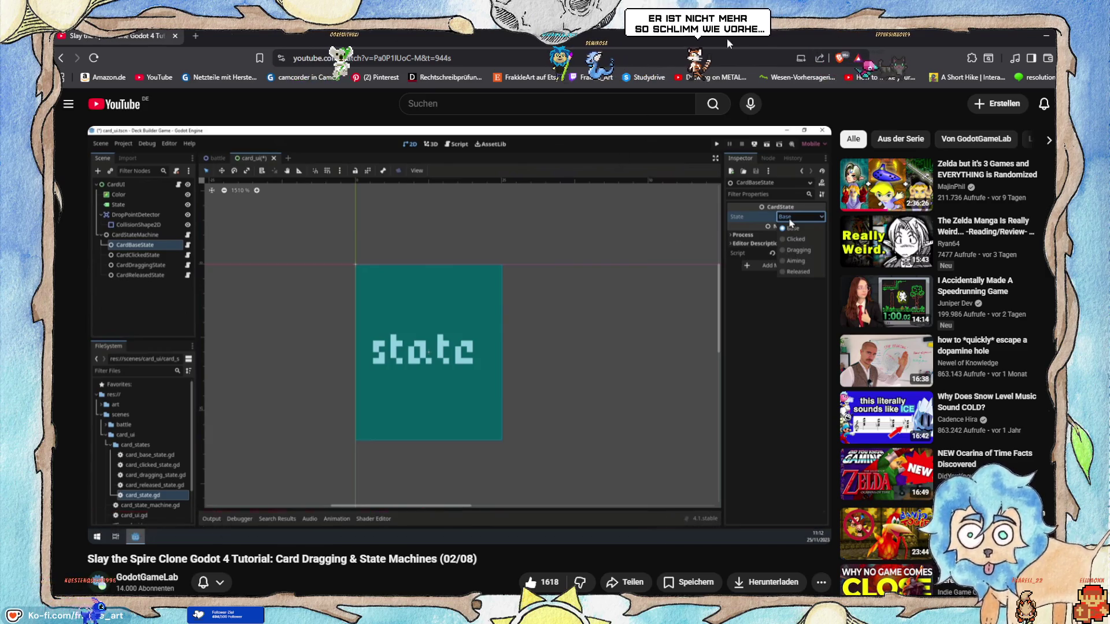
key(alt+Tab)
click(1043, 148)
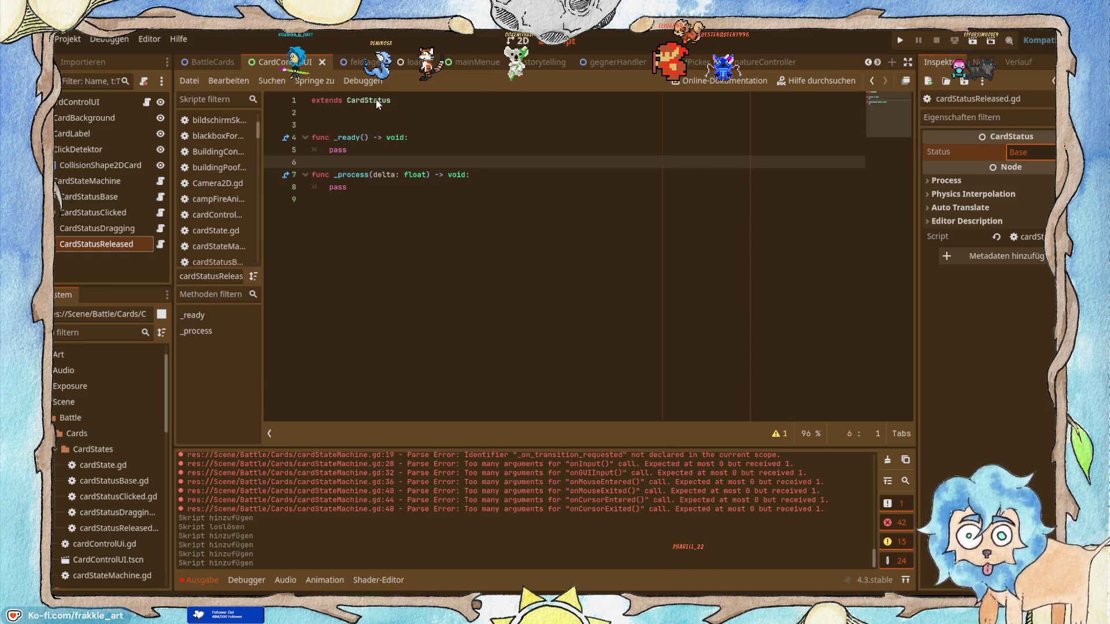
Step: Browse the card status scripts in the script list and open cardState.gd
scroll(231, 167, down, 4)
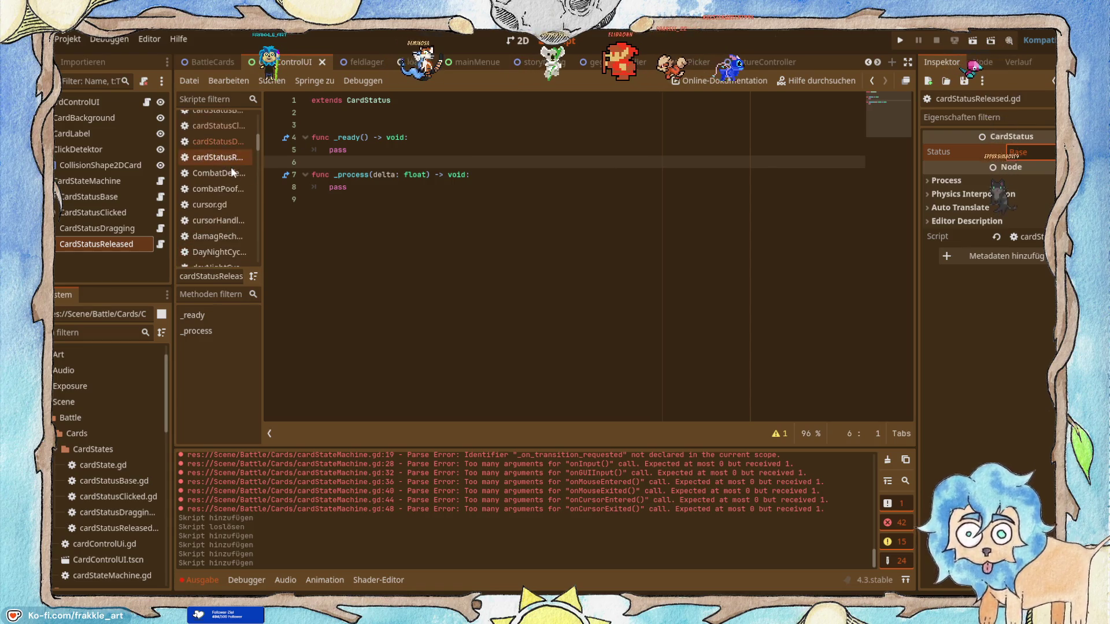
click(226, 161)
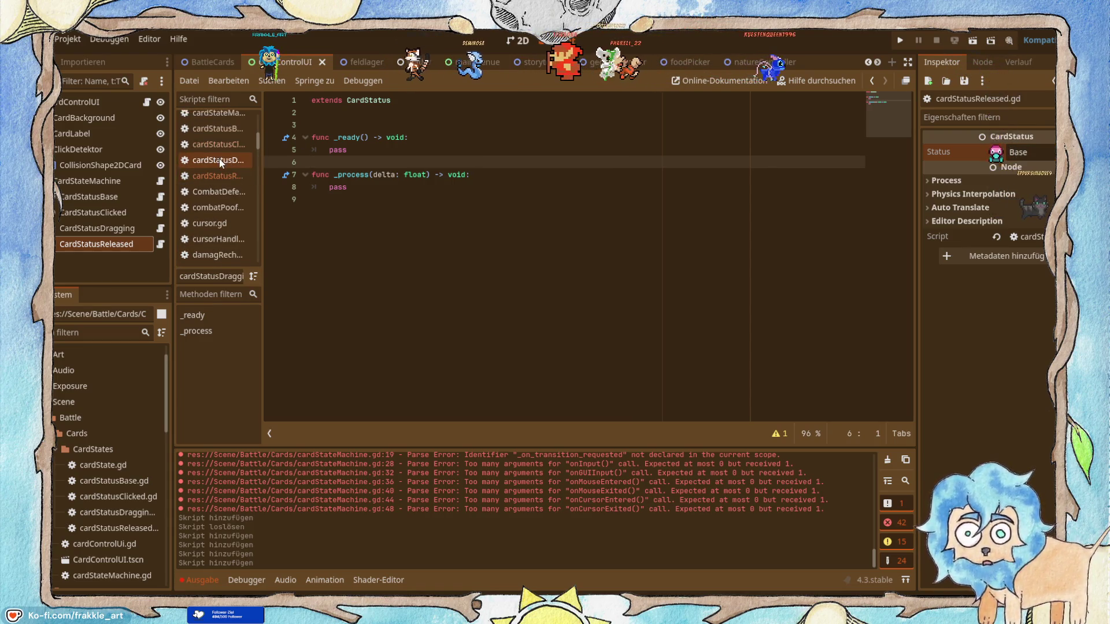
click(218, 144)
scroll(217, 154, up, 2)
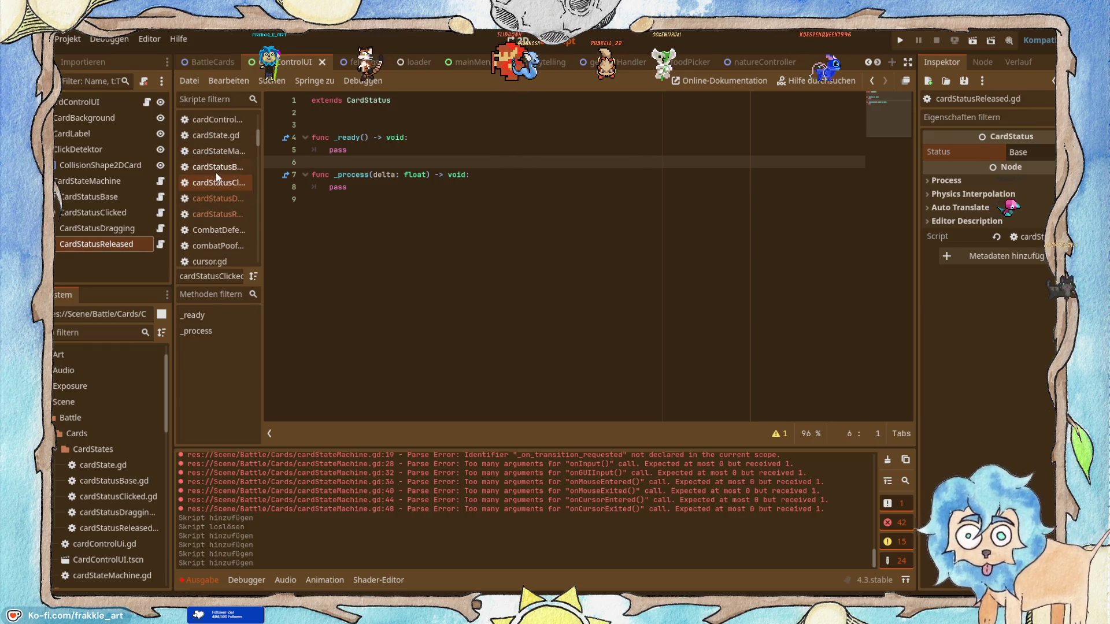
click(213, 152)
scroll(214, 174, up, 1)
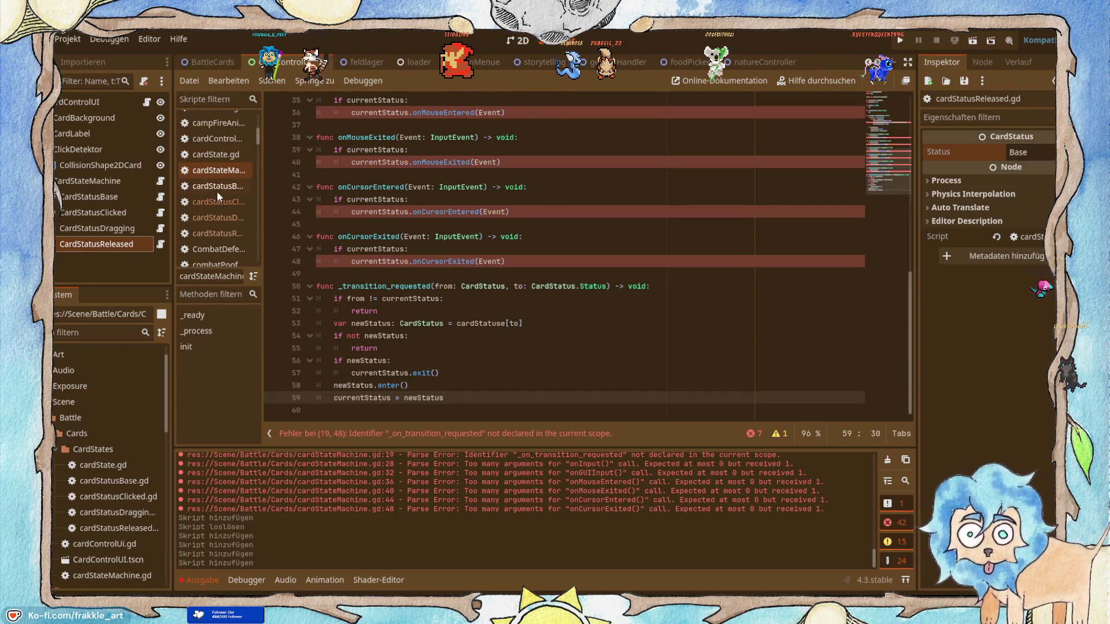
scroll(369, 226, up, 5)
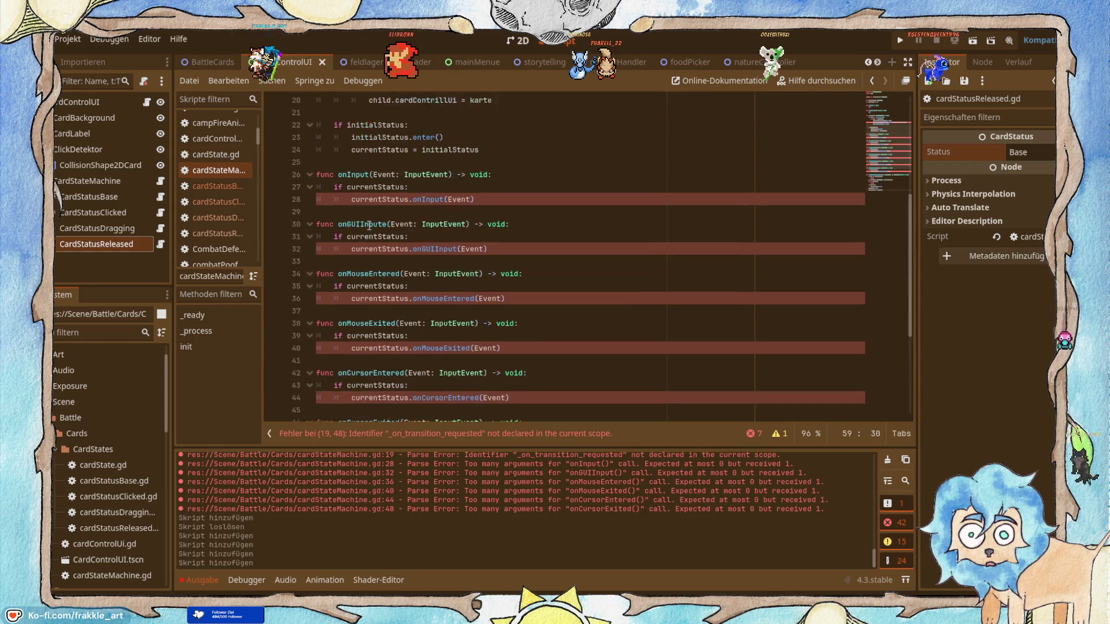
scroll(369, 225, up, 6)
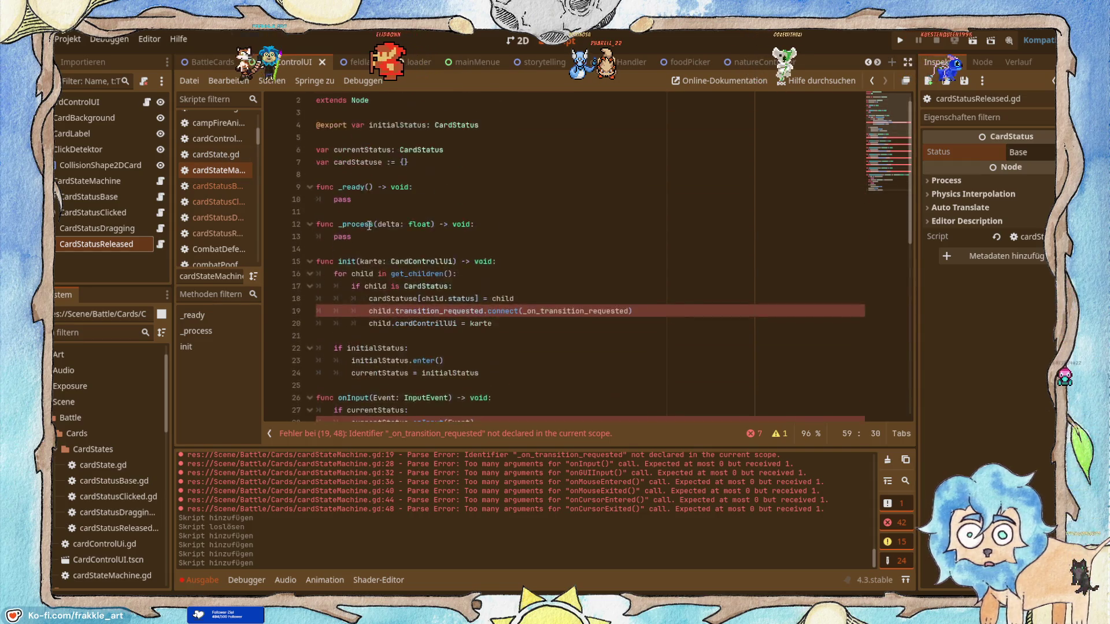
click(216, 157)
scroll(438, 223, up, 4)
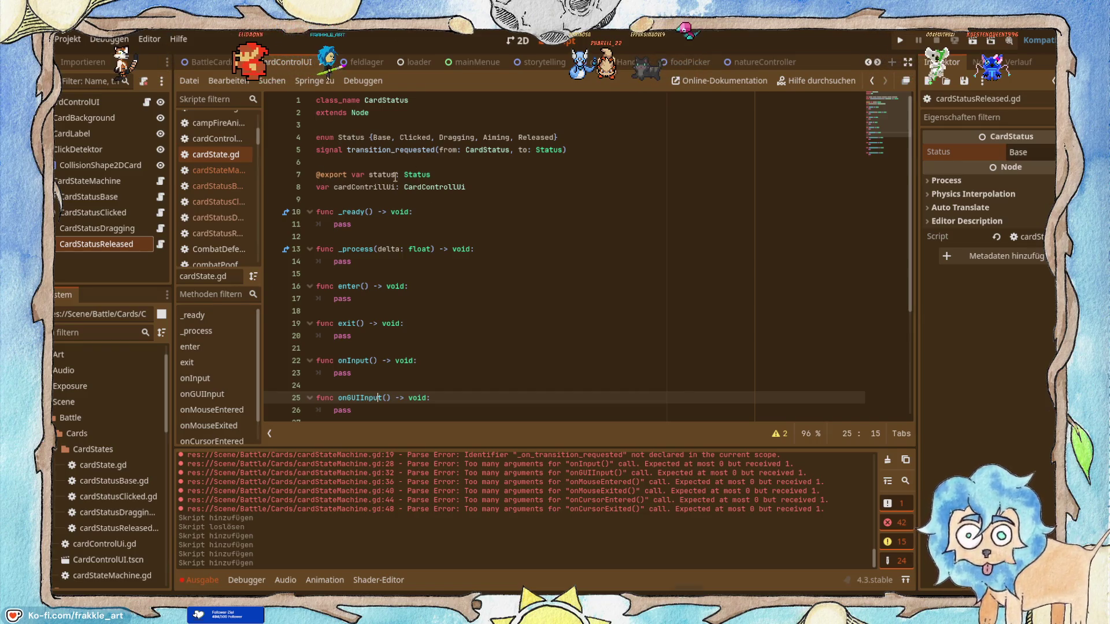
Step: Highlight the Status enum values on line 4, then return to the tutorial video
click(373, 174)
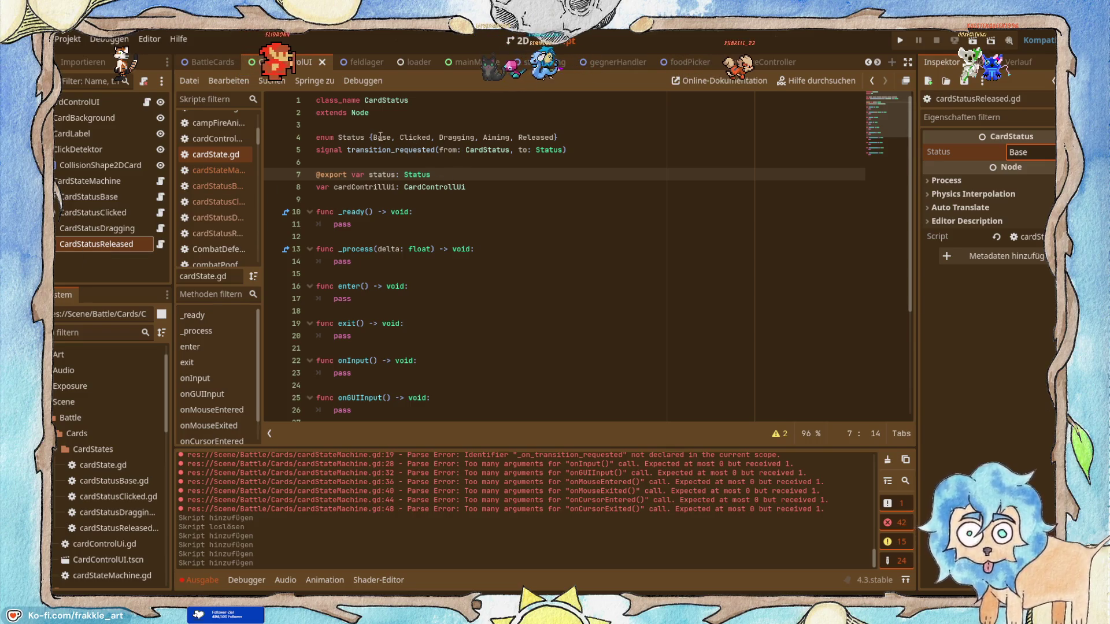
drag(373, 137, 546, 133)
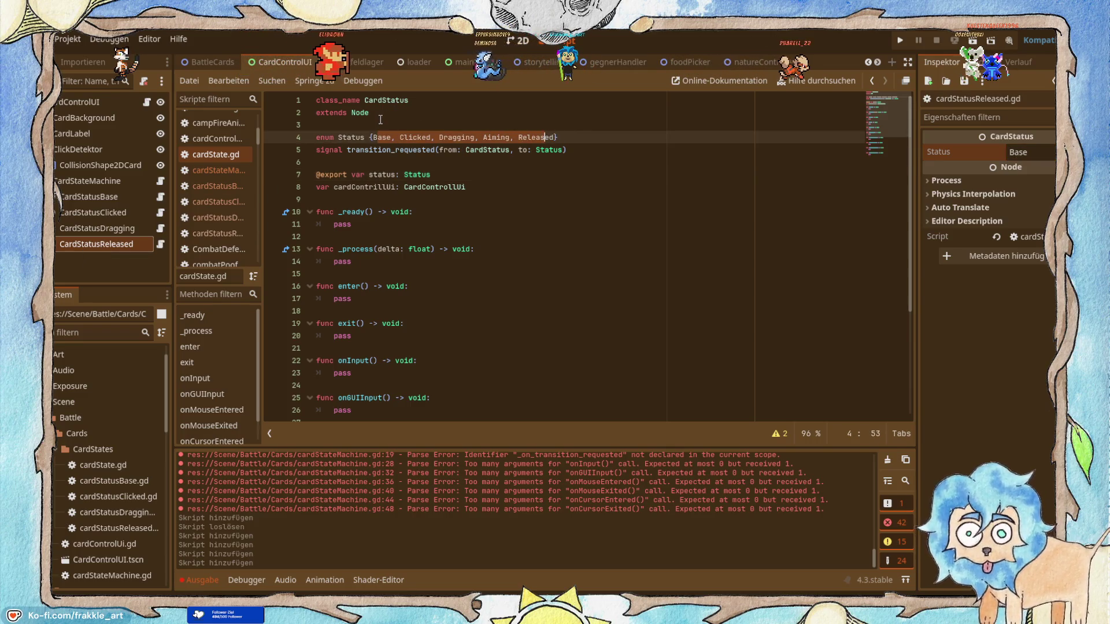
click(526, 214)
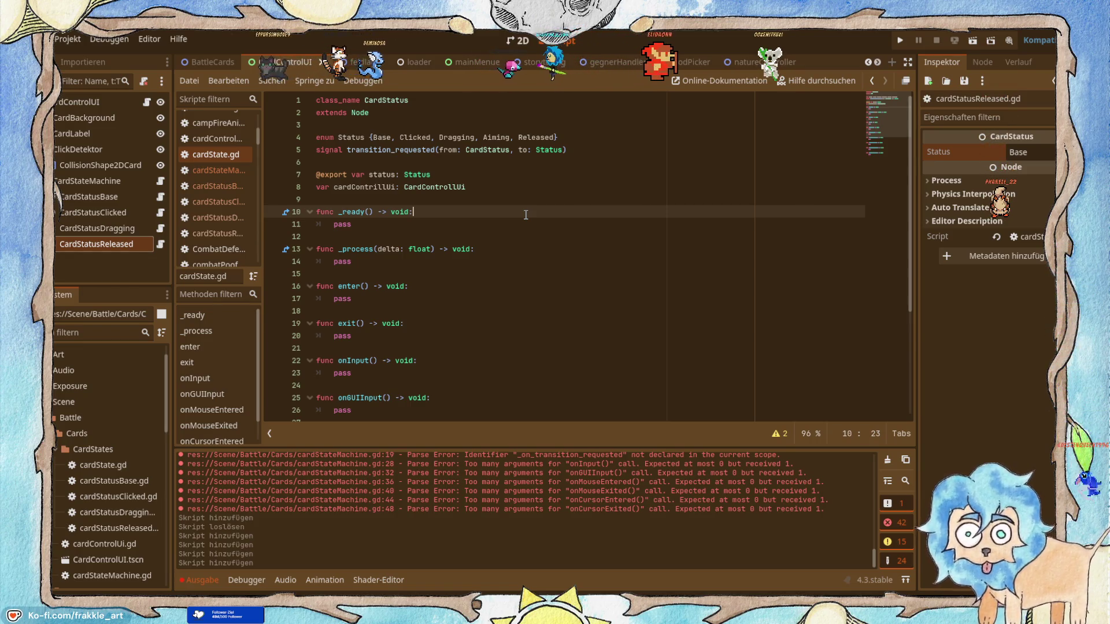
key(alt+Tab)
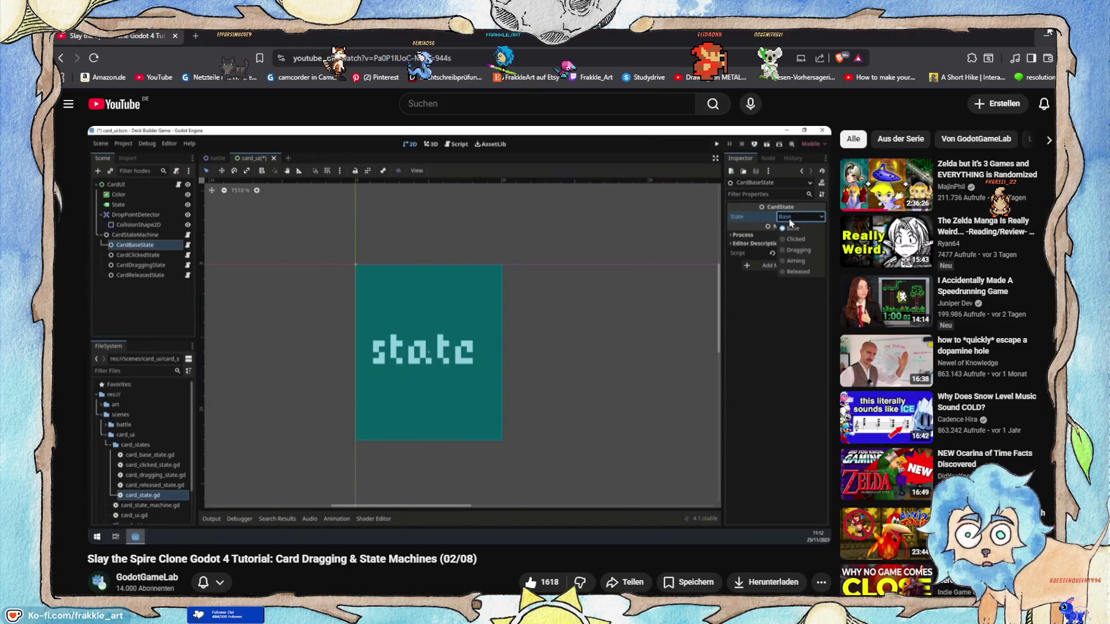
Step: Open a new browser tab beside the tutorial and start a search for 'poe2 divine'
key(alt+Tab)
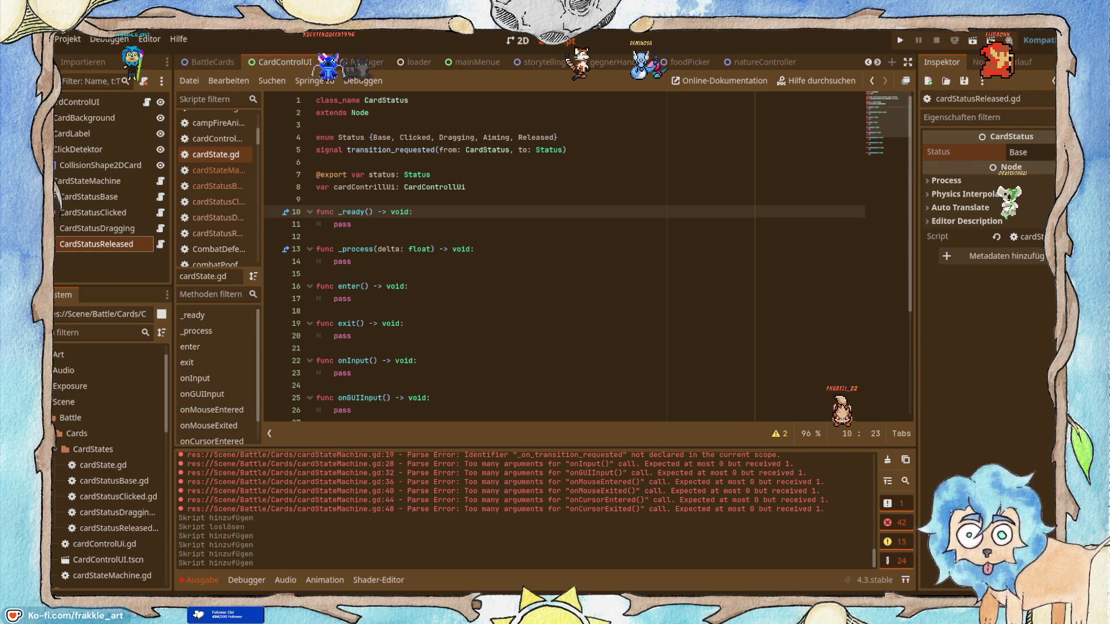
key(alt+Tab)
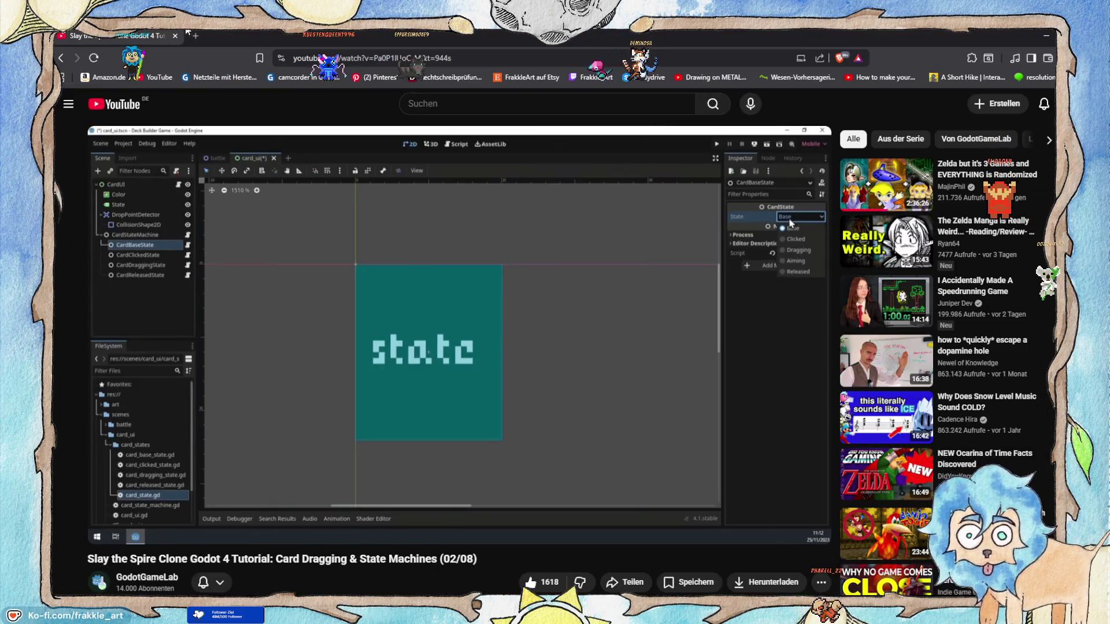
click(195, 35)
text(poe2)
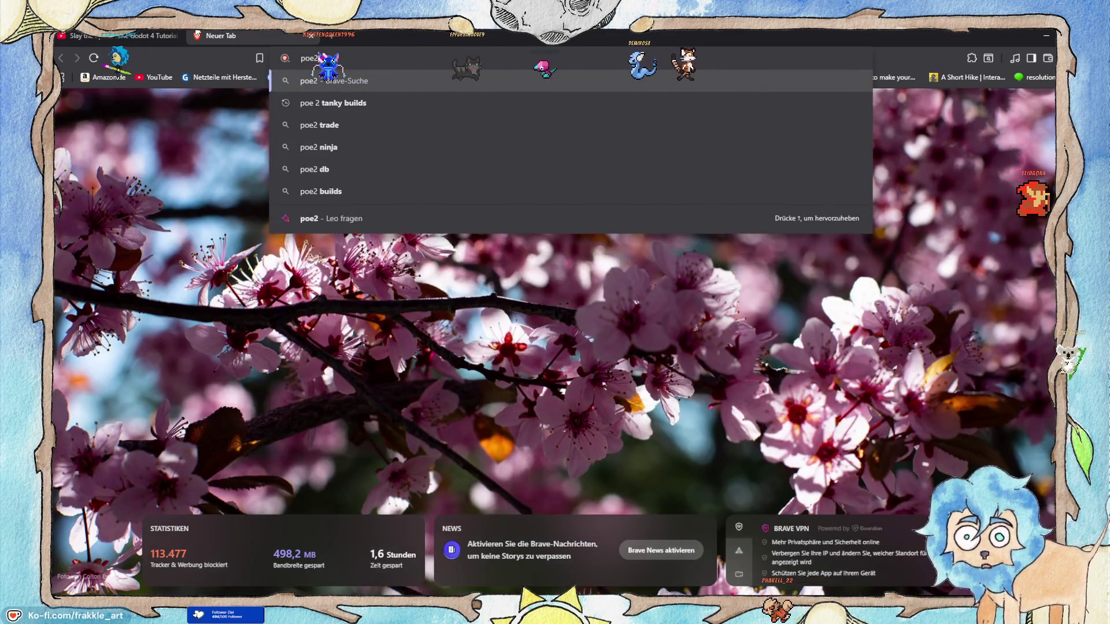
text( divine)
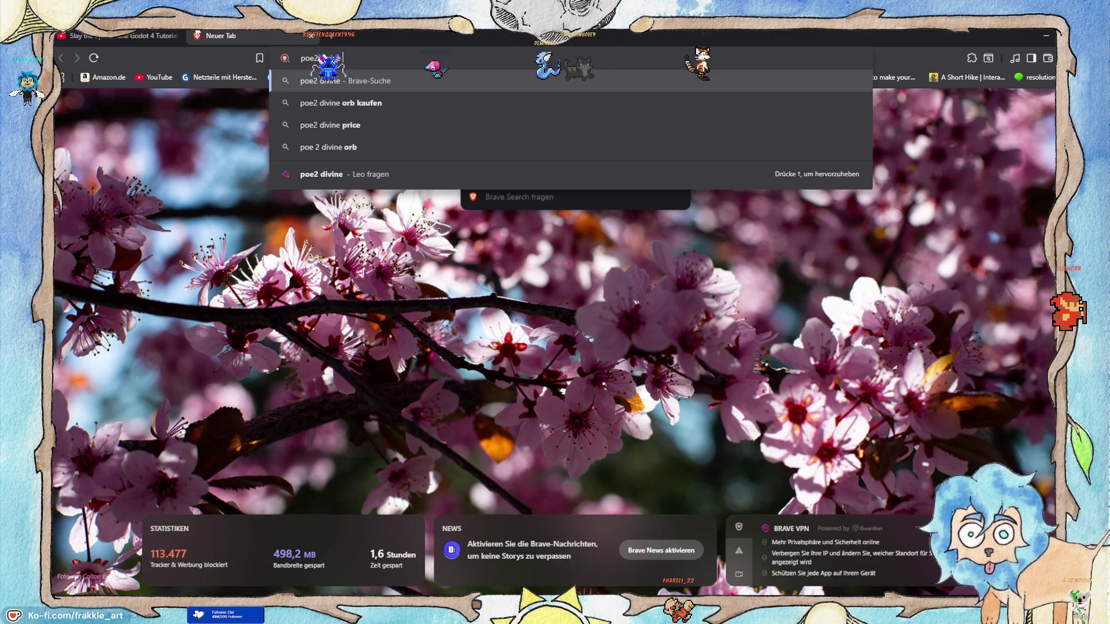
Step: Search for the 'poe 2 divine orb' suggestion, then bring the Godot editor back
key(Down)
key(Down)
key(Down)
key(Return)
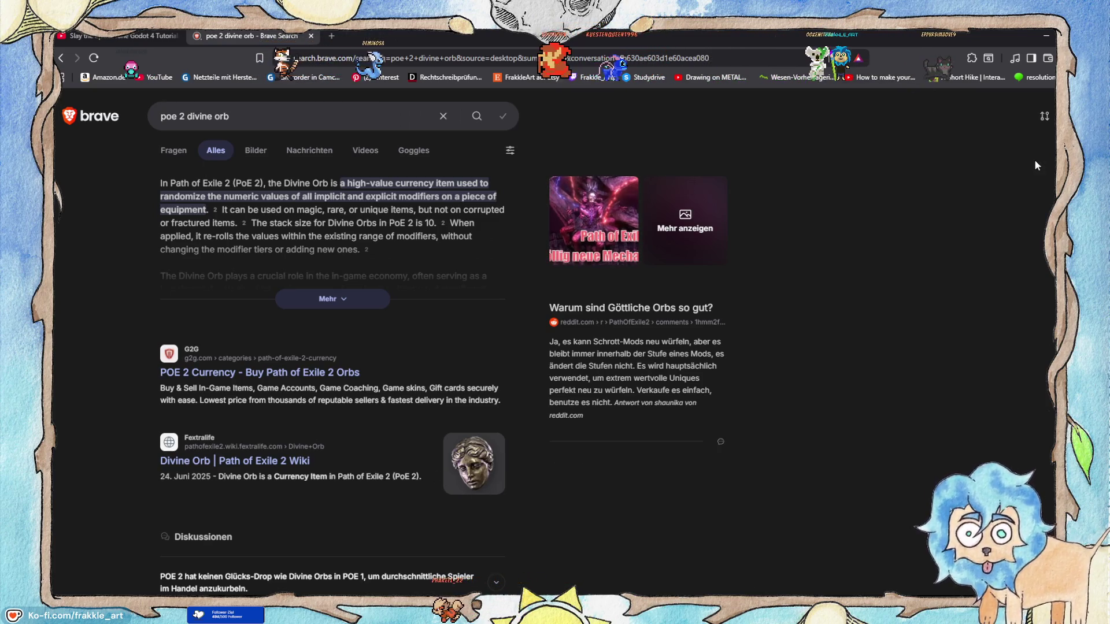
click(1046, 36)
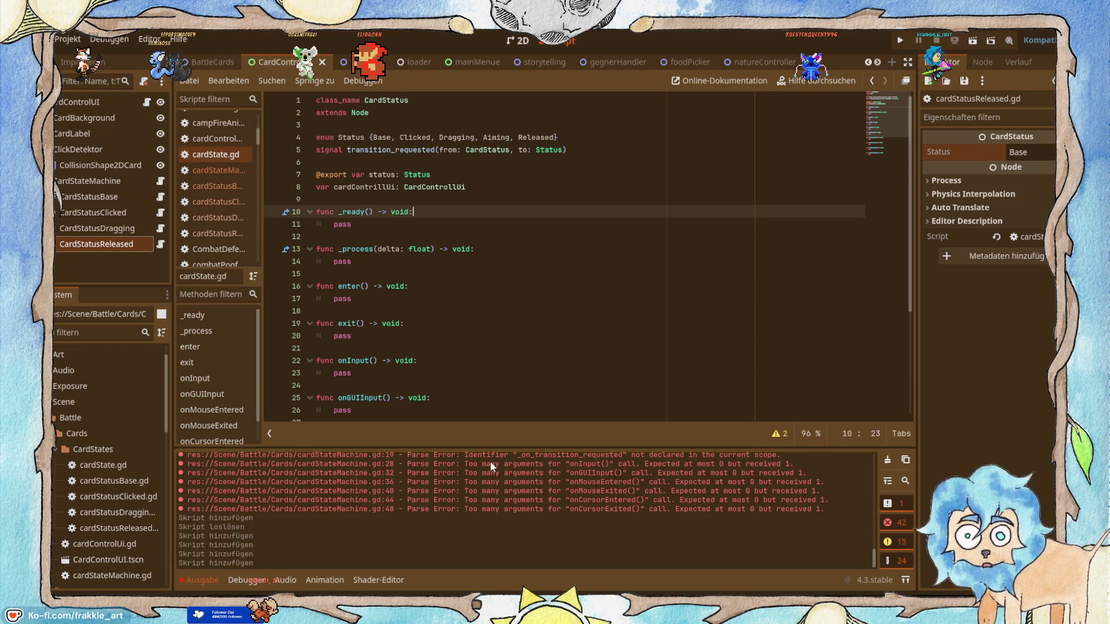
Step: Close the divine orb search tab and resume the YouTube tutorial
key(alt+Tab)
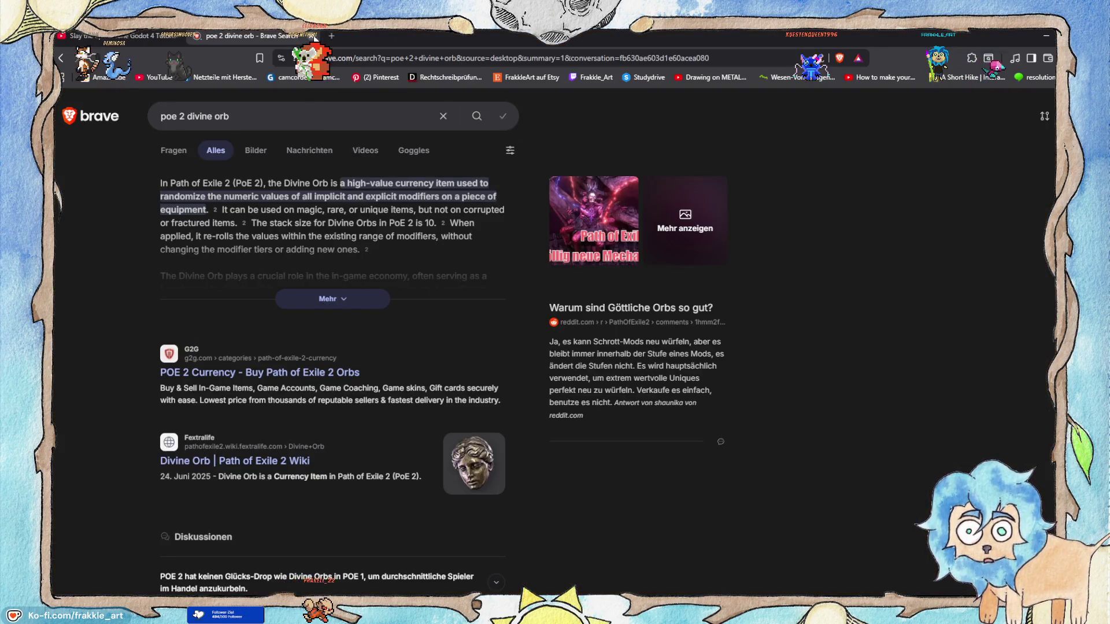
click(314, 36)
click(432, 387)
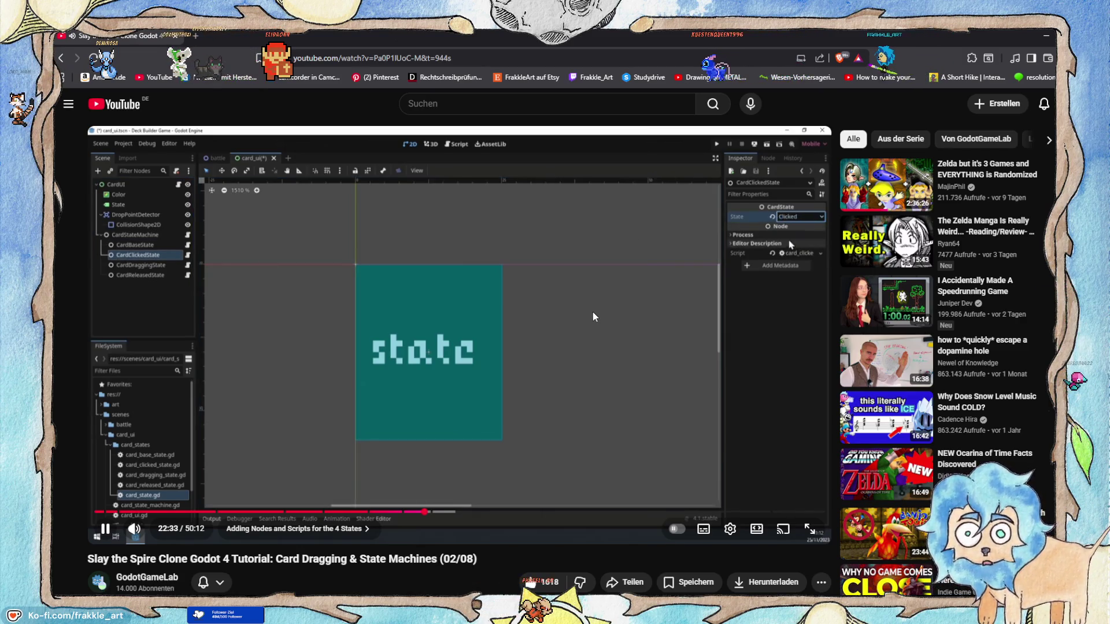
Step: Set the Clicked, Dragging and Released status nodes to Clicked, Dragging and Released respectively
key(space)
key(alt+Tab)
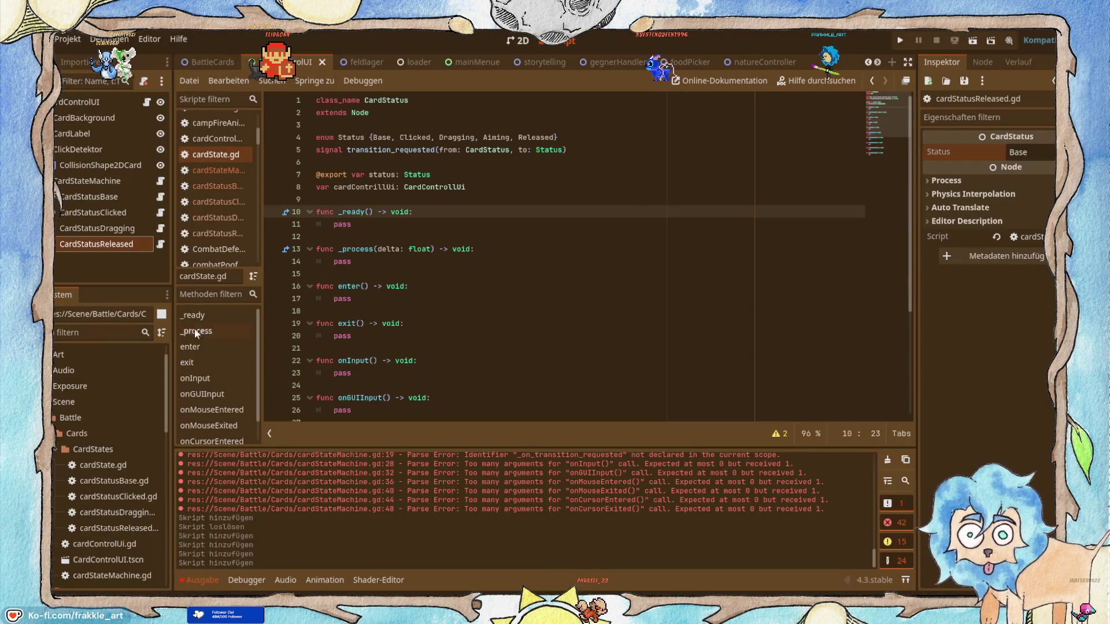
click(116, 212)
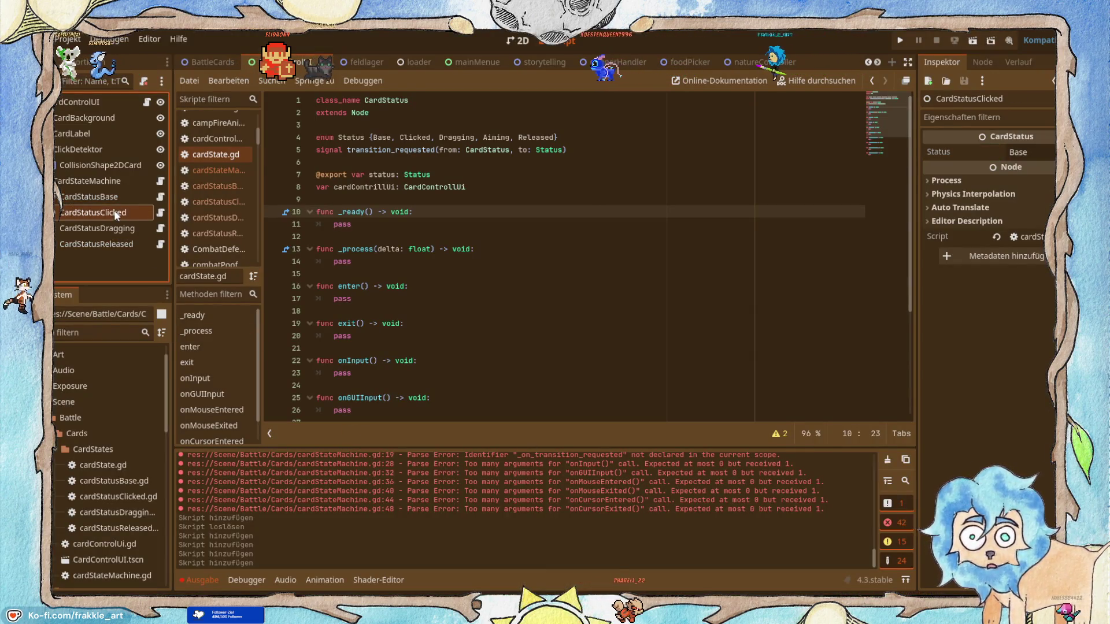
click(1021, 152)
click(1028, 185)
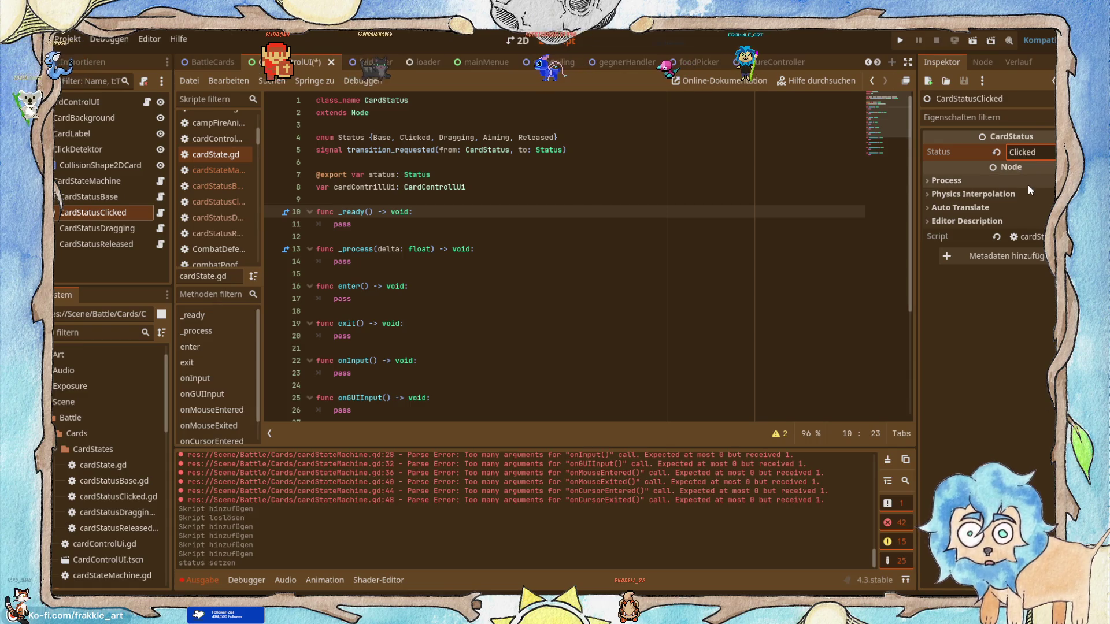
click(138, 229)
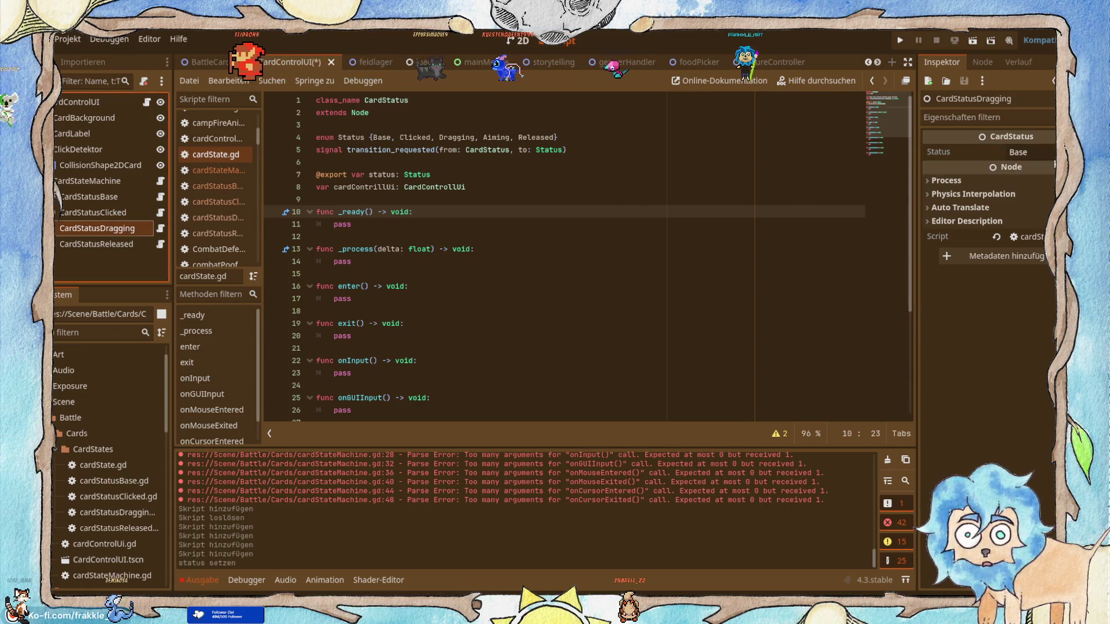
click(1006, 203)
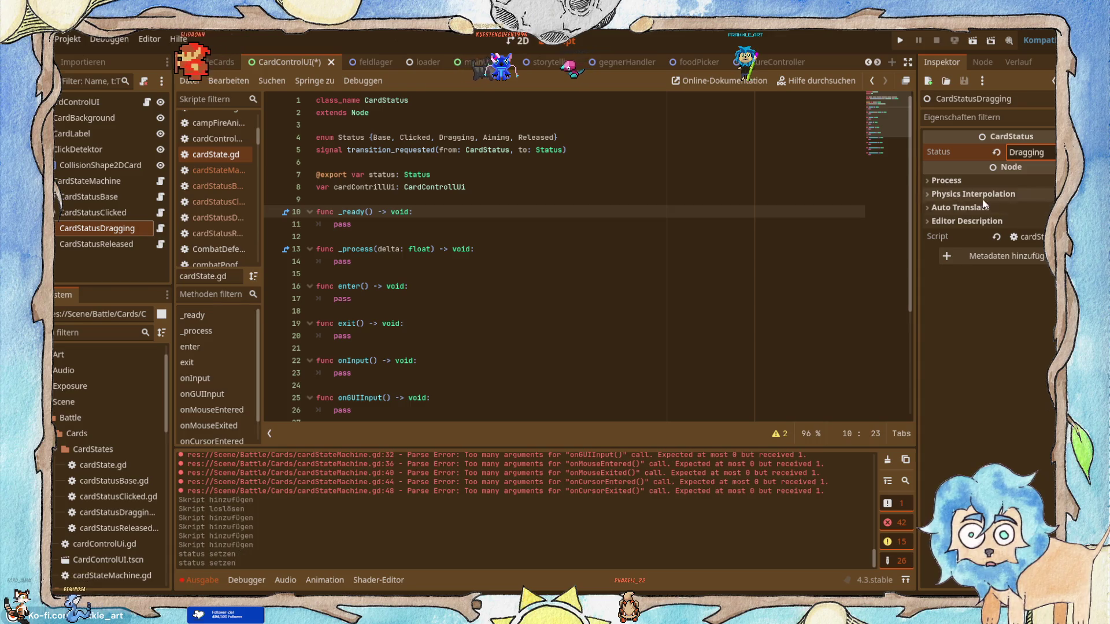
click(96, 244)
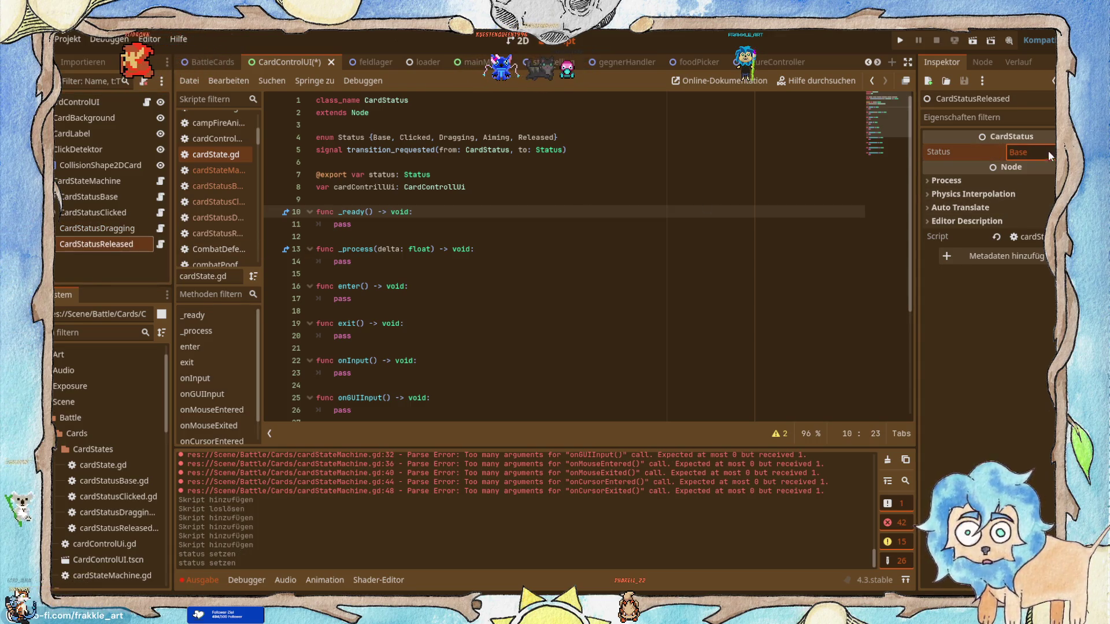
click(1031, 236)
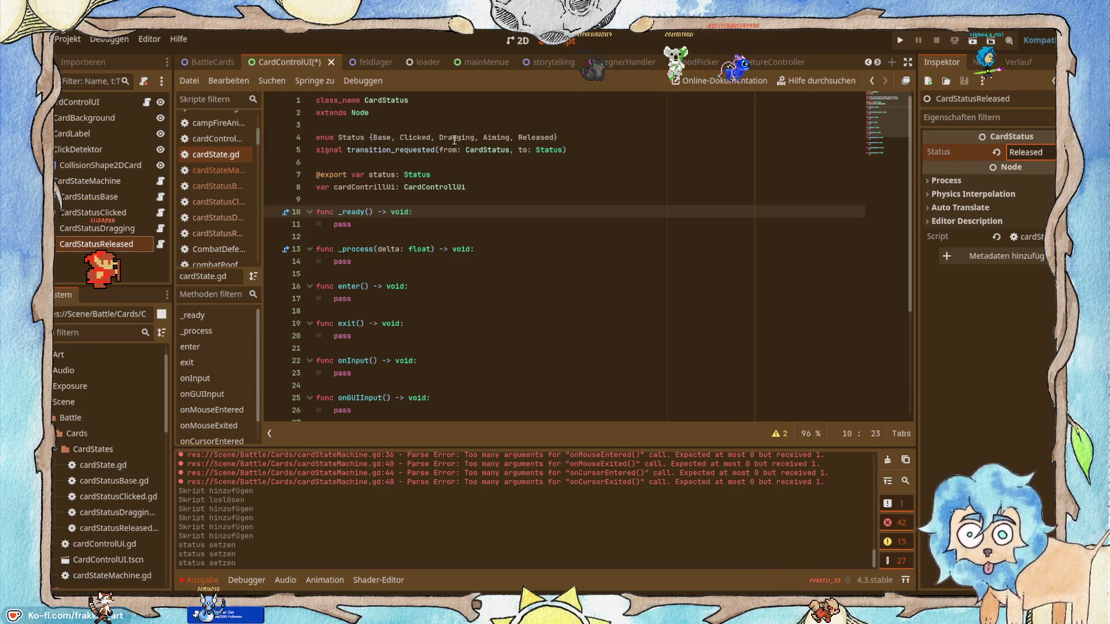
key(alt+Tab)
click(404, 266)
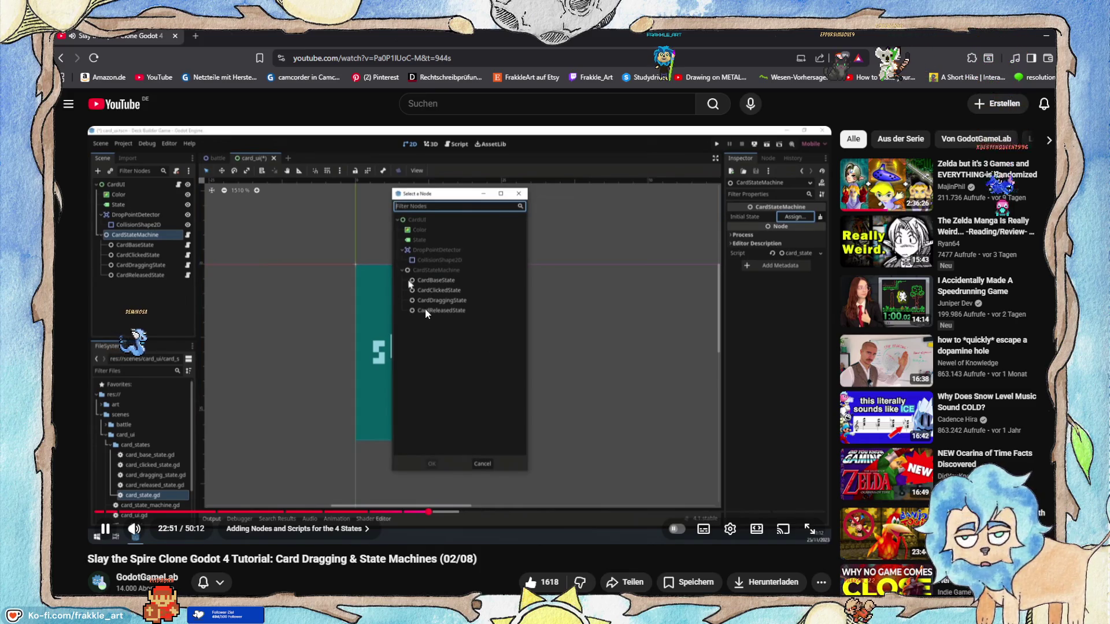
Step: Assign a card state node as CardStateMachine's Initial Status and open cardStateMachine.gd
click(452, 360)
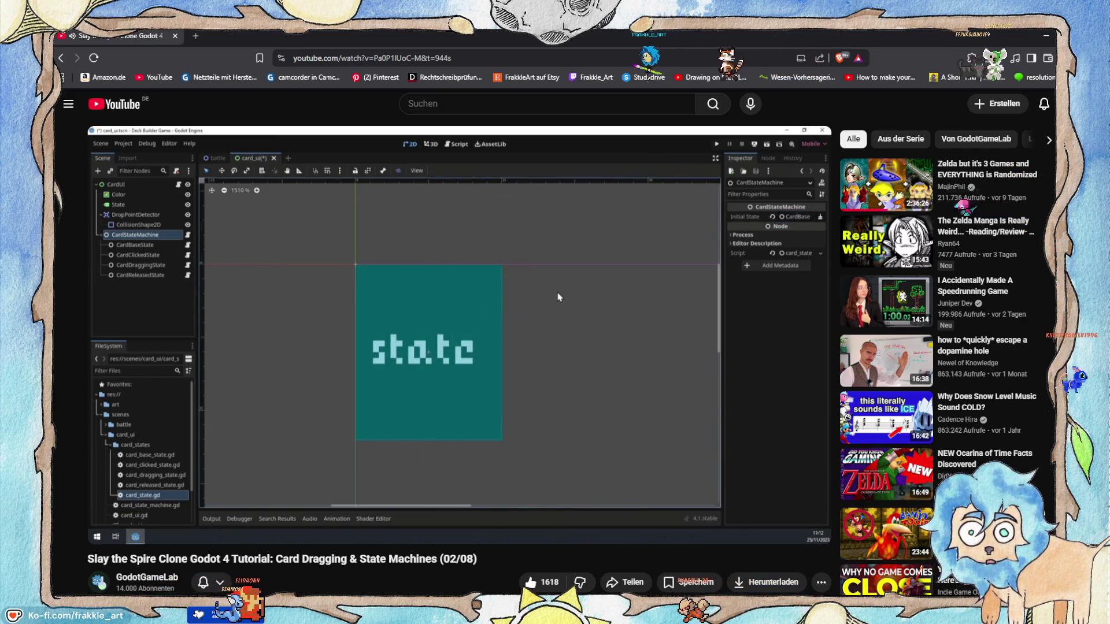
key(alt+Tab)
click(81, 178)
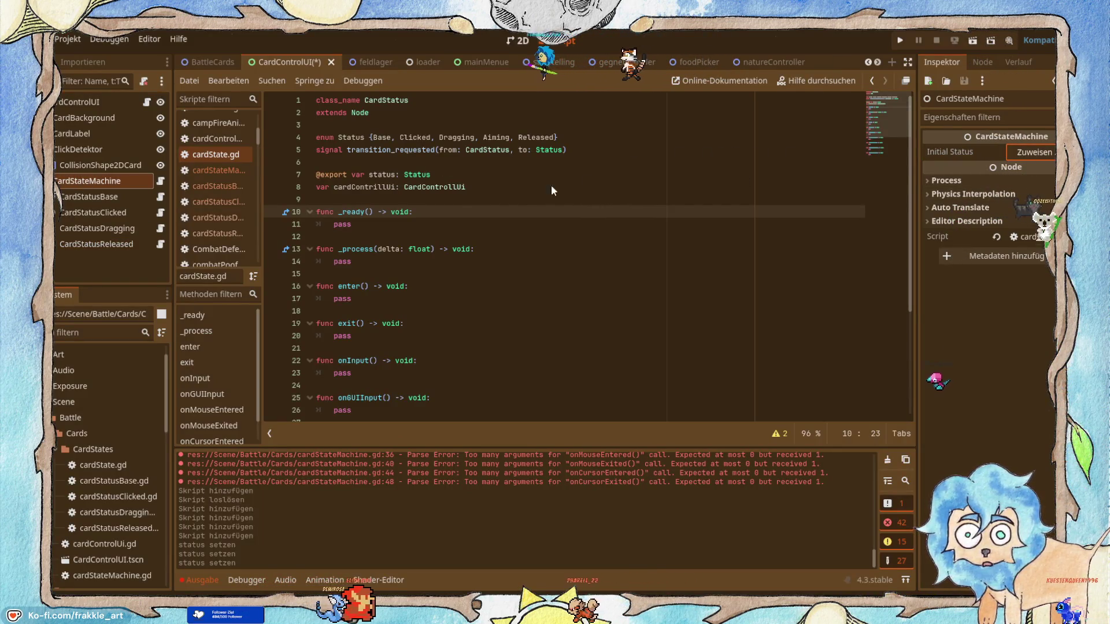
shift+click(521, 199)
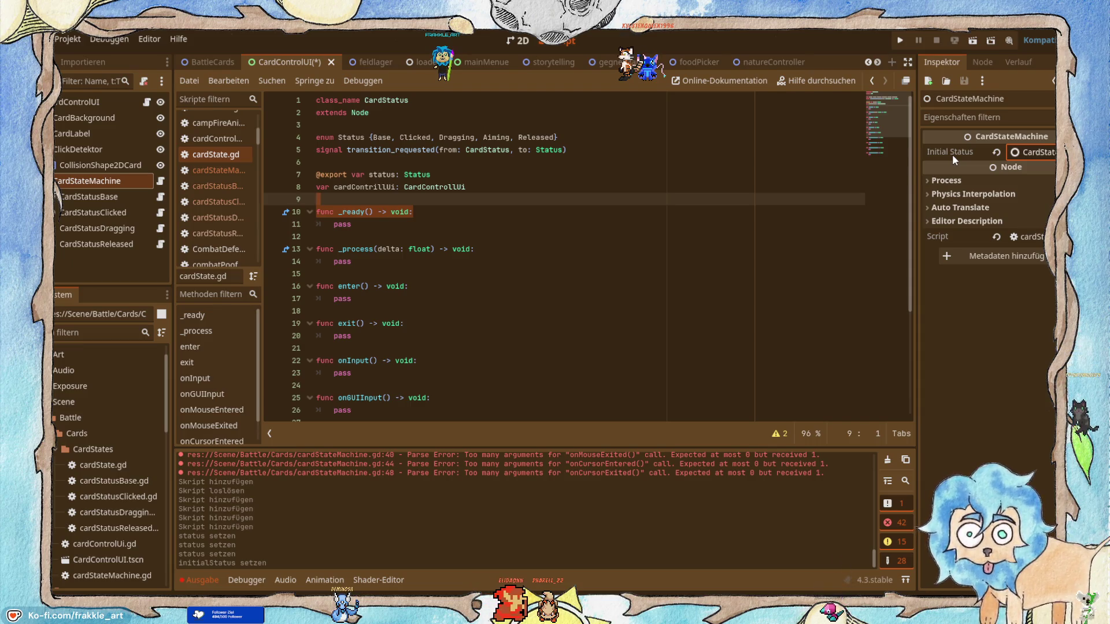
click(445, 189)
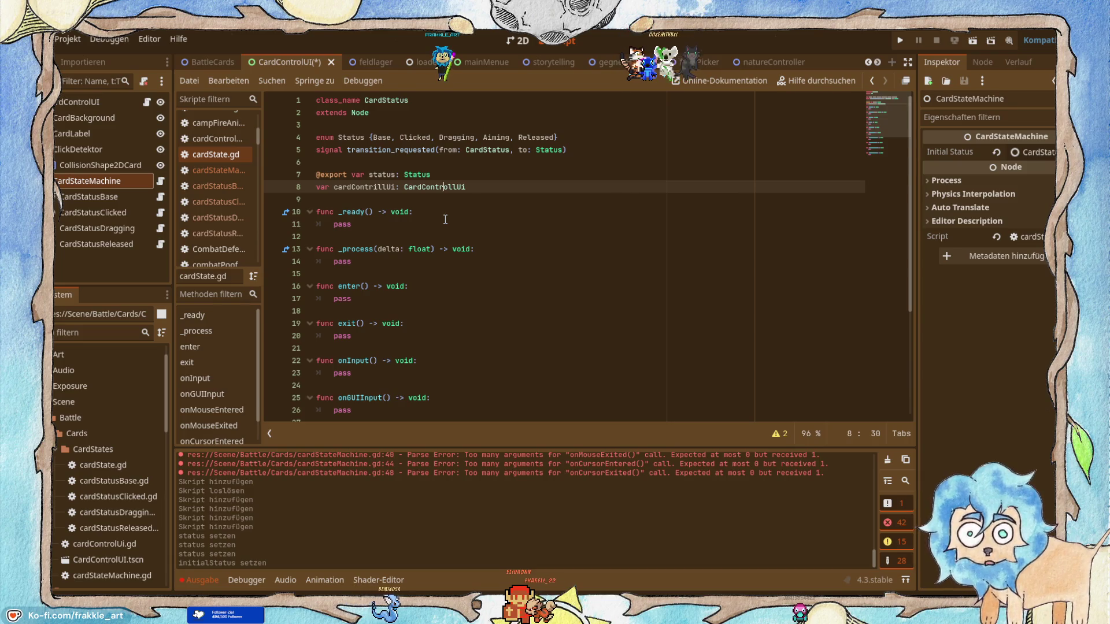
click(160, 181)
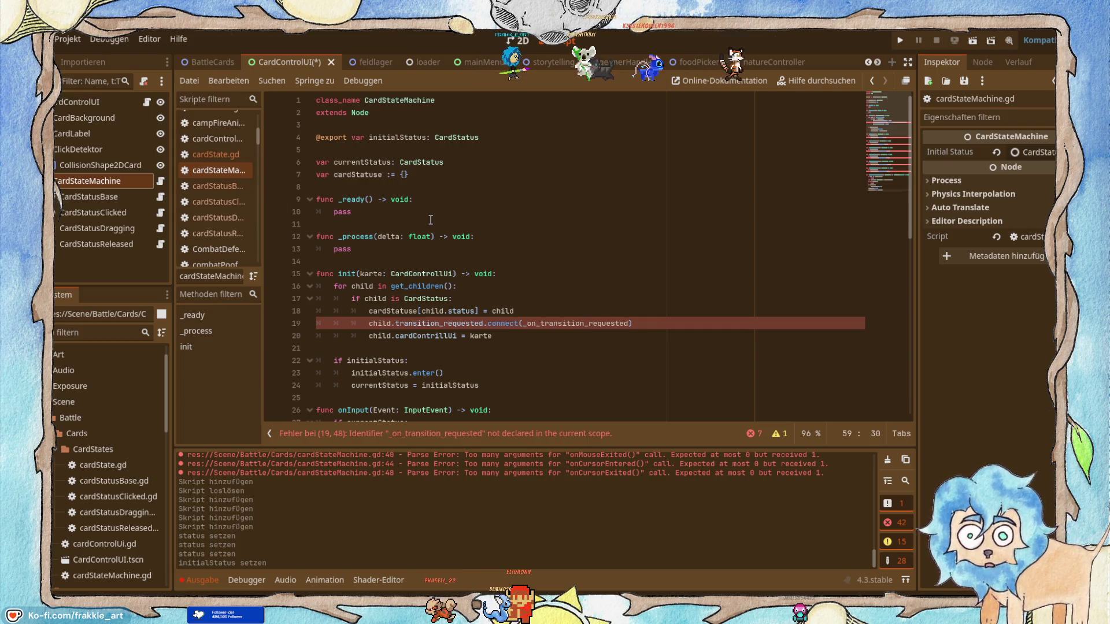
Step: Check where initialStatus is used in cardStateMachine.gd, then save the scene
double_click(383, 138)
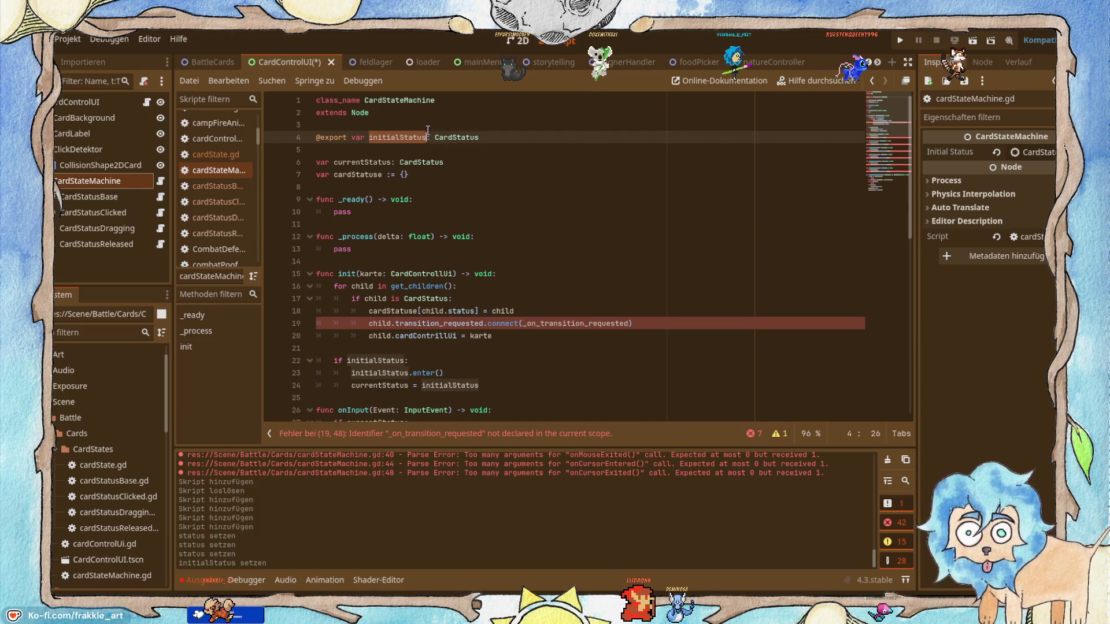
mouse_move(396, 61)
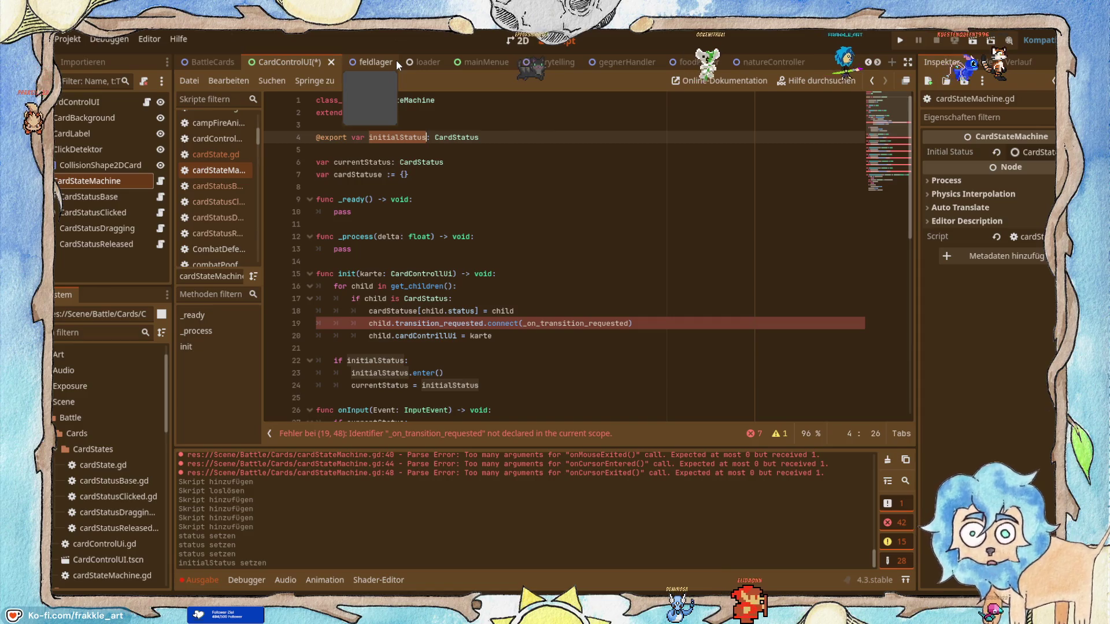
click(462, 121)
key(ctrl+s)
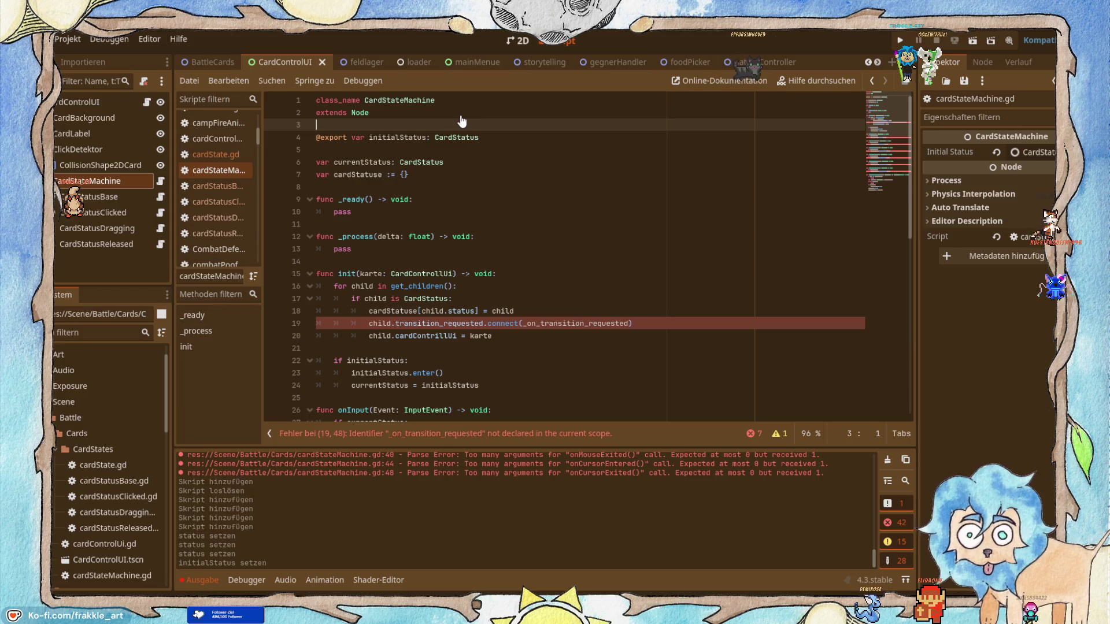
key(alt+Tab)
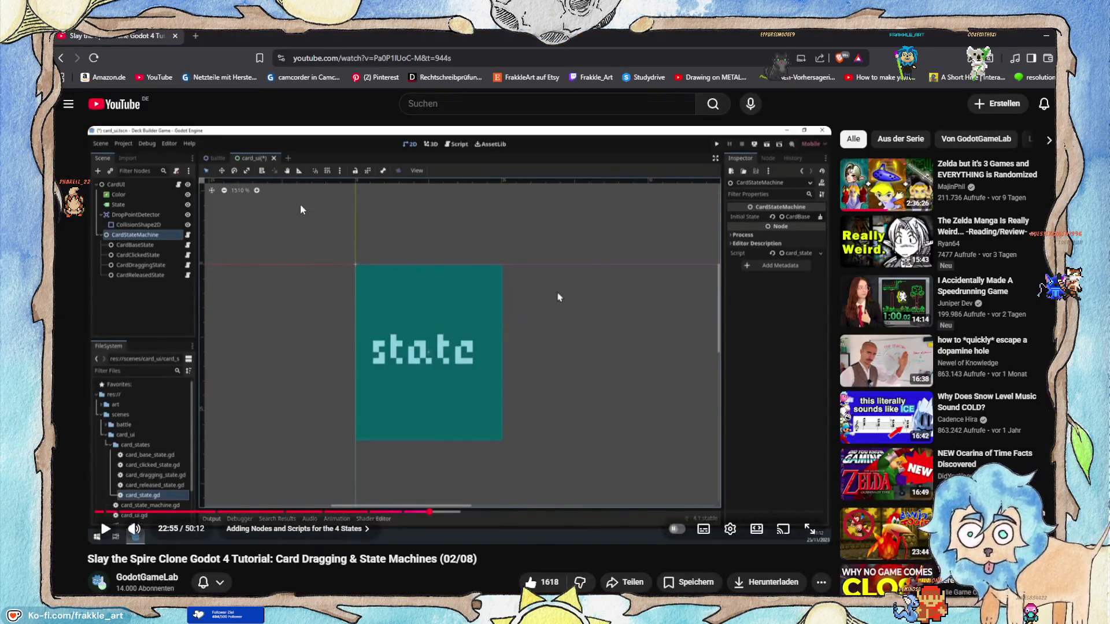
Step: Glance over the YouTube page, then go back to cardStateMachine.gd in Godot
scroll(243, 471, down, 1)
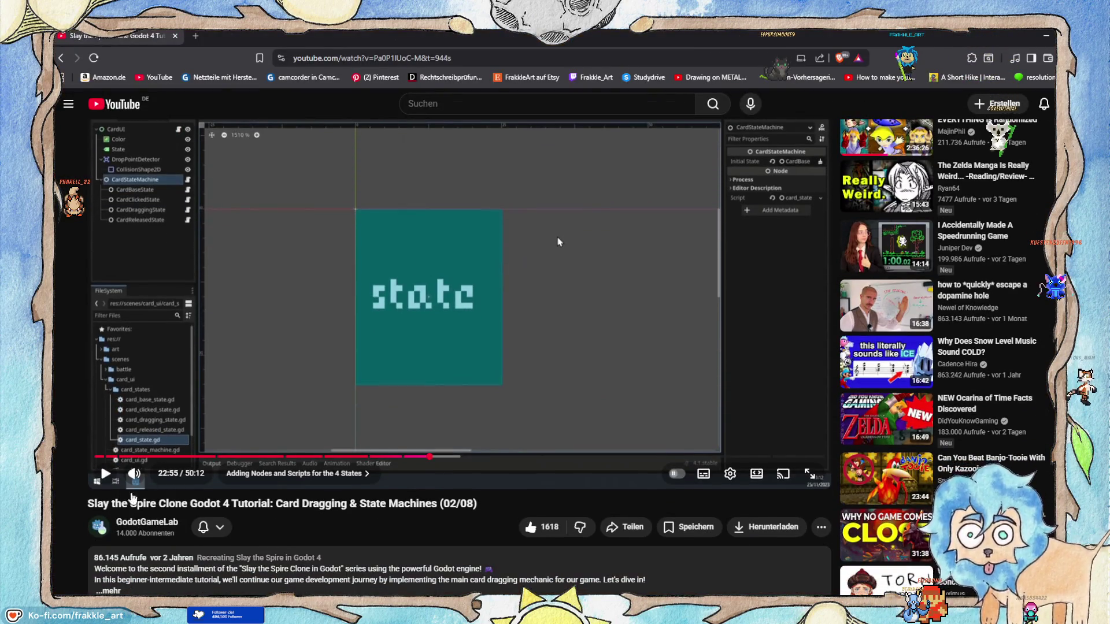
scroll(376, 472, up, 1)
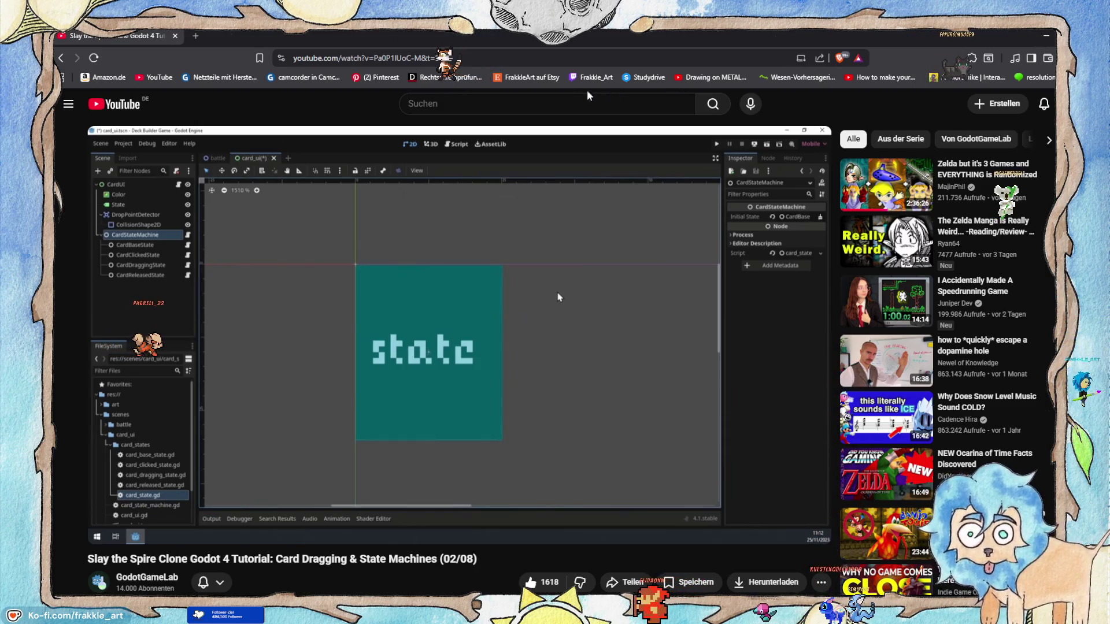
key(alt+Tab)
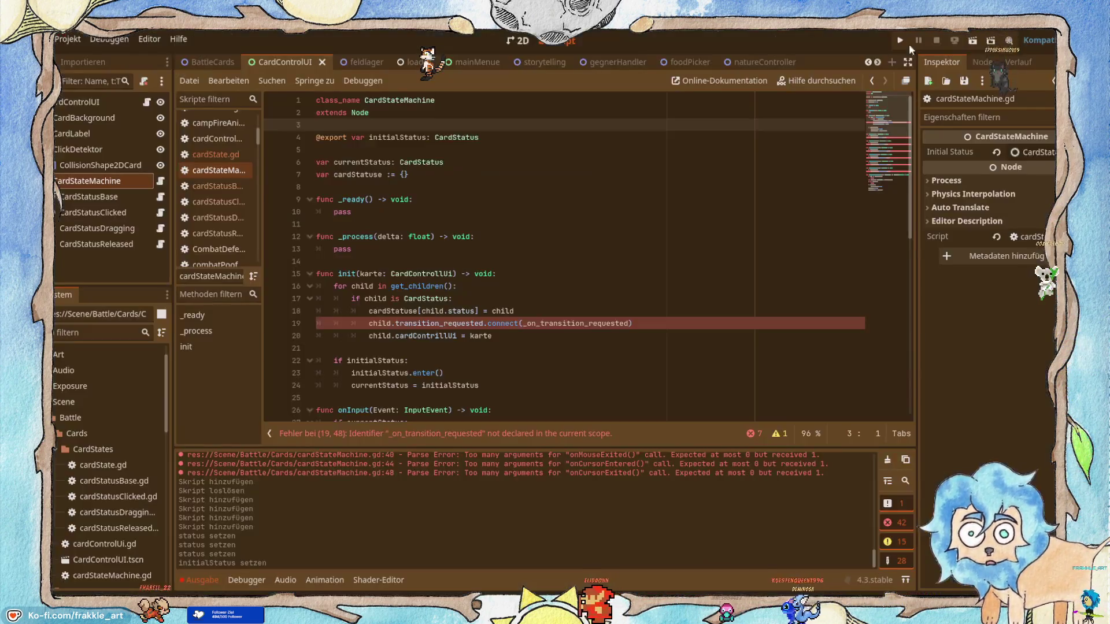
Step: Review the onCursorEntered and onCursorExited functions in cardStateMachine.gd without editing them
scroll(389, 294, down, 10)
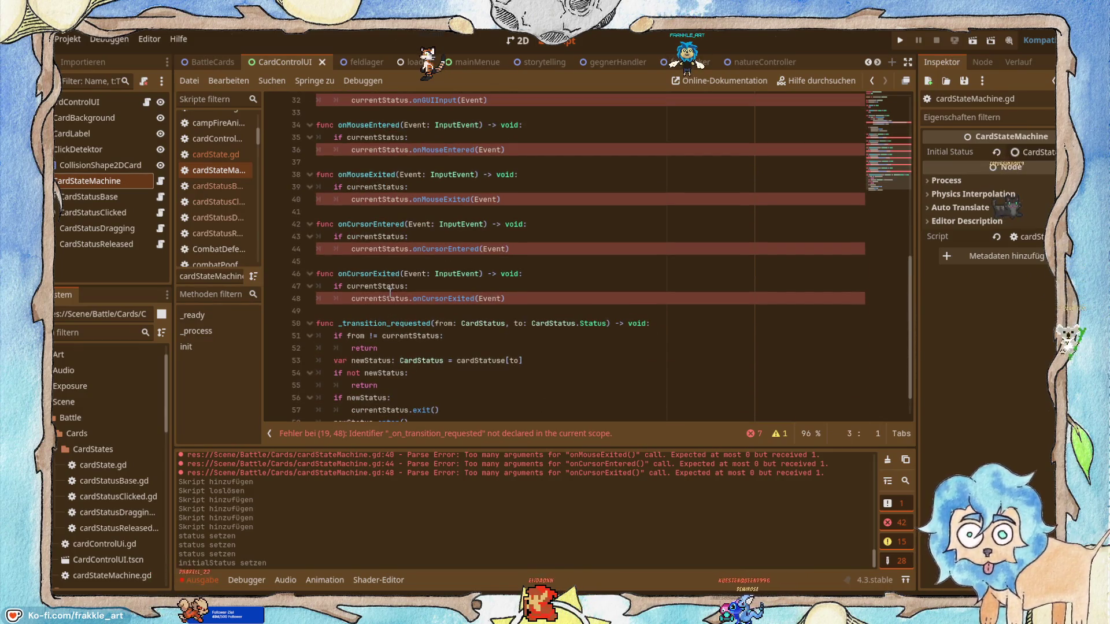
drag(508, 298, 300, 214)
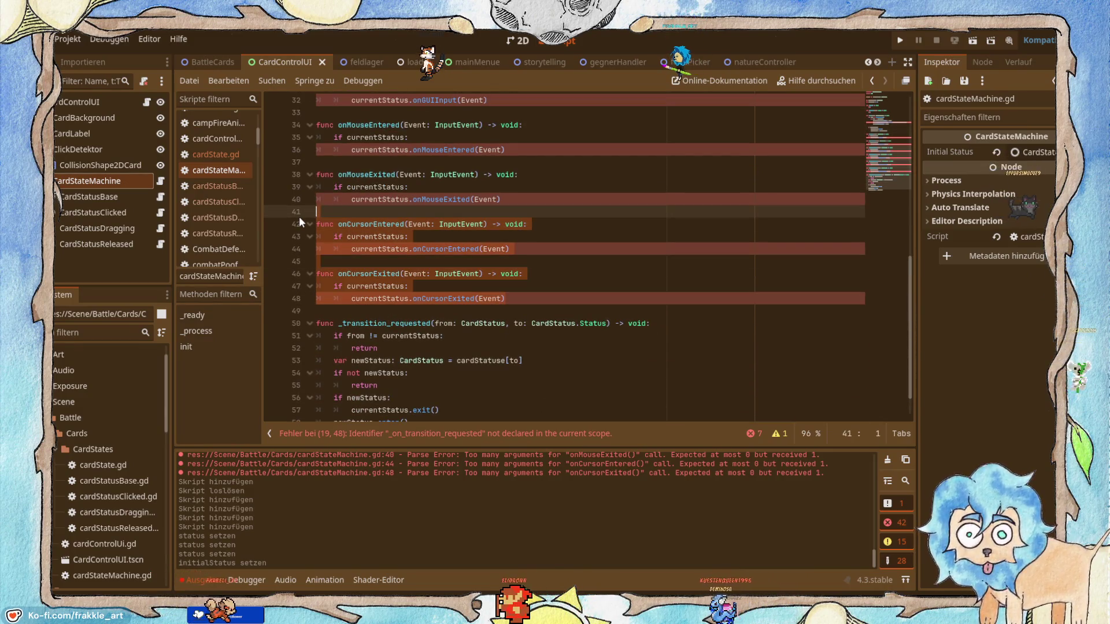
click(489, 237)
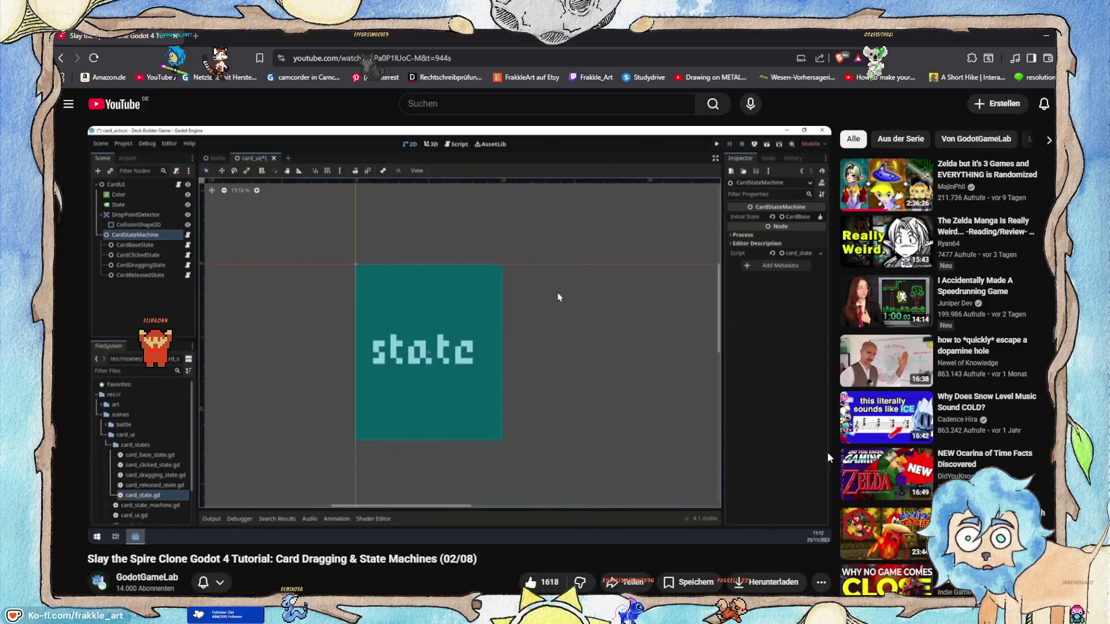
Step: Play the tutorial, pause at 23:10 on the base state's enter() code, and minimize the browser
click(559, 297)
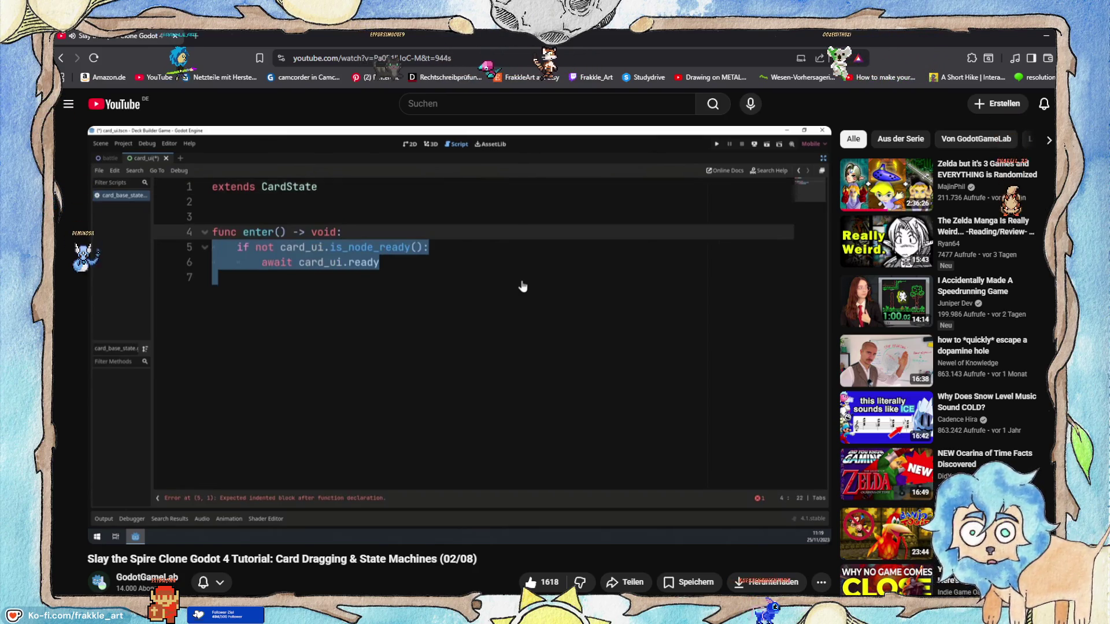
mouse_move(497, 427)
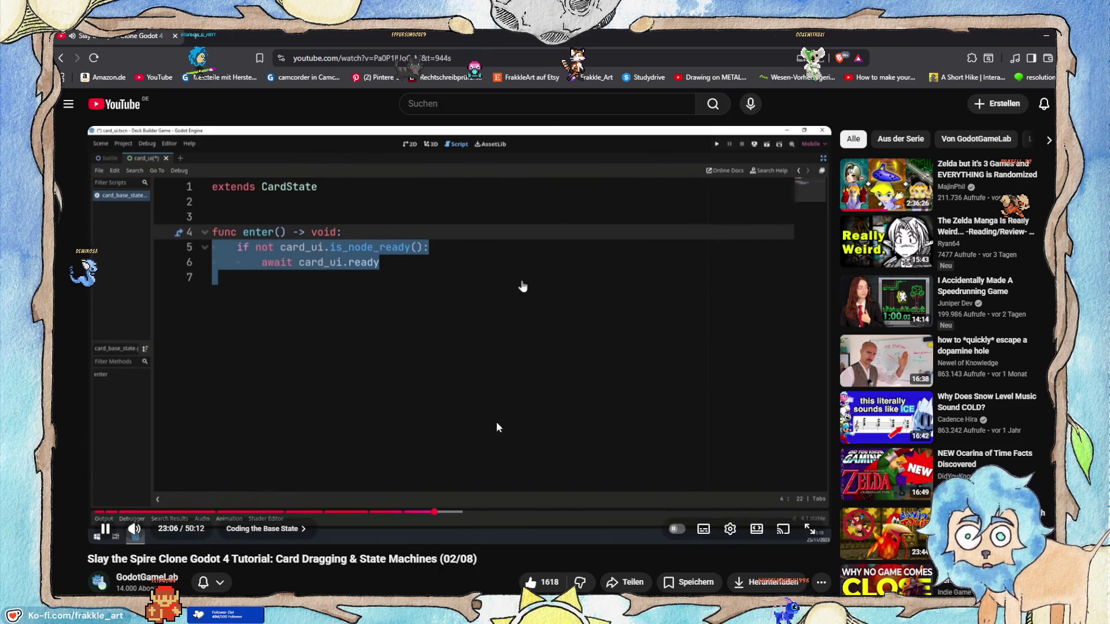
click(526, 377)
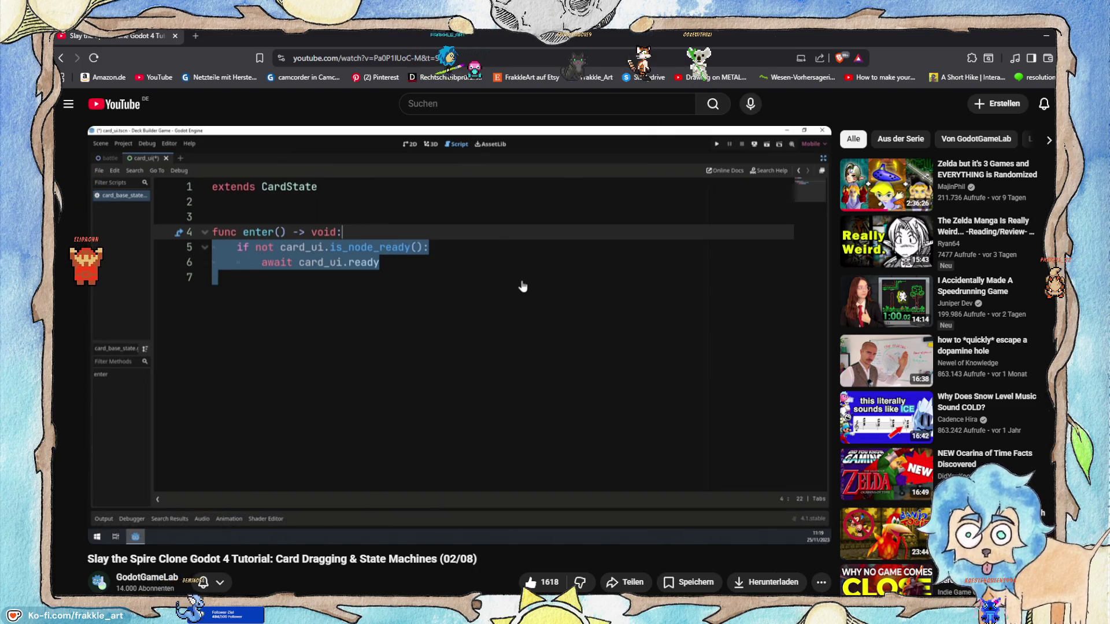
click(1039, 36)
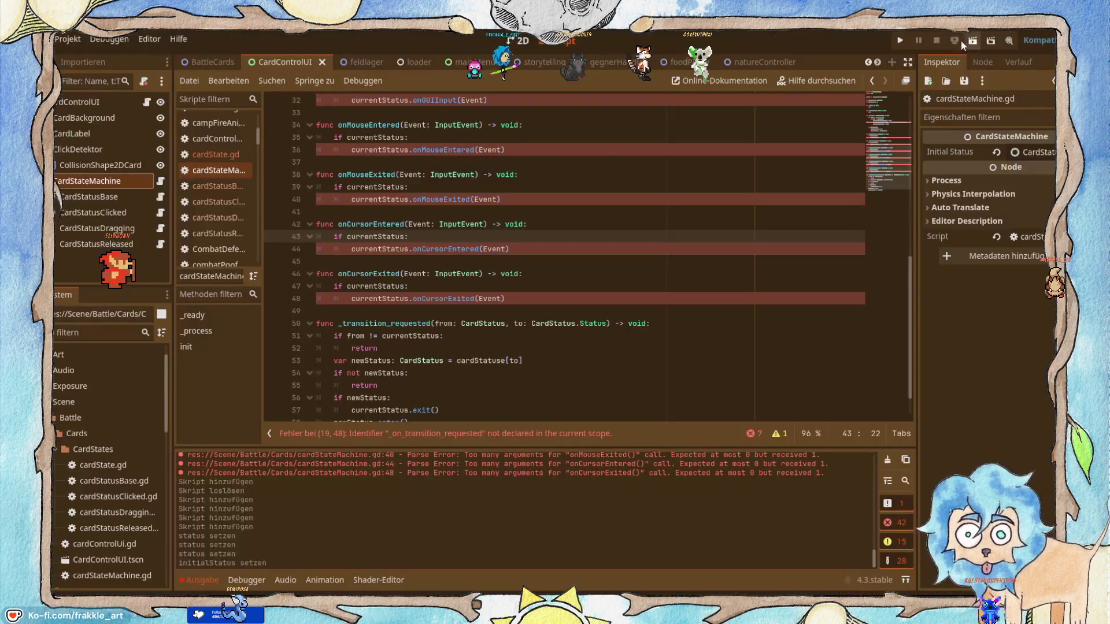
Step: Open the CardStatusBase script and compare it with the tutorial's enter() code
click(161, 198)
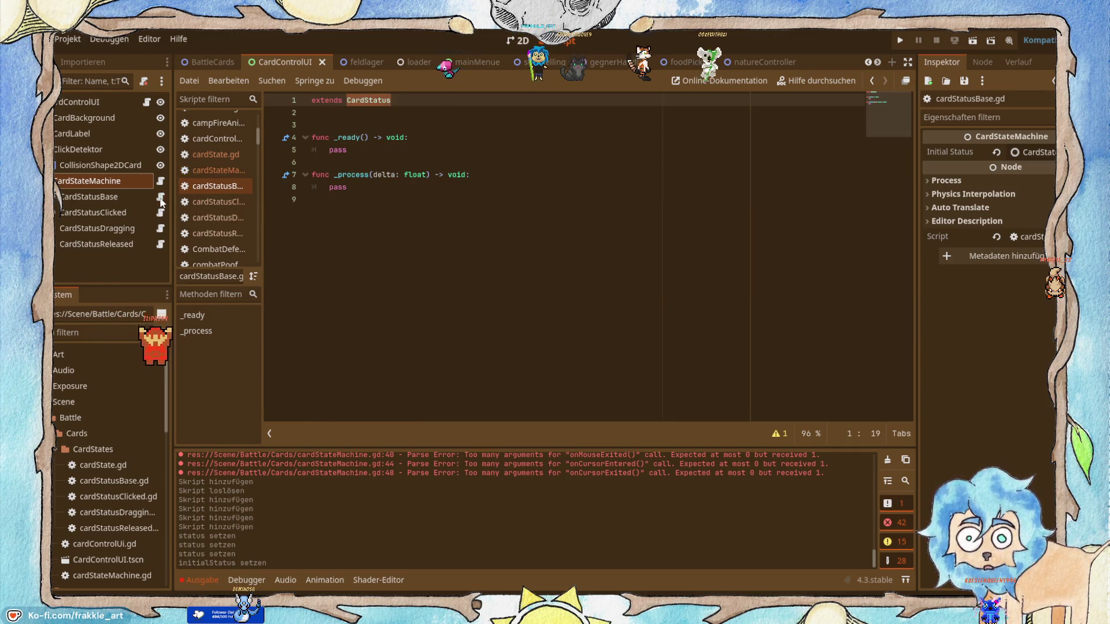
key(alt+Tab)
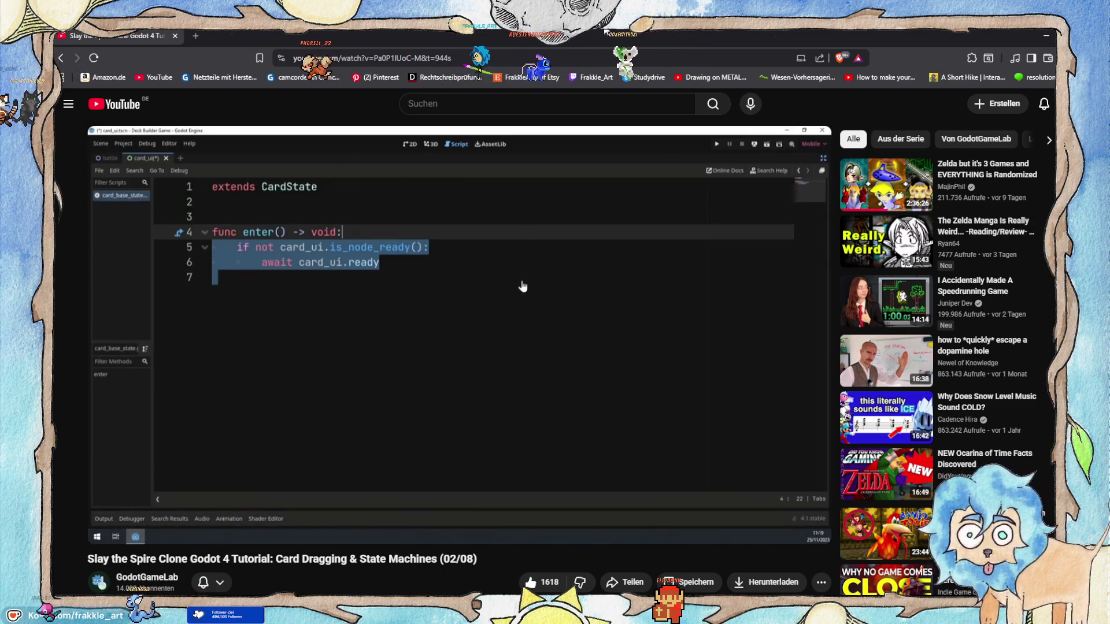
key(alt+Tab)
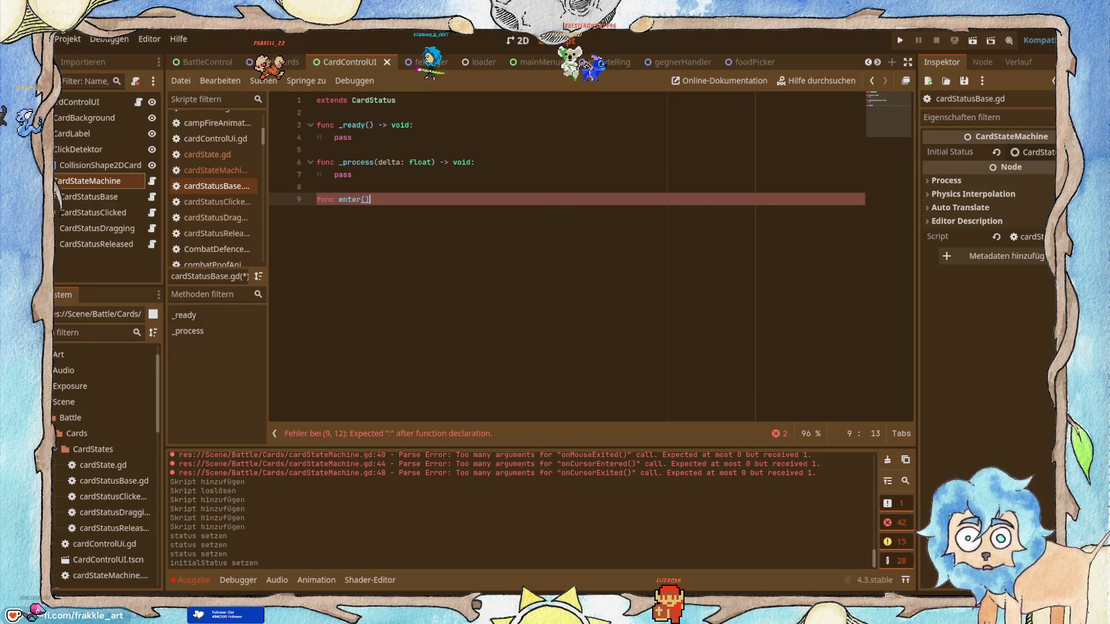
Step: Finish the enter() declaration with '-> void:' and start its body
text(-> vo)
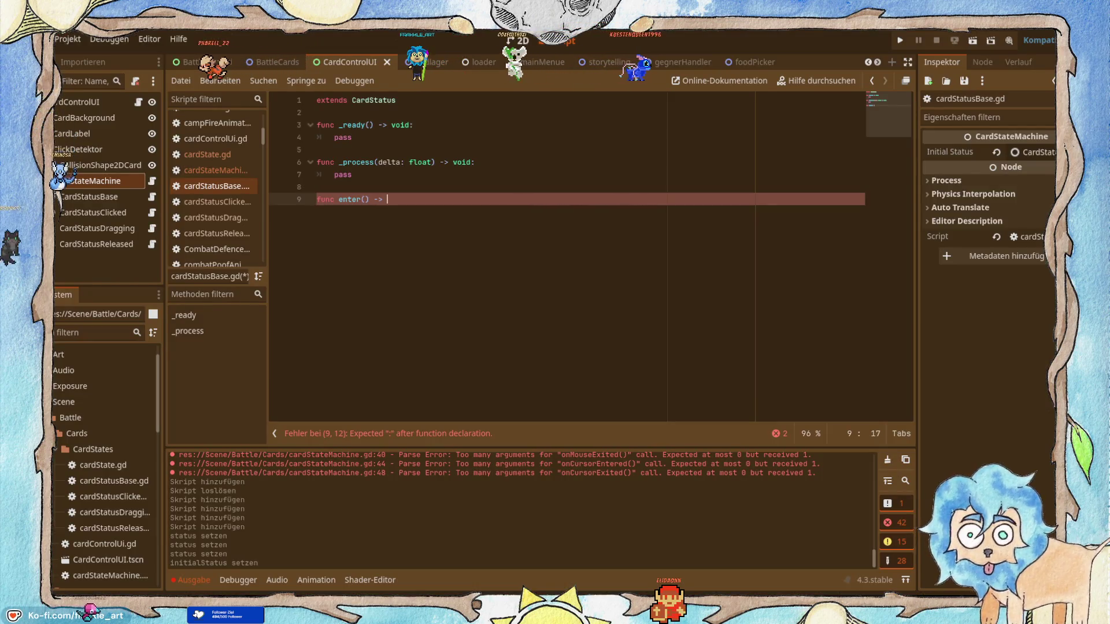
text(id:)
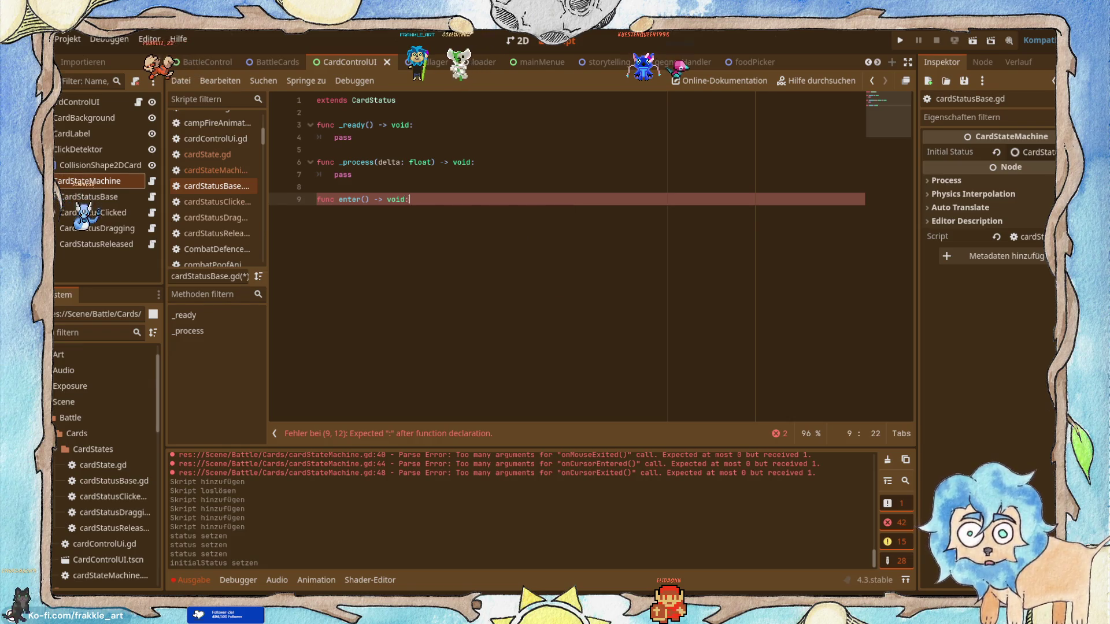
key(Return)
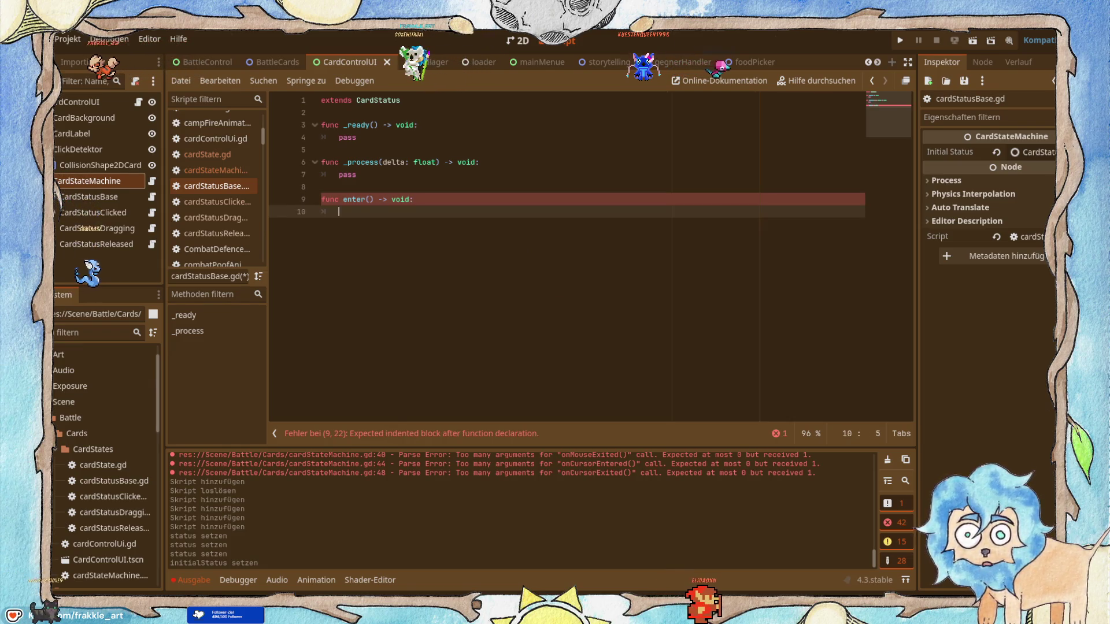
key(alt+Tab)
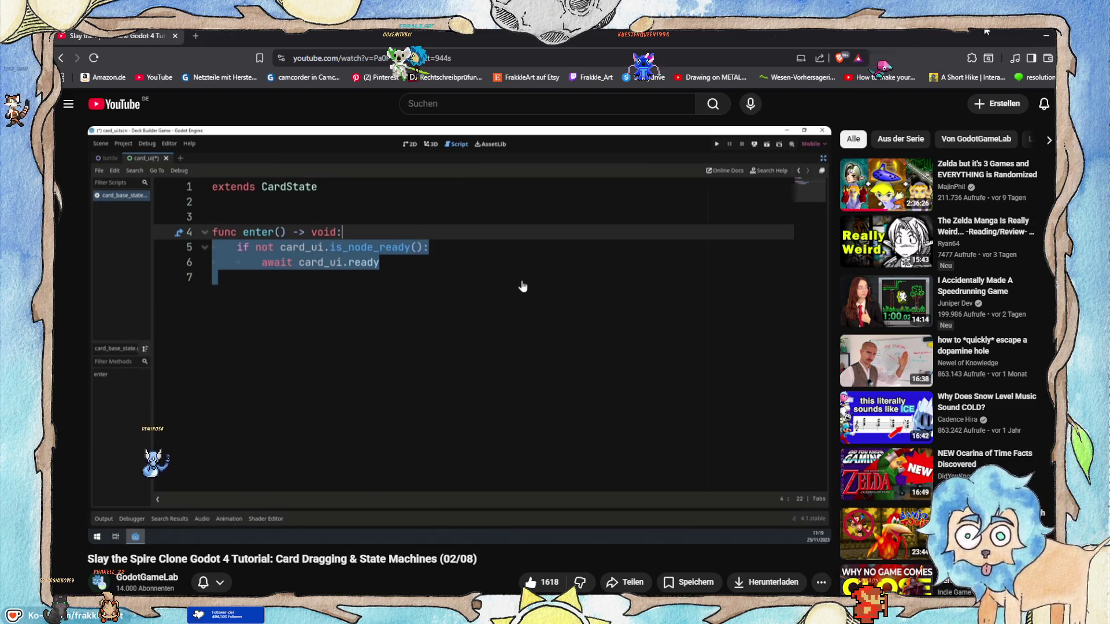
key(alt+Tab)
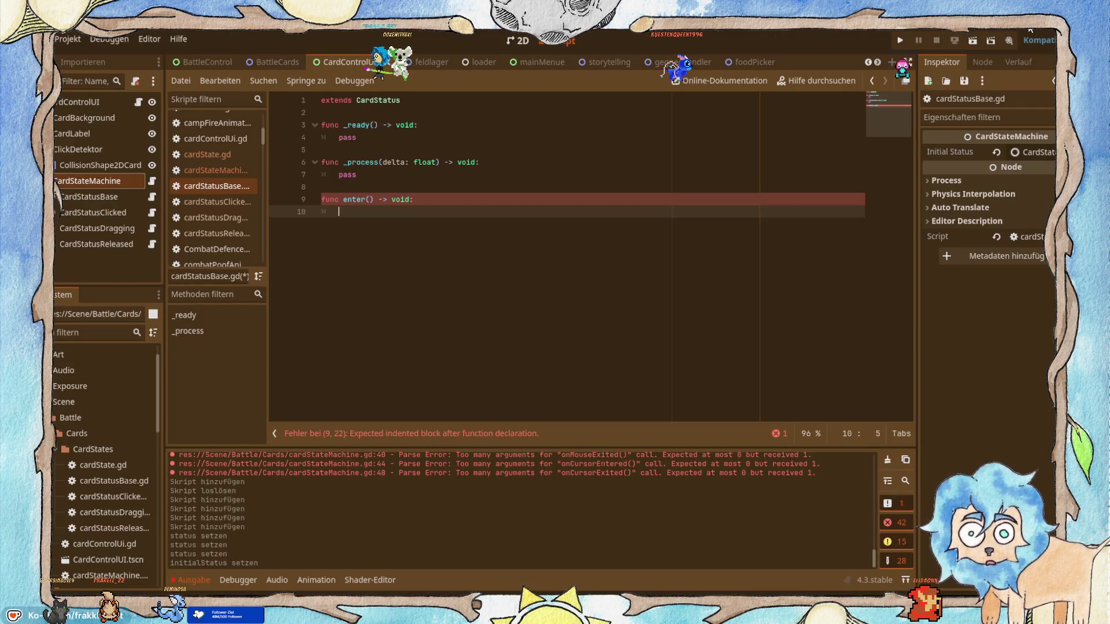
Step: Write 'if not cardContrillUi' on line 10 using autocomplete, checking against the tutorial
text(not )
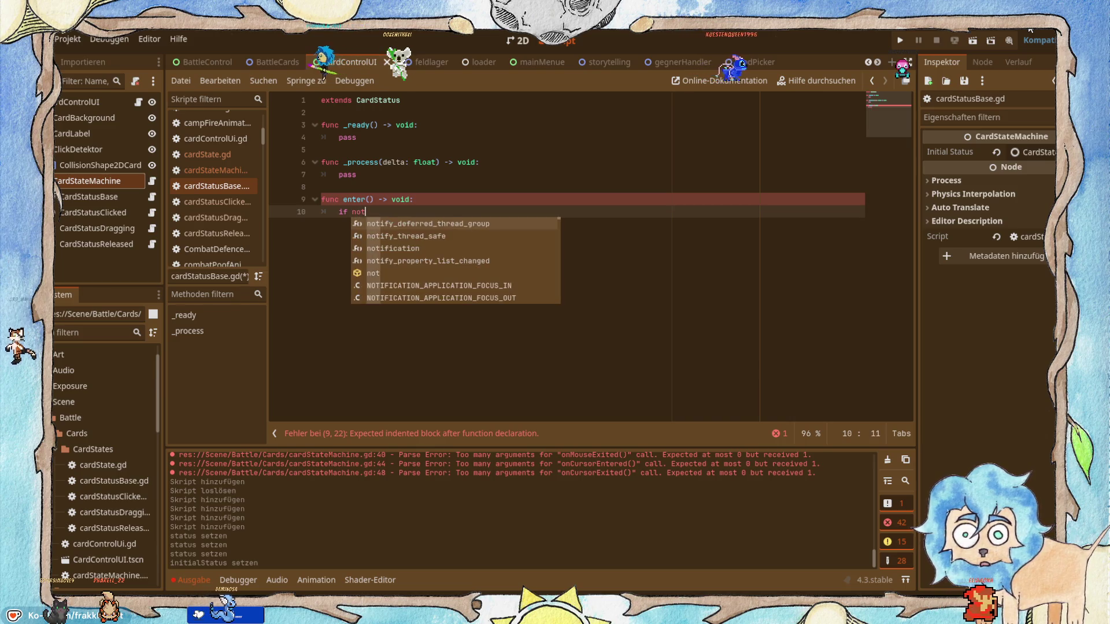
text(can)
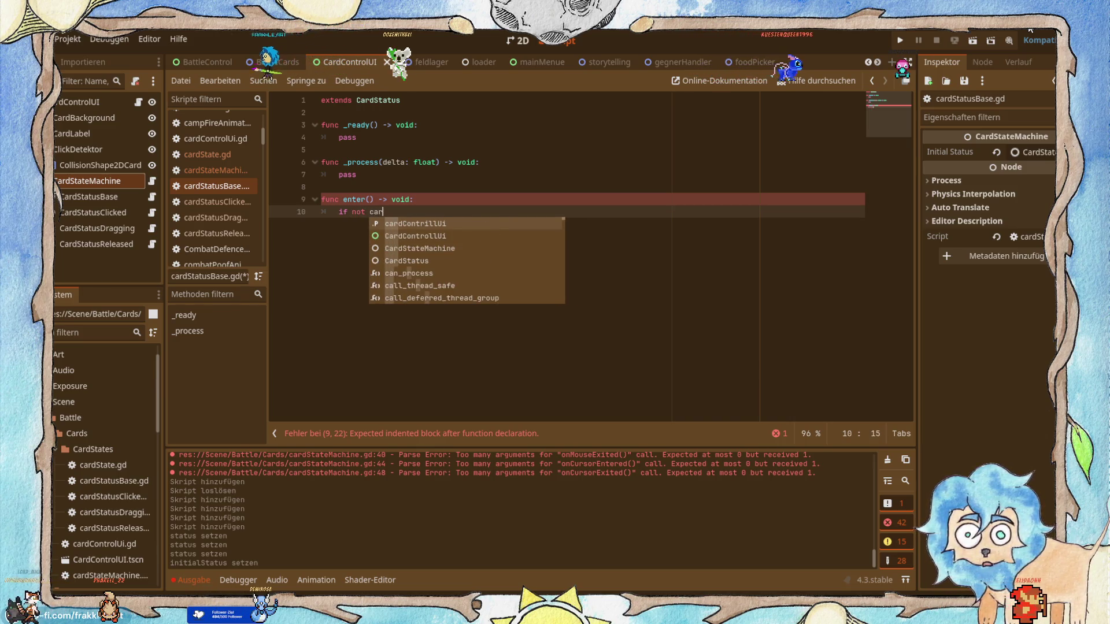
key(Return)
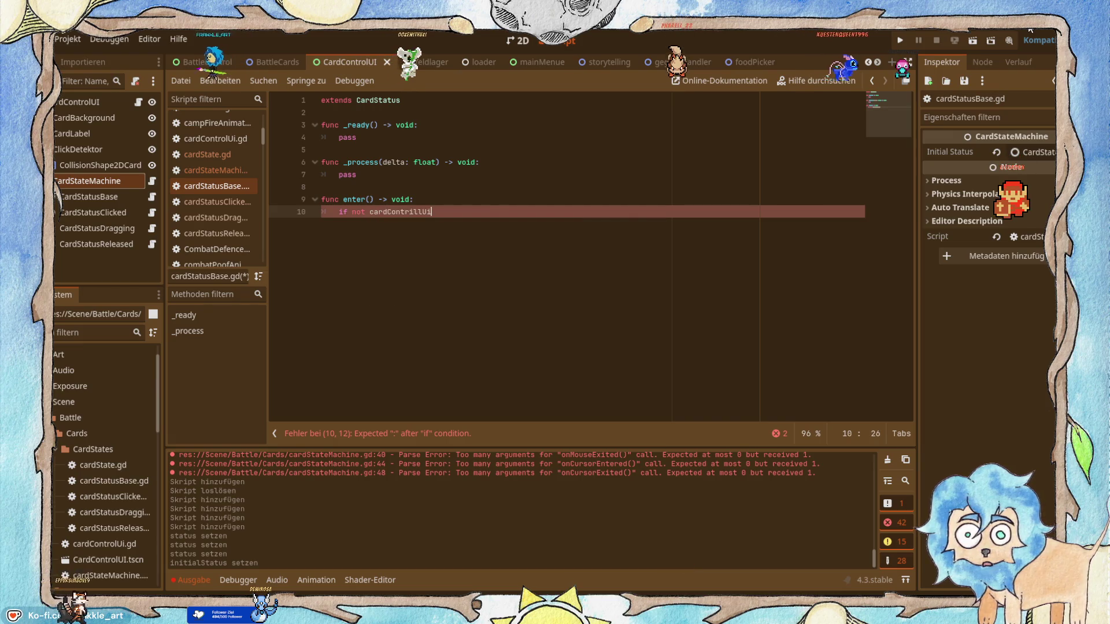
key(alt+Tab)
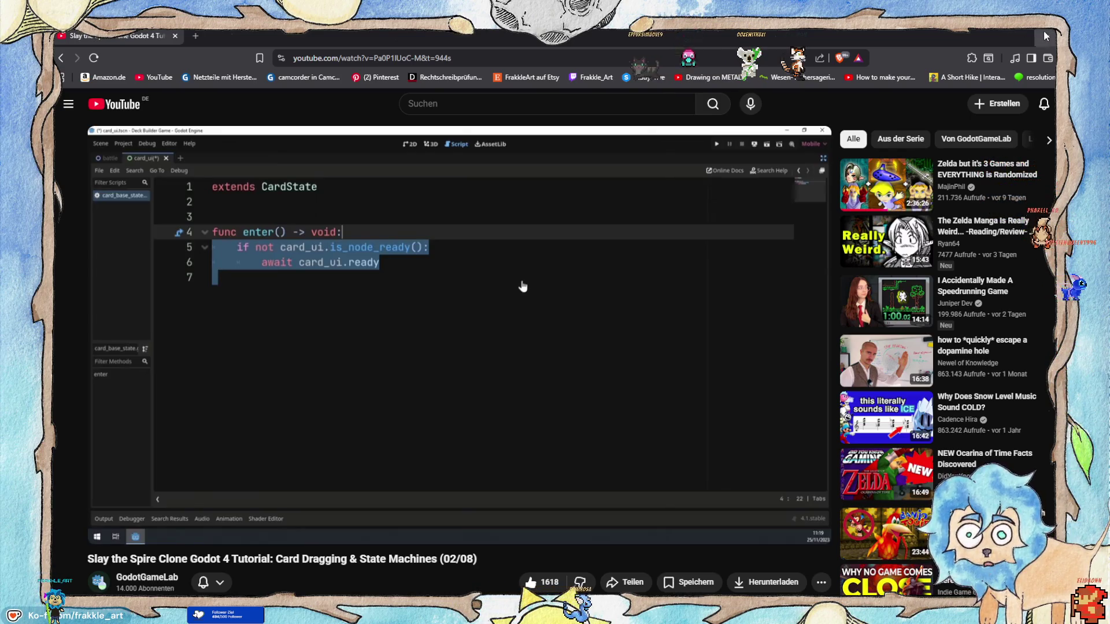
key(alt+Tab)
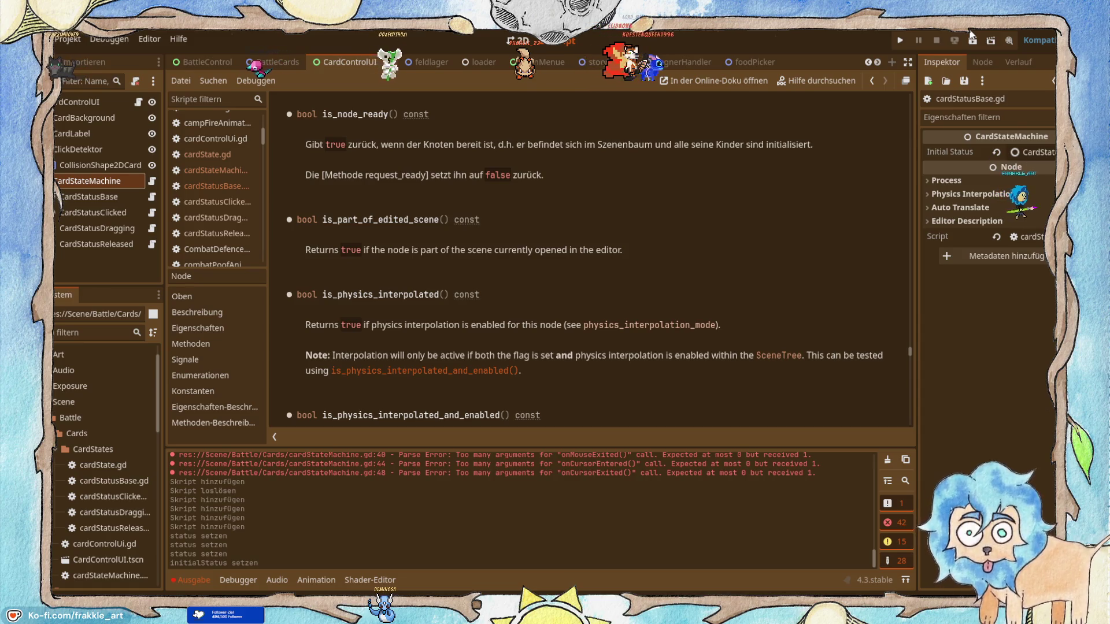
scroll(209, 231, down, 15)
scroll(210, 227, down, 10)
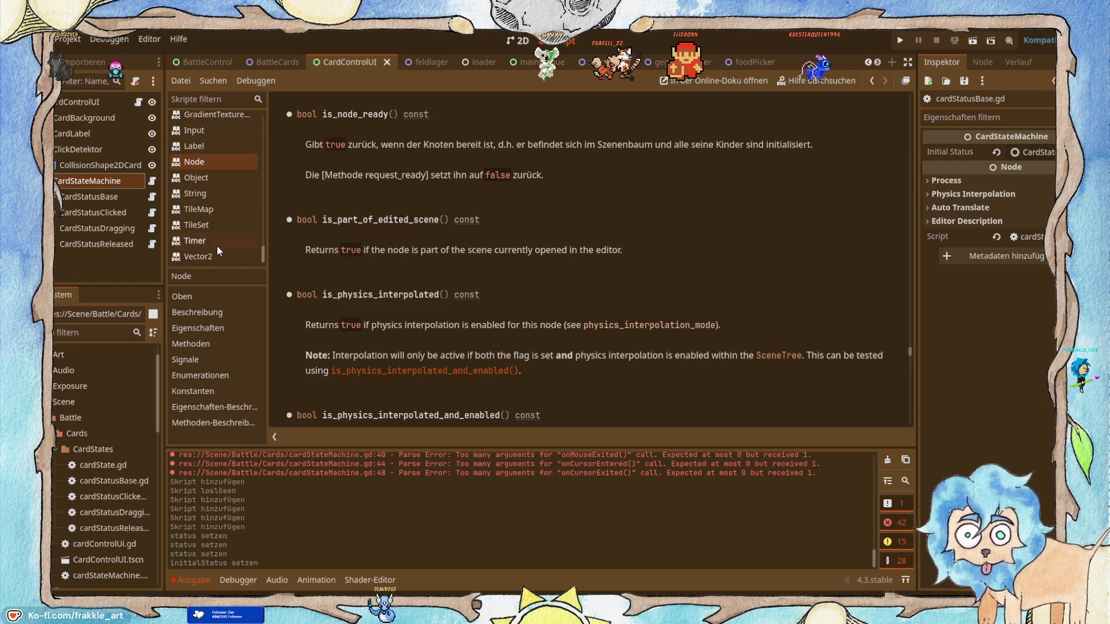
scroll(212, 203, up, 1)
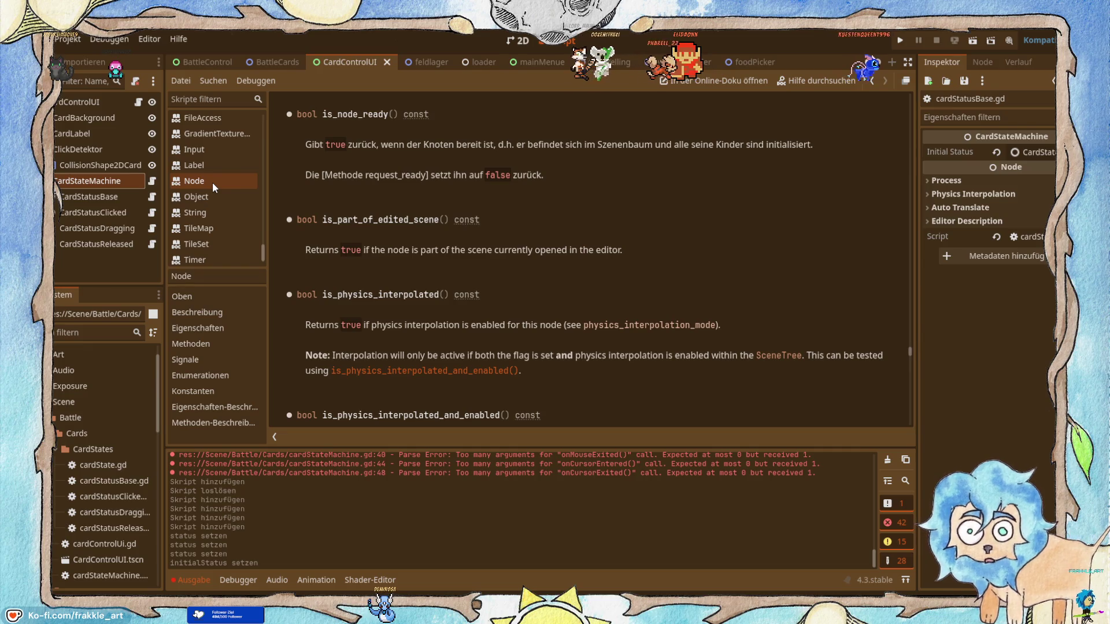
middle_click(217, 184)
click(200, 198)
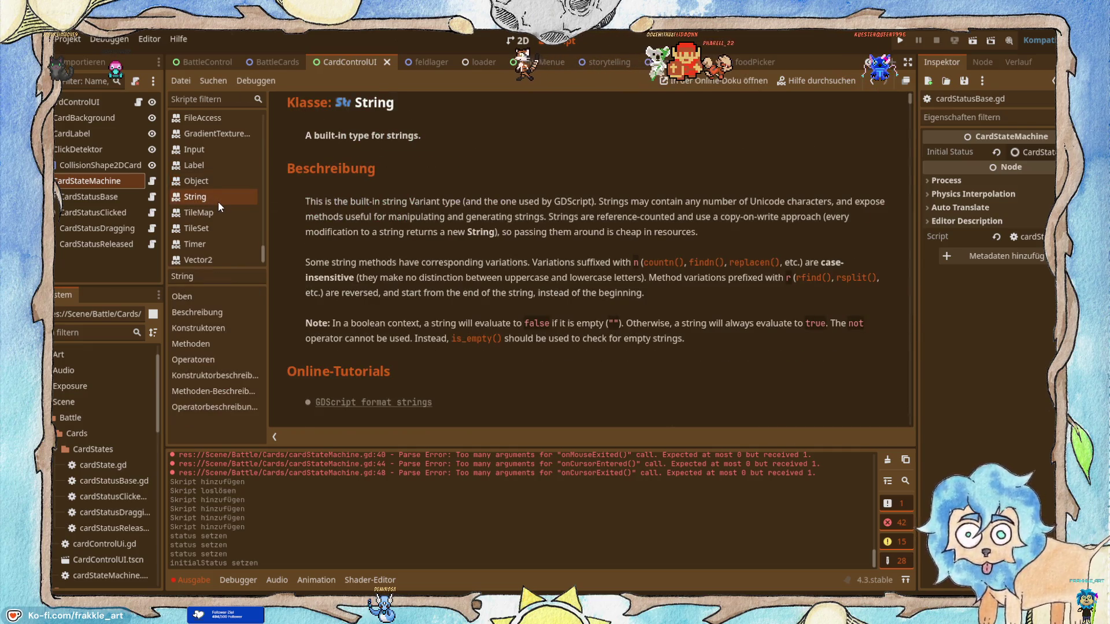
middle_click(217, 203)
click(205, 209)
middle_click(213, 209)
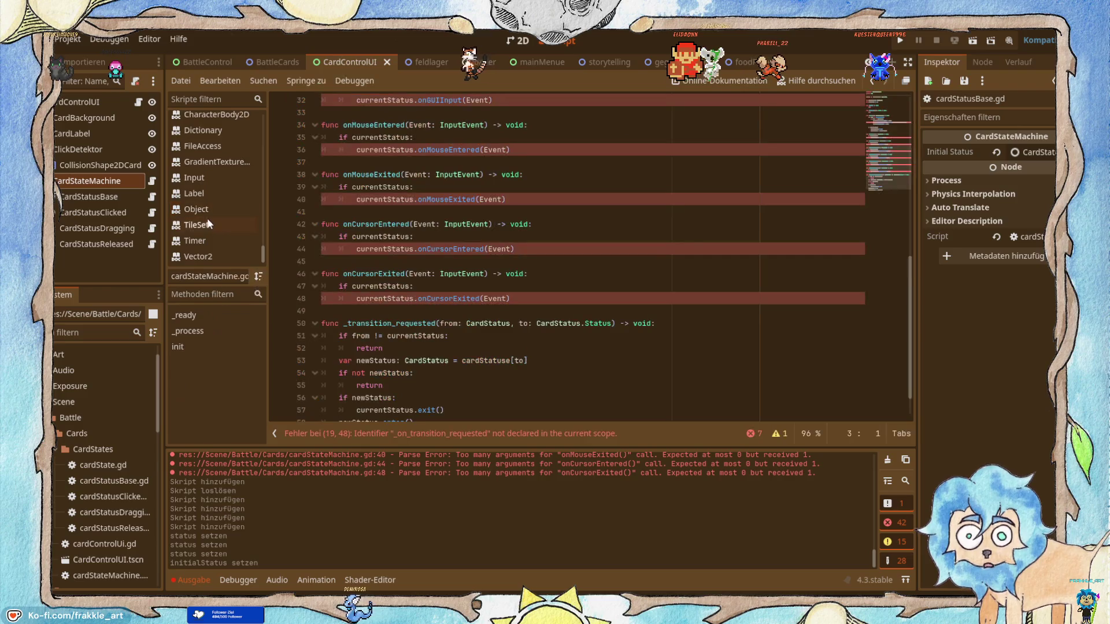
click(209, 219)
middle_click(220, 227)
click(200, 237)
middle_click(207, 238)
click(208, 242)
middle_click(221, 249)
click(214, 252)
middle_click(216, 255)
click(206, 255)
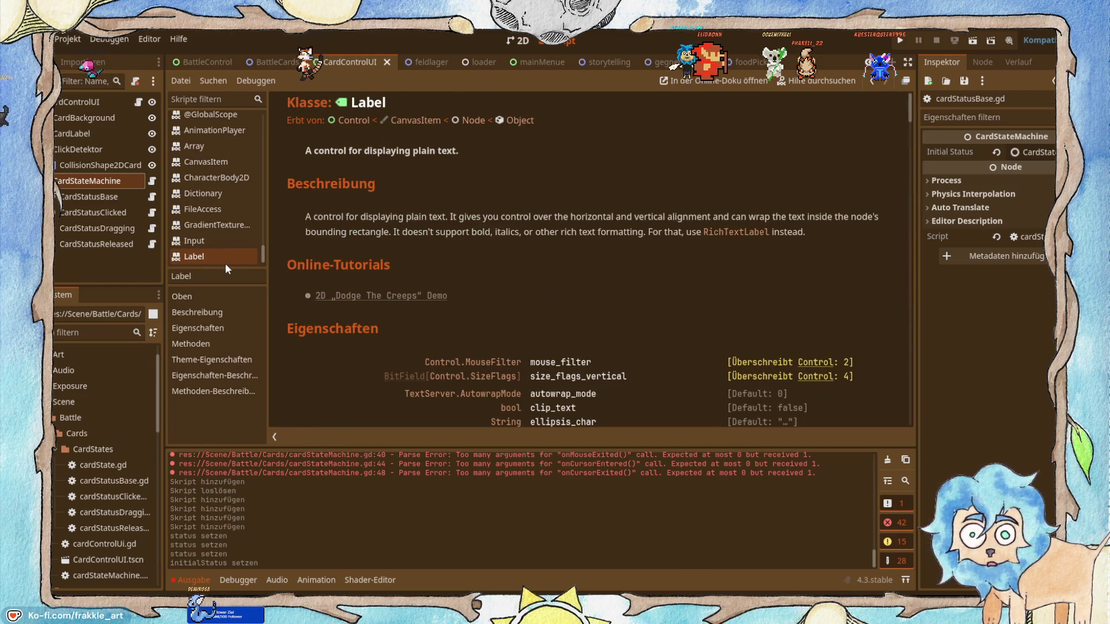
middle_click(224, 261)
click(199, 254)
middle_click(219, 260)
click(207, 259)
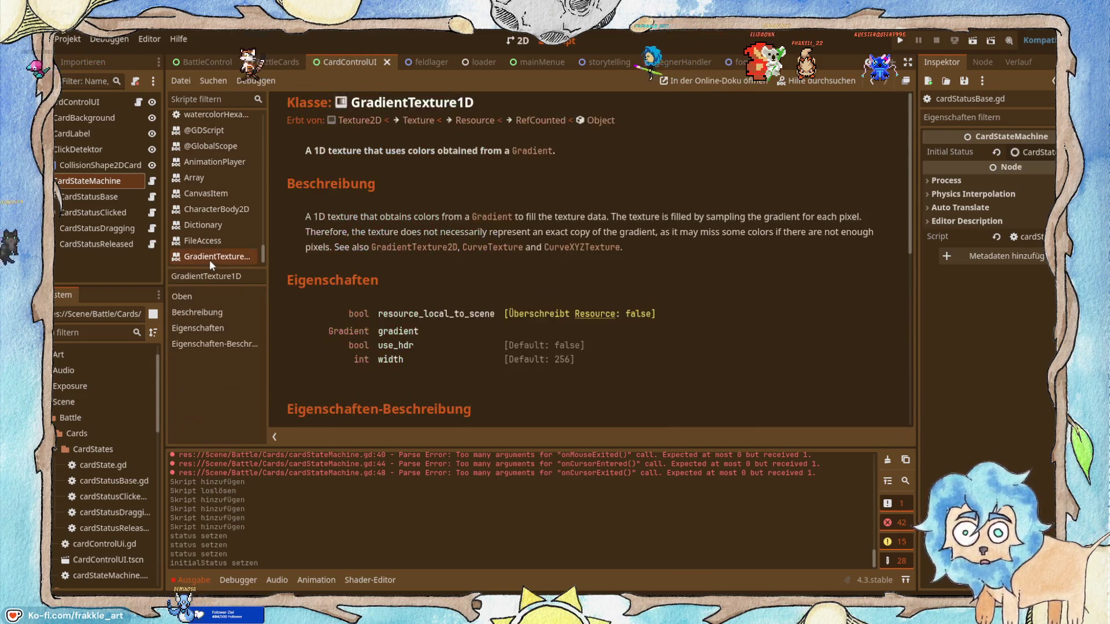
middle_click(208, 260)
click(215, 261)
middle_click(224, 260)
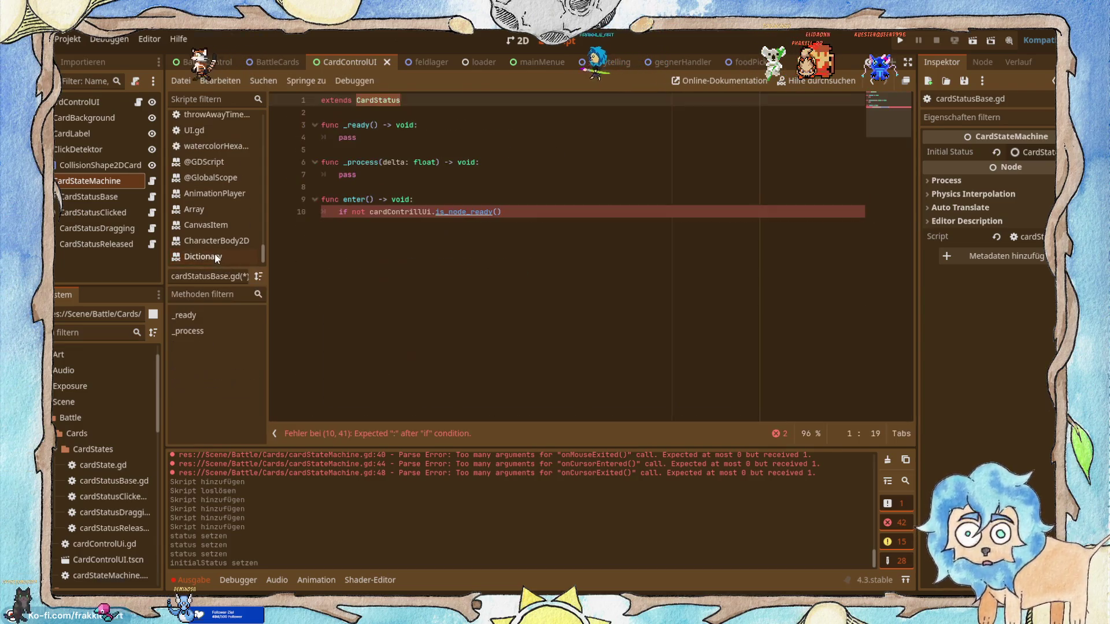
click(222, 258)
middle_click(230, 261)
click(210, 256)
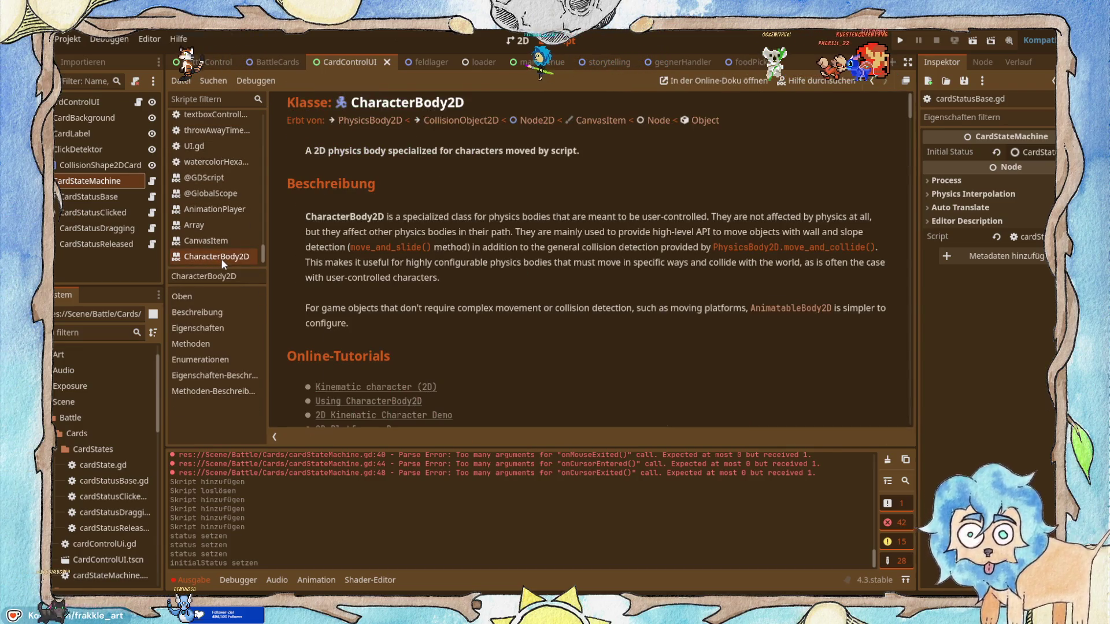
middle_click(222, 259)
click(214, 258)
middle_click(218, 260)
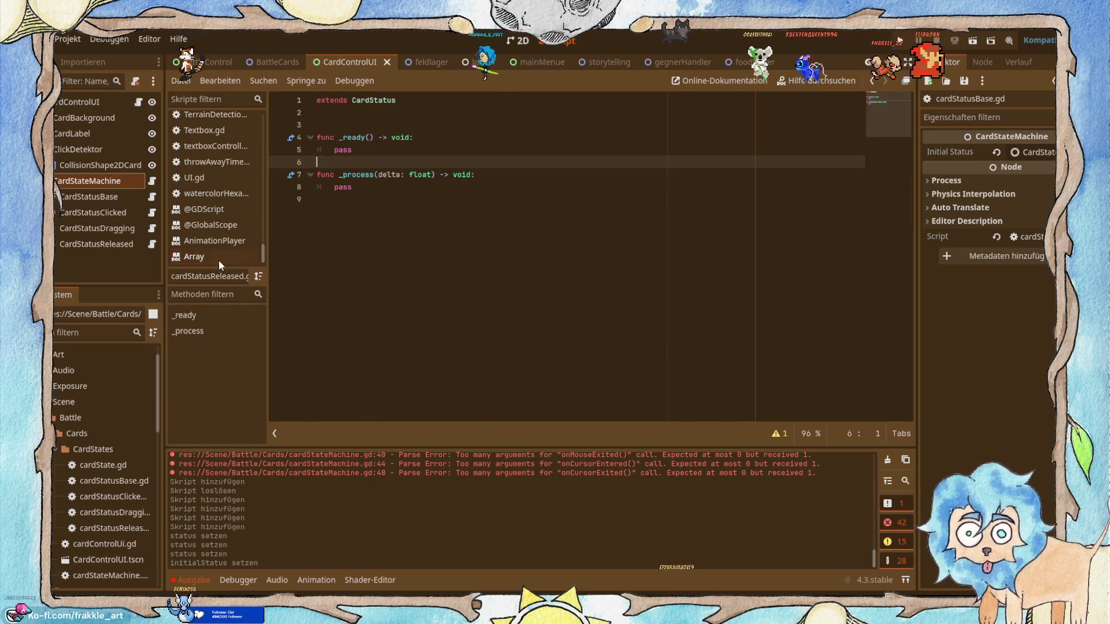
click(203, 254)
middle_click(217, 261)
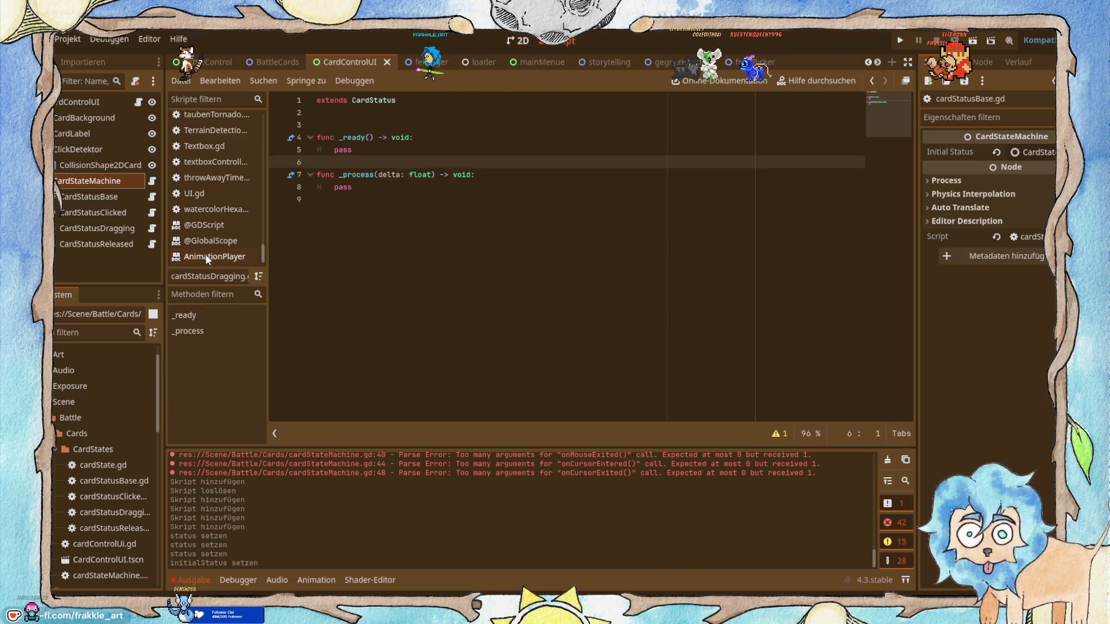
click(206, 256)
middle_click(214, 263)
click(213, 263)
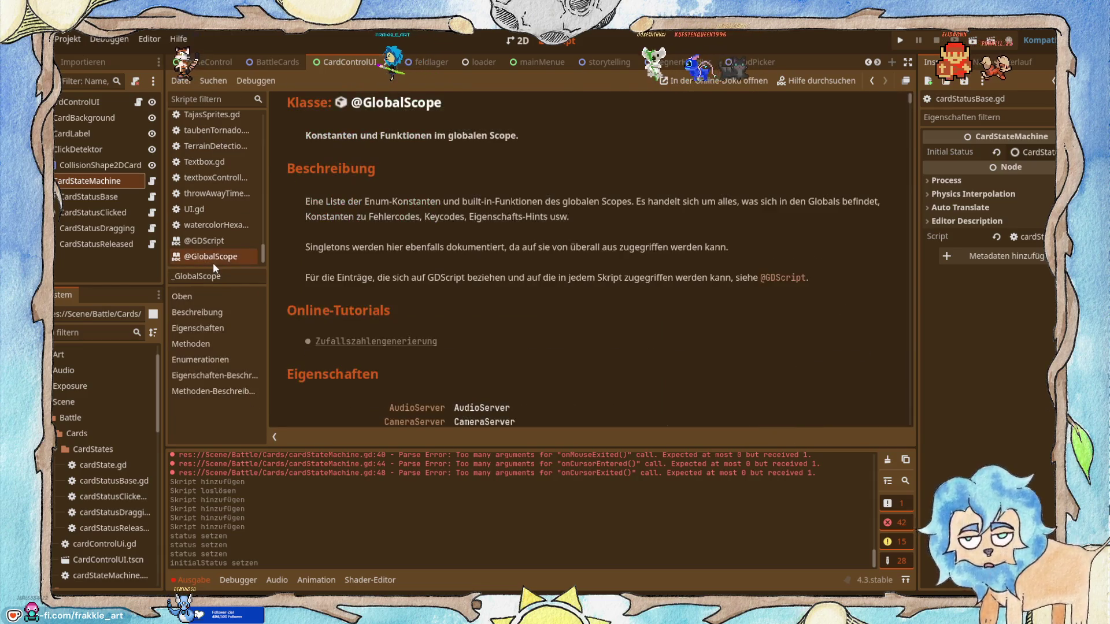
middle_click(217, 260)
click(215, 258)
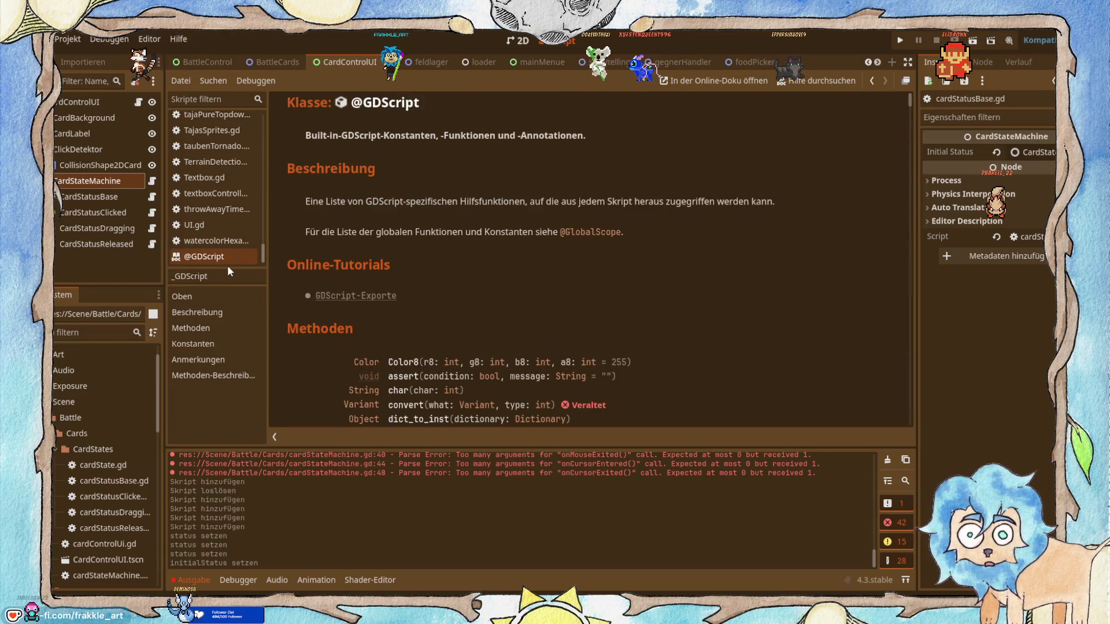
Step: Return to cardStatusBase.gd with the caret at the end of line 10
scroll(242, 196, up, 5)
scroll(234, 200, up, 10)
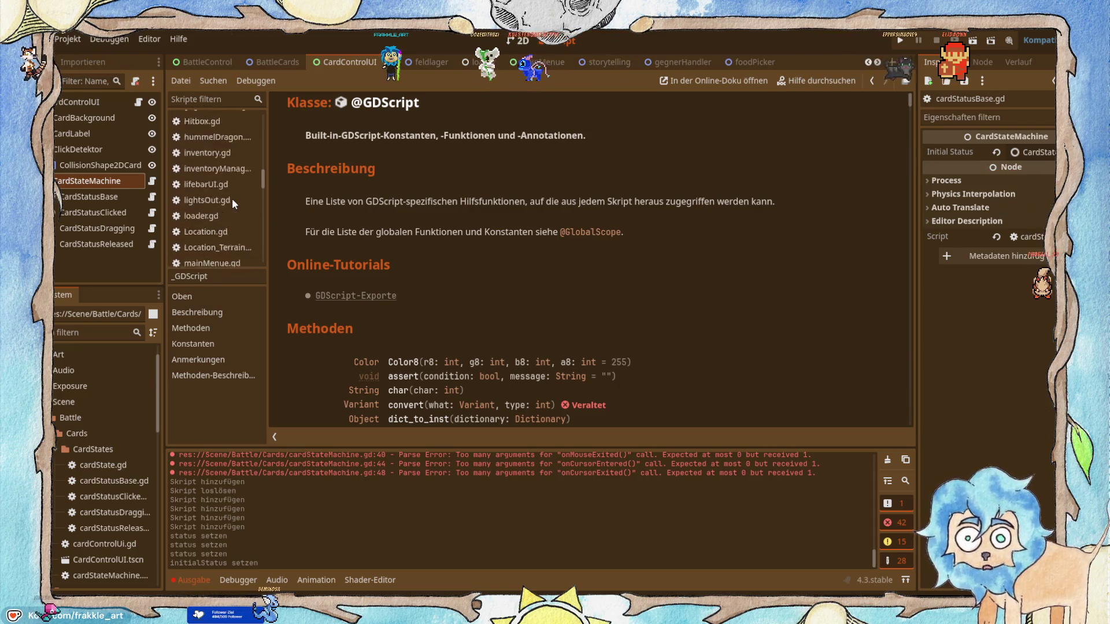
scroll(236, 193, up, 2)
click(224, 194)
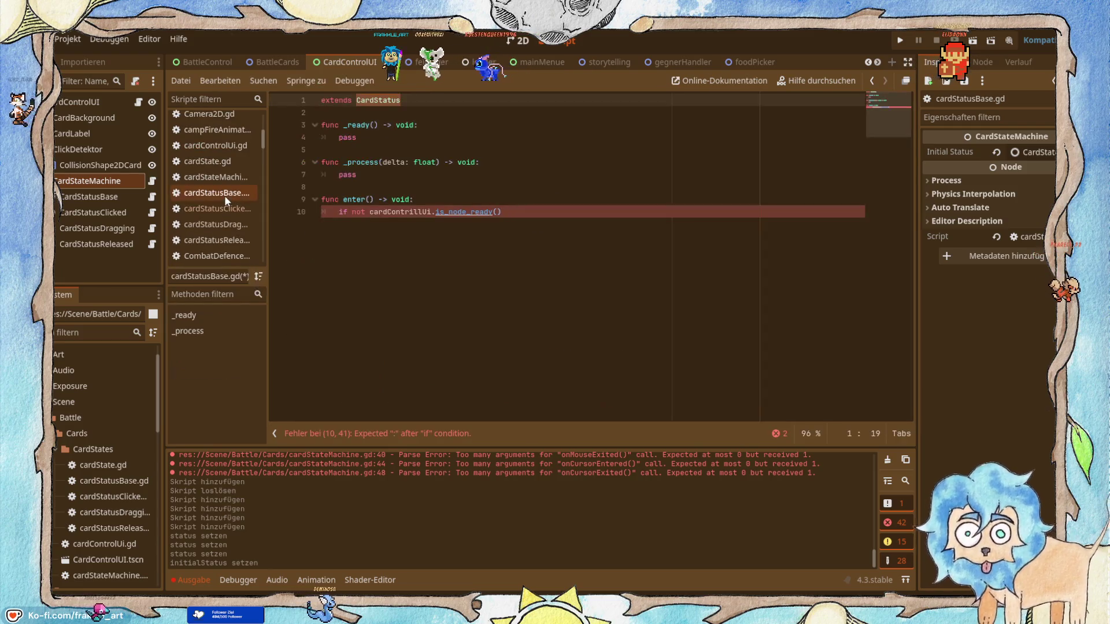
click(530, 212)
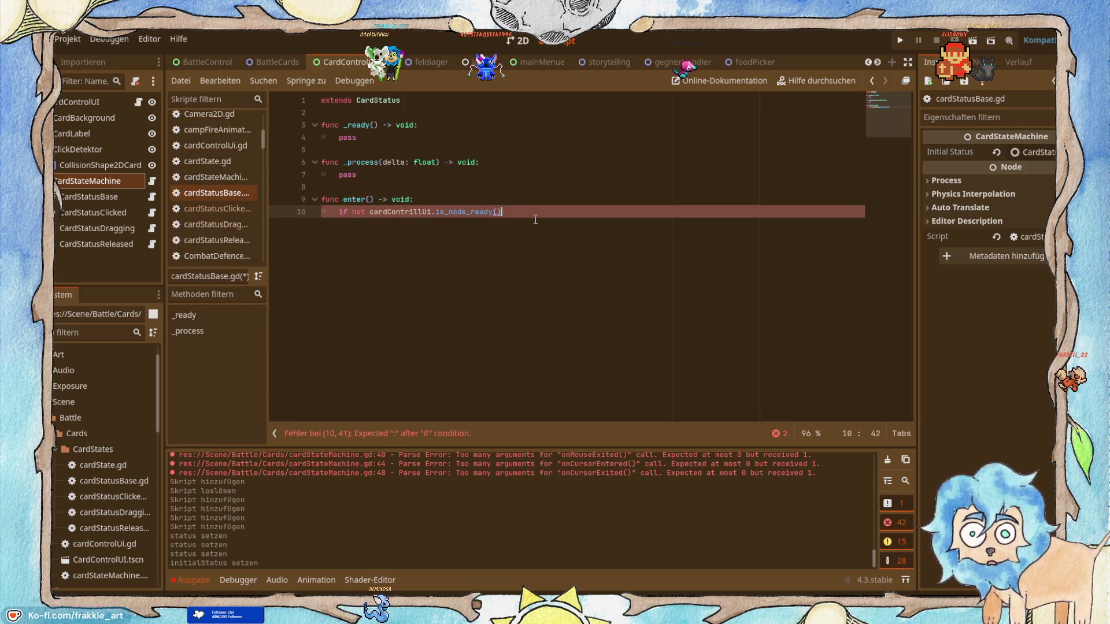
Step: Write line 11 as 'await CardControllUi' via autocomplete after checking the tutorial
key(alt+Tab)
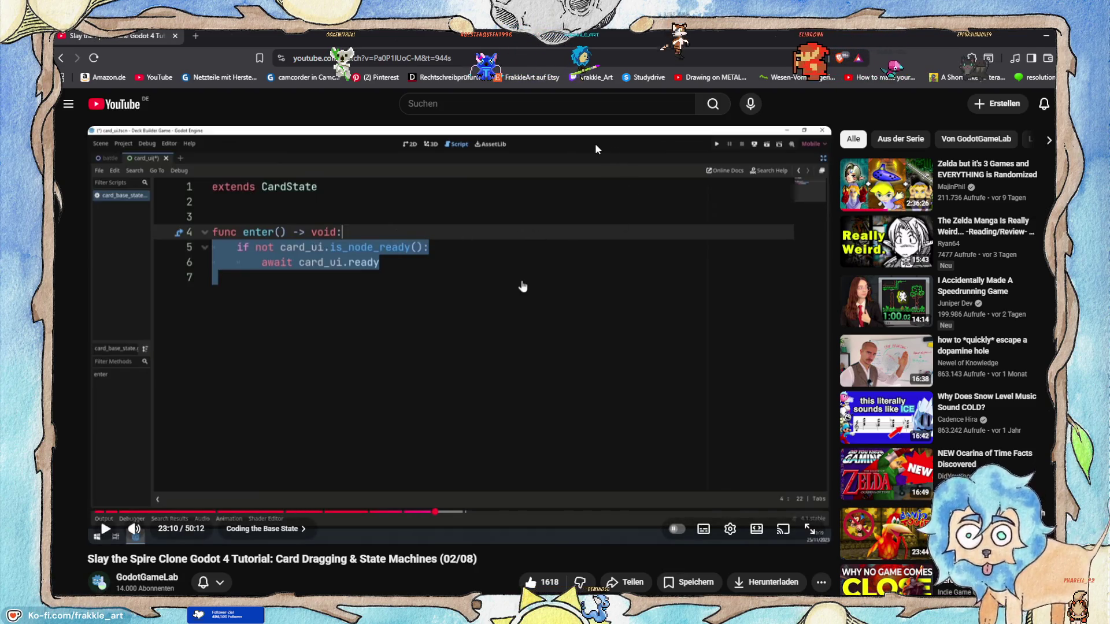
key(alt+Tab)
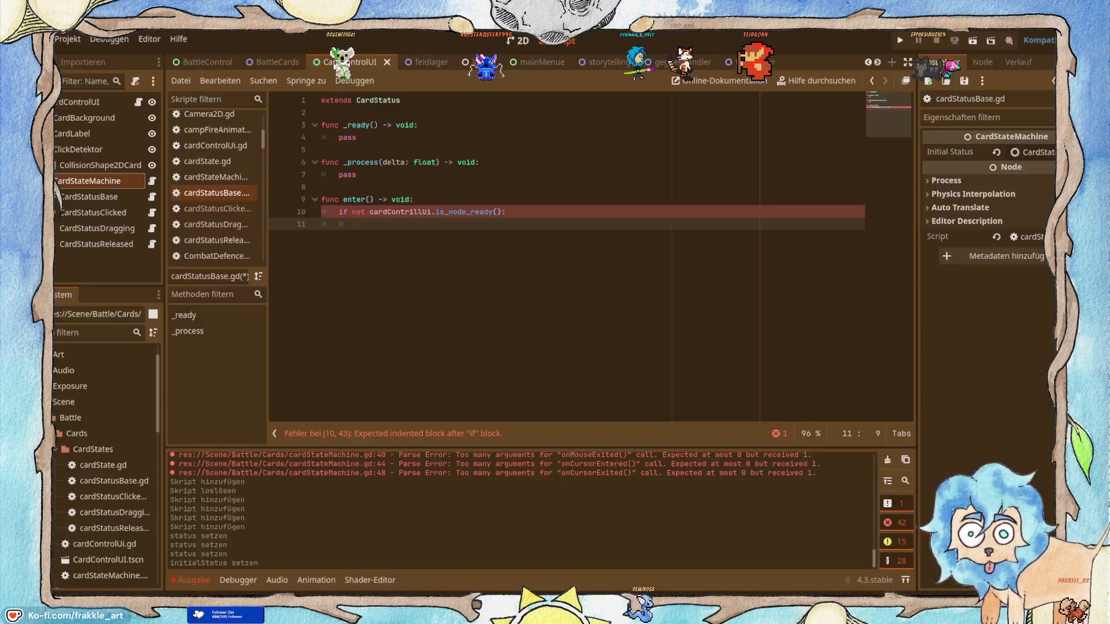
text(await )
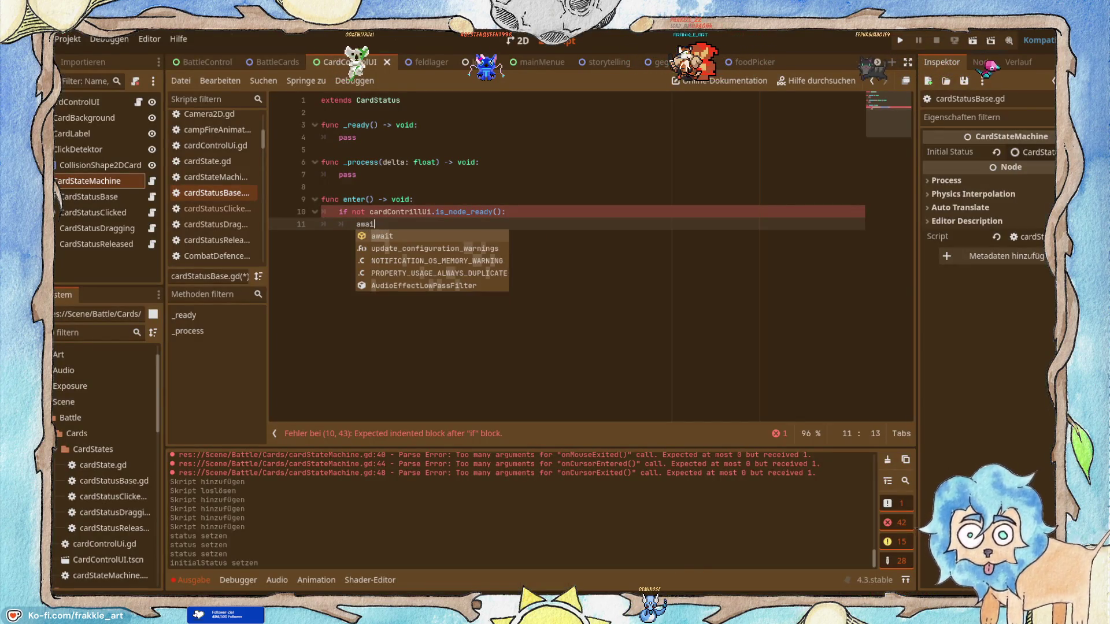
text(ca)
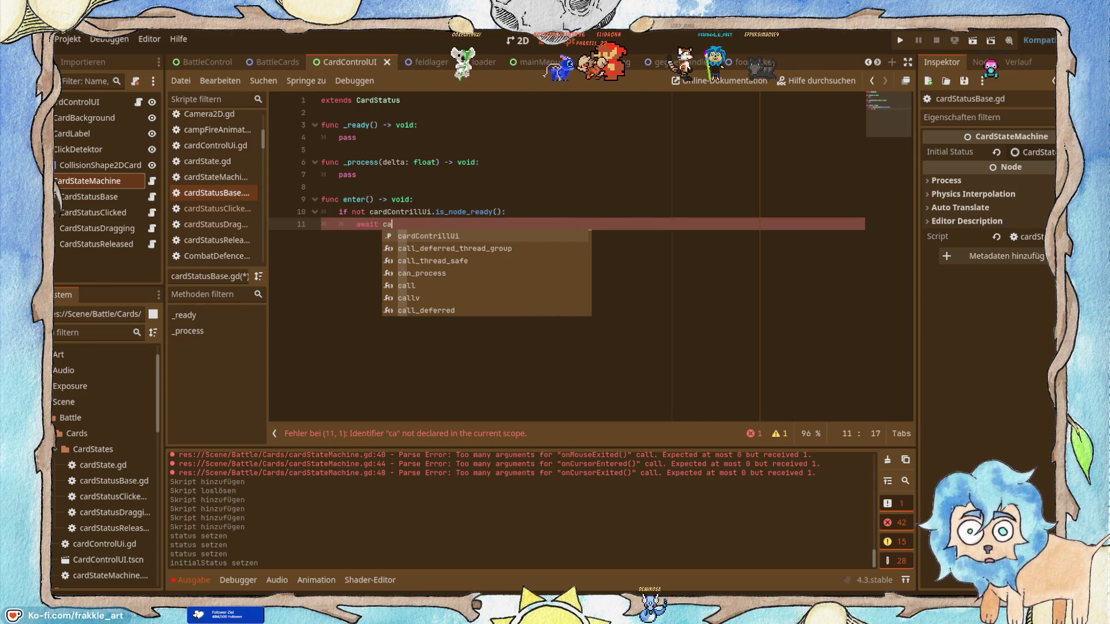
text(rd)
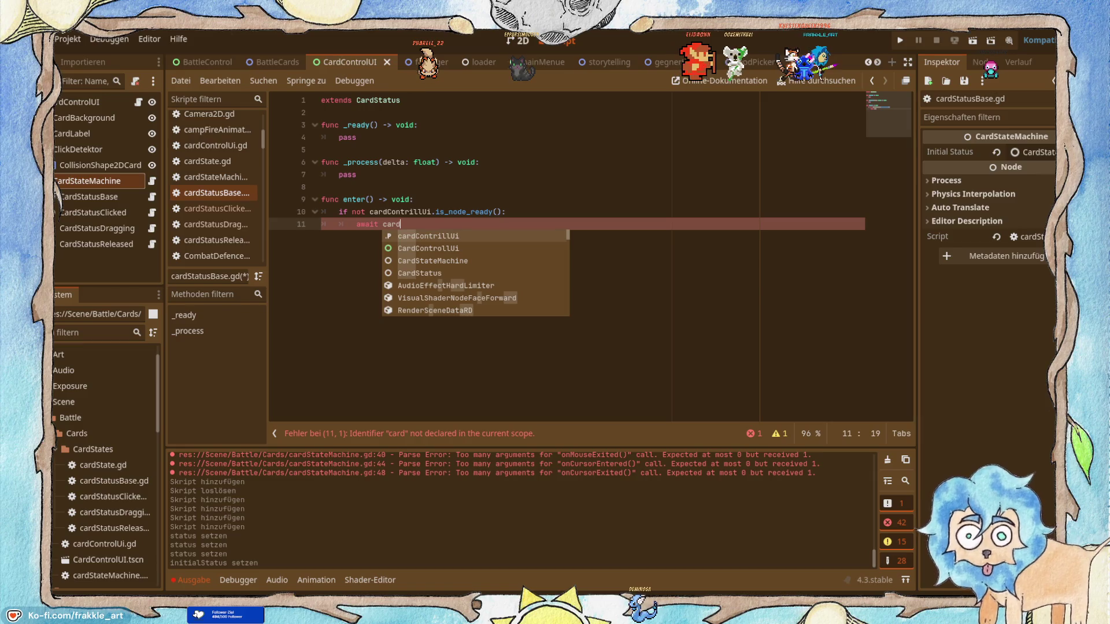
key(Return)
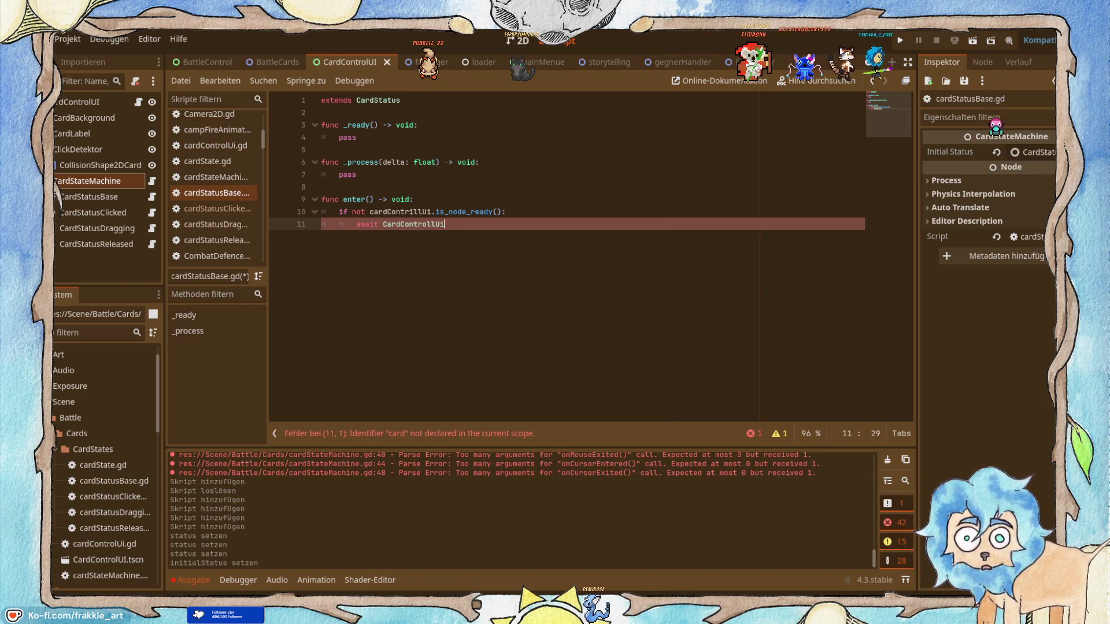
key(alt+Tab)
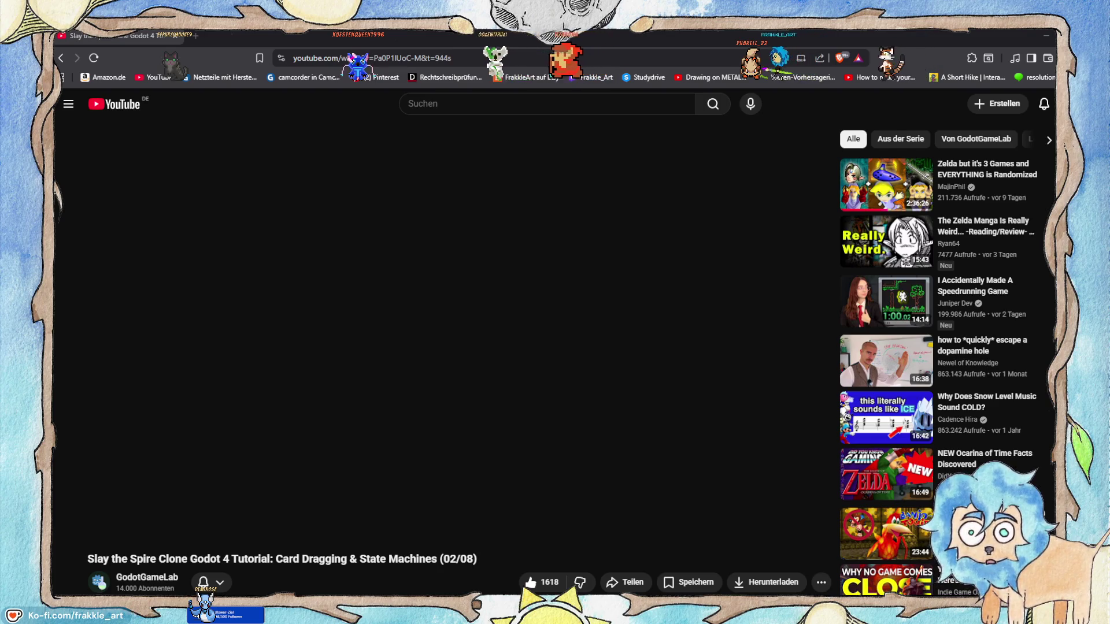
Step: Rewind and replay the tutorial, pausing at 23:51 on the finished enter() code
key(Left)
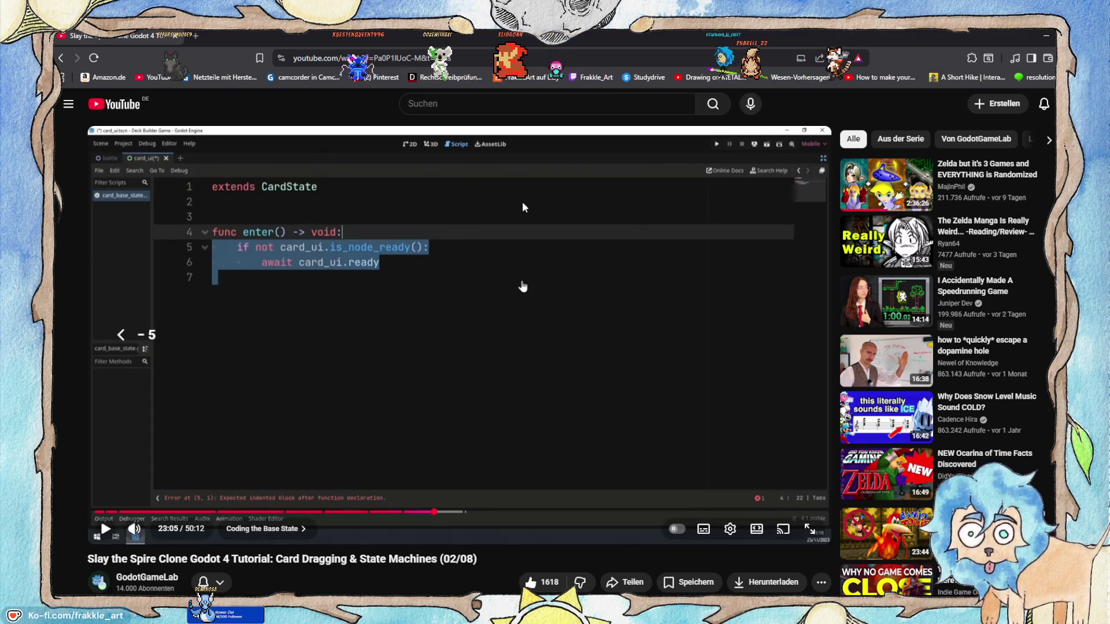
key(Left)
key(space)
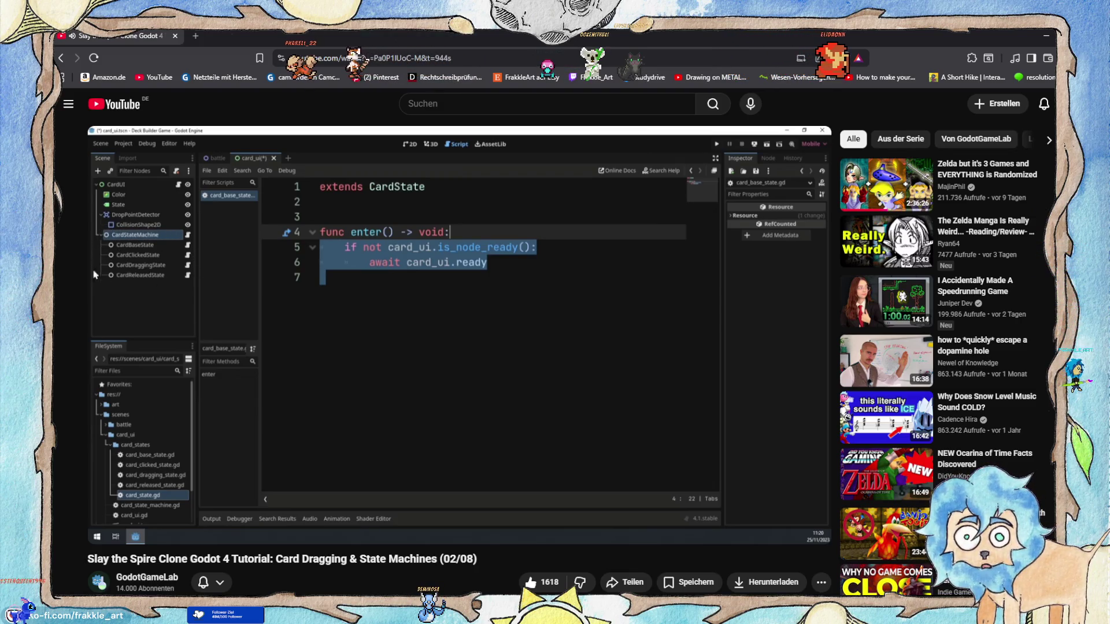
click(536, 297)
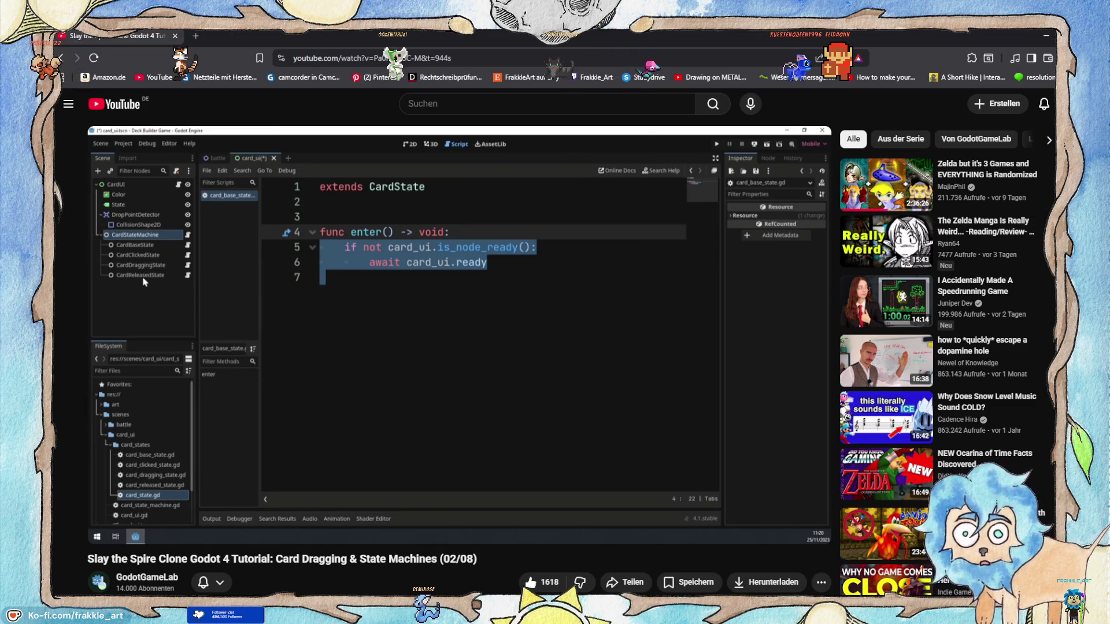
click(563, 265)
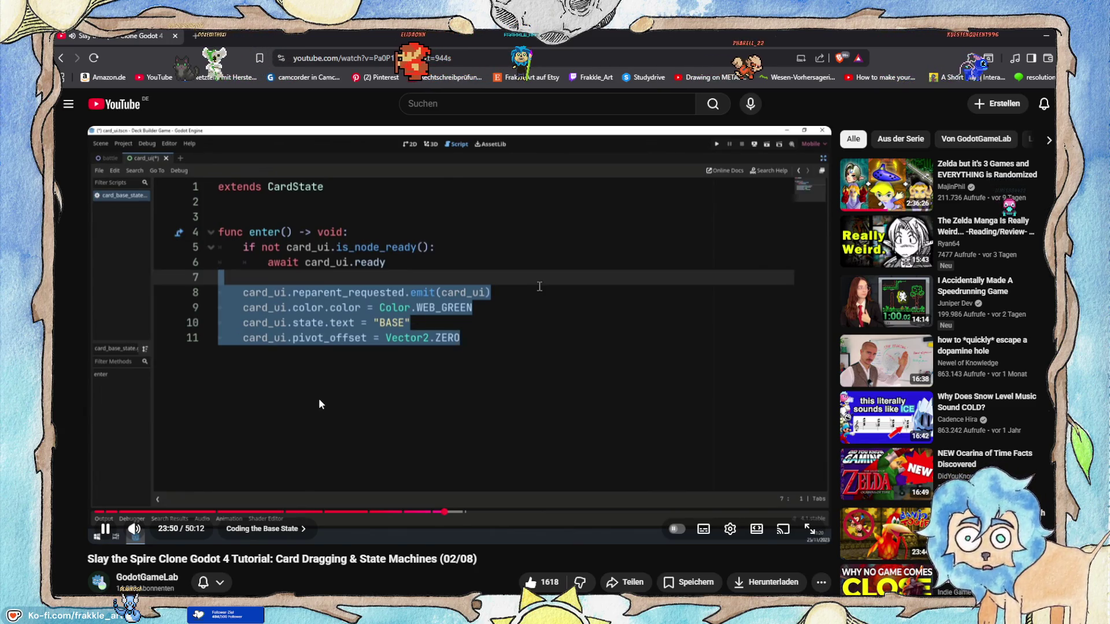
click(348, 387)
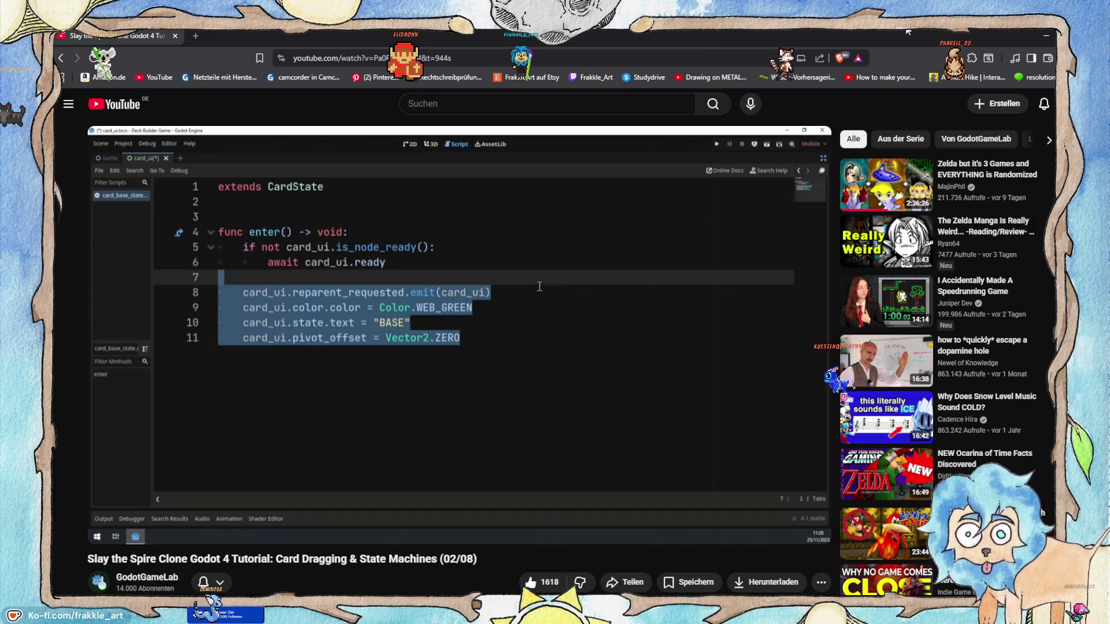
key(alt+Tab)
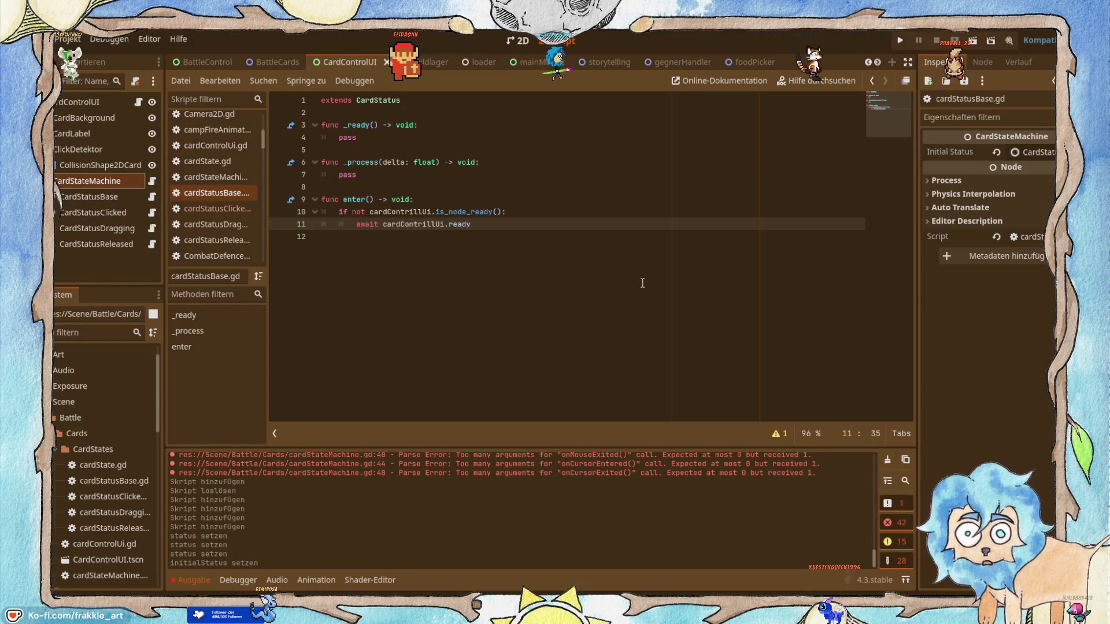
Step: Add line 12 and complete it to cardContrillUi.reparent_requested via autocomplete
key(Return)
key(BackSpace)
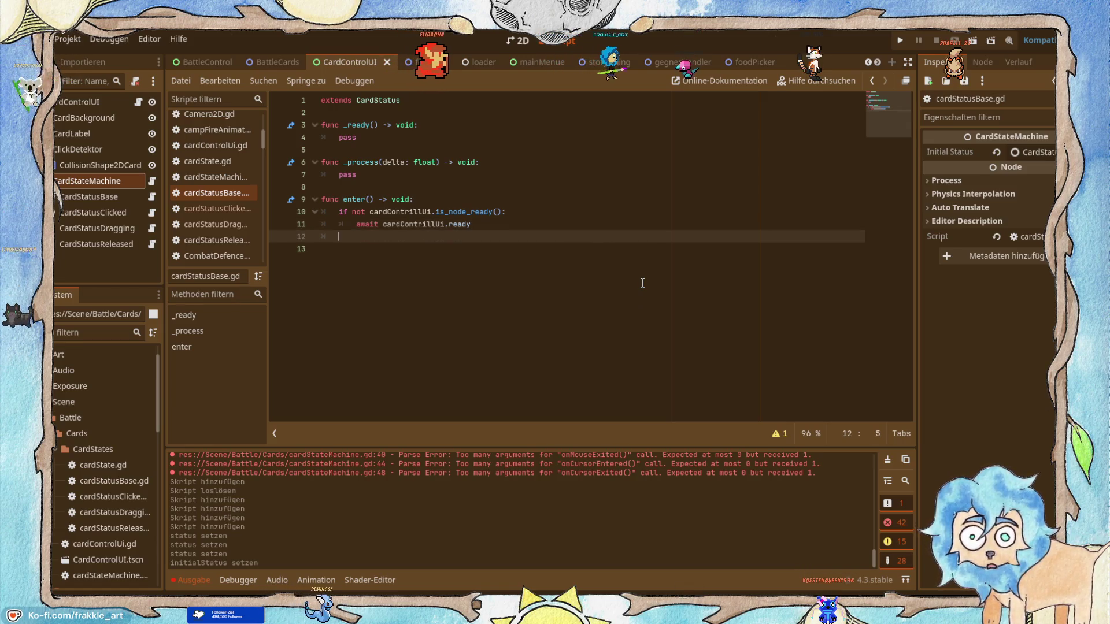
key(alt+Tab)
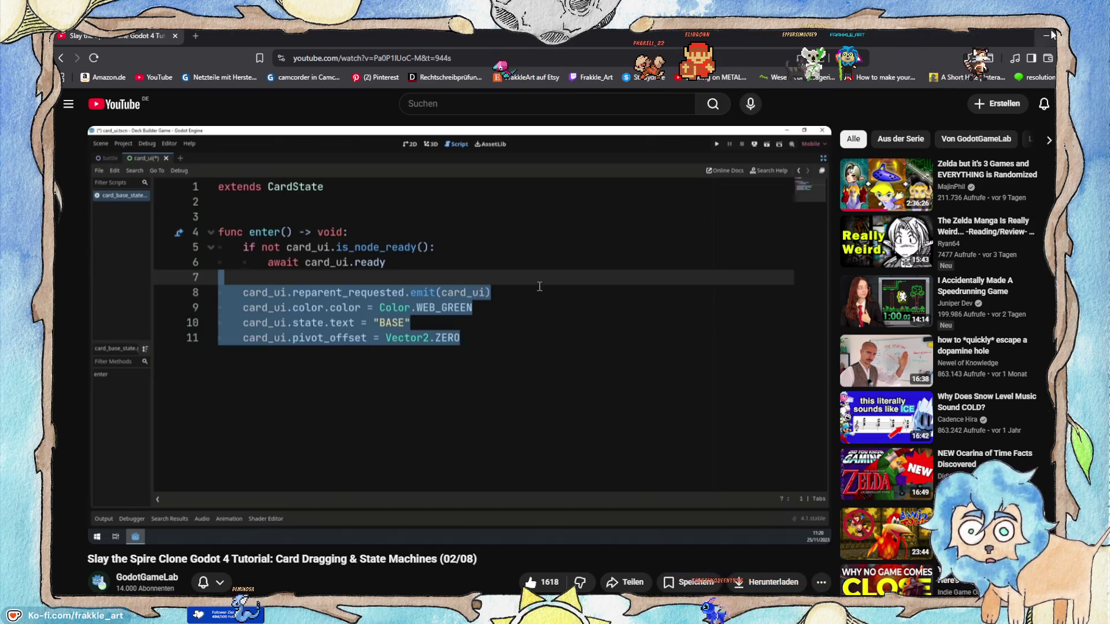
click(1051, 35)
text(.re)
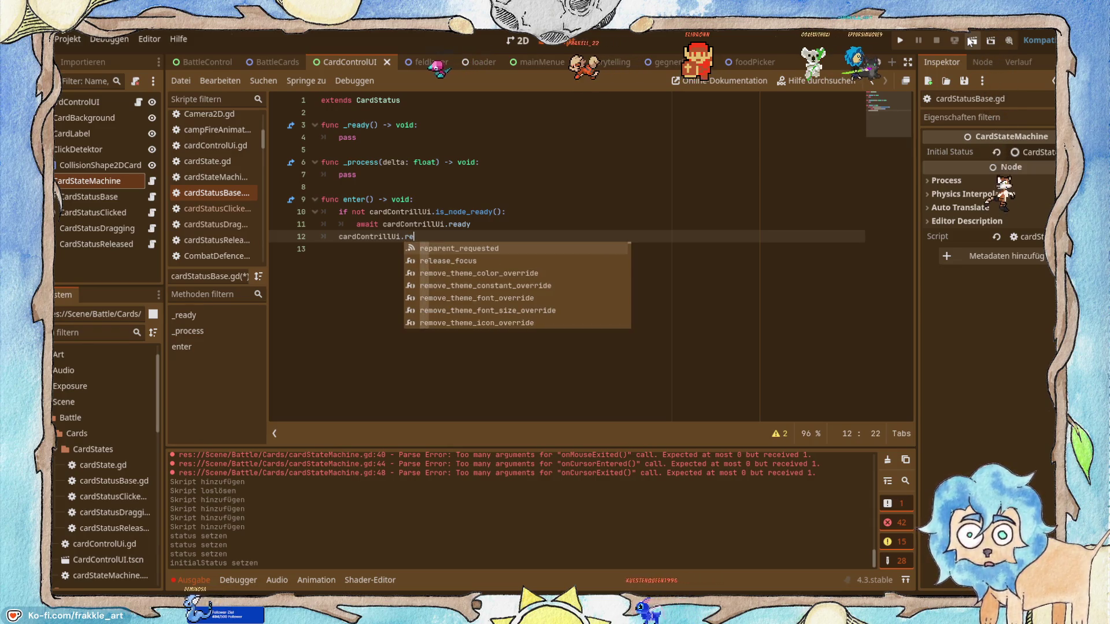
key(Return)
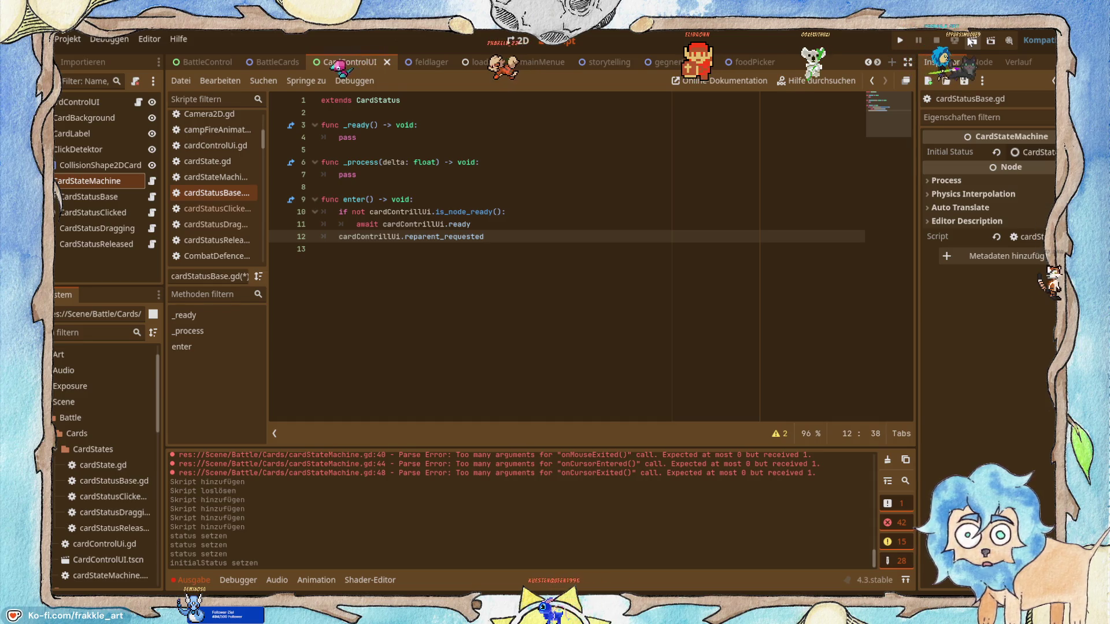
Step: Remove the mistaken extra line 13 that started with CardControllUi
key(Return)
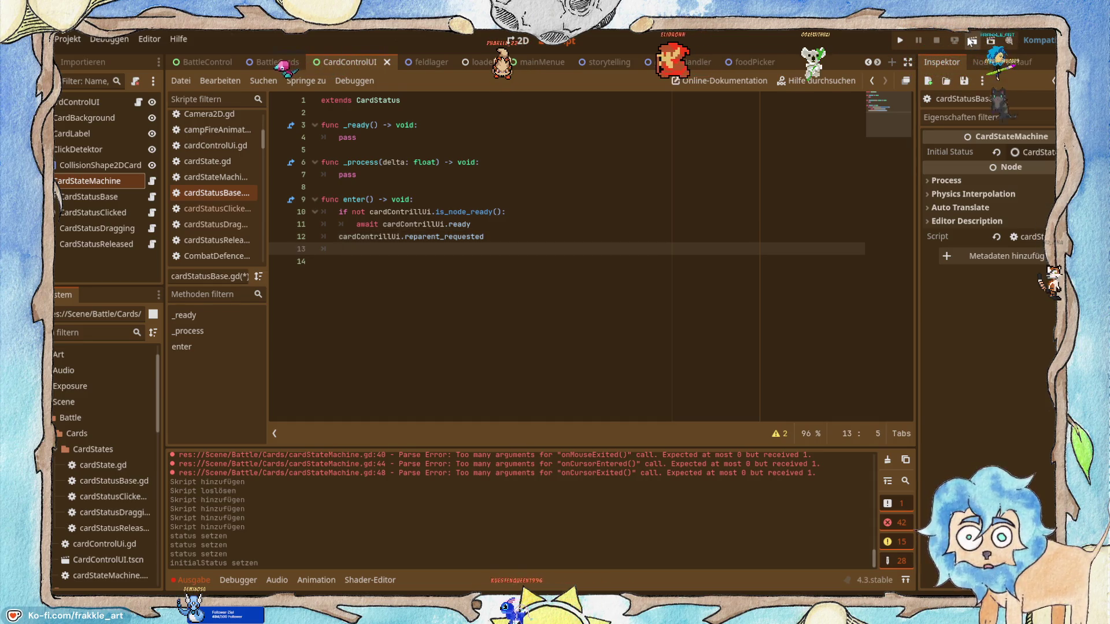
text(Ca)
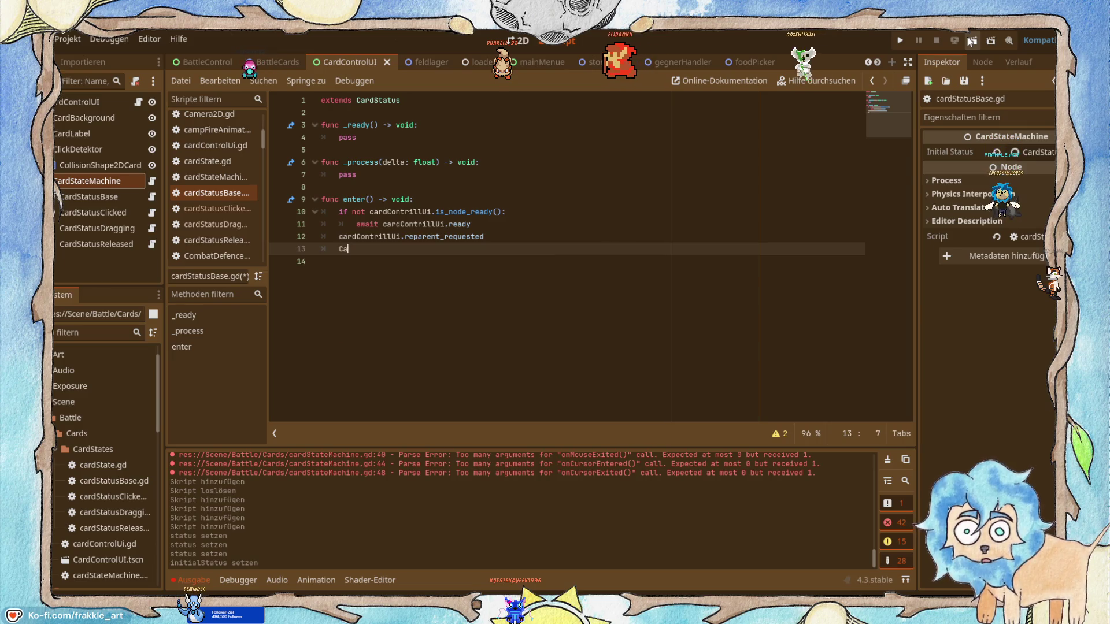
key(Return)
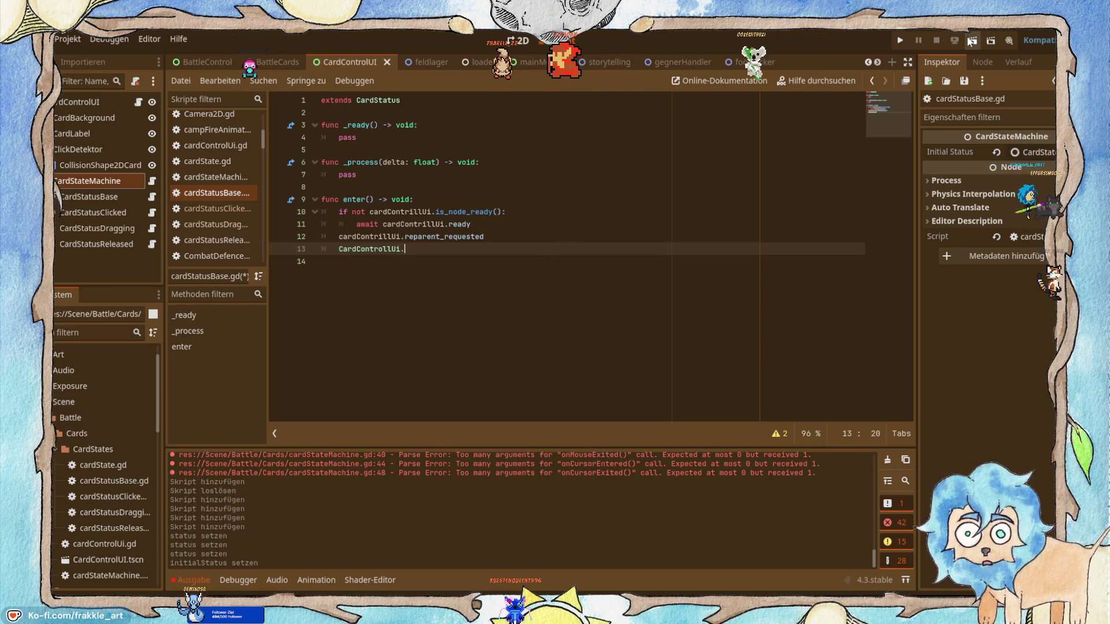
text(repe)
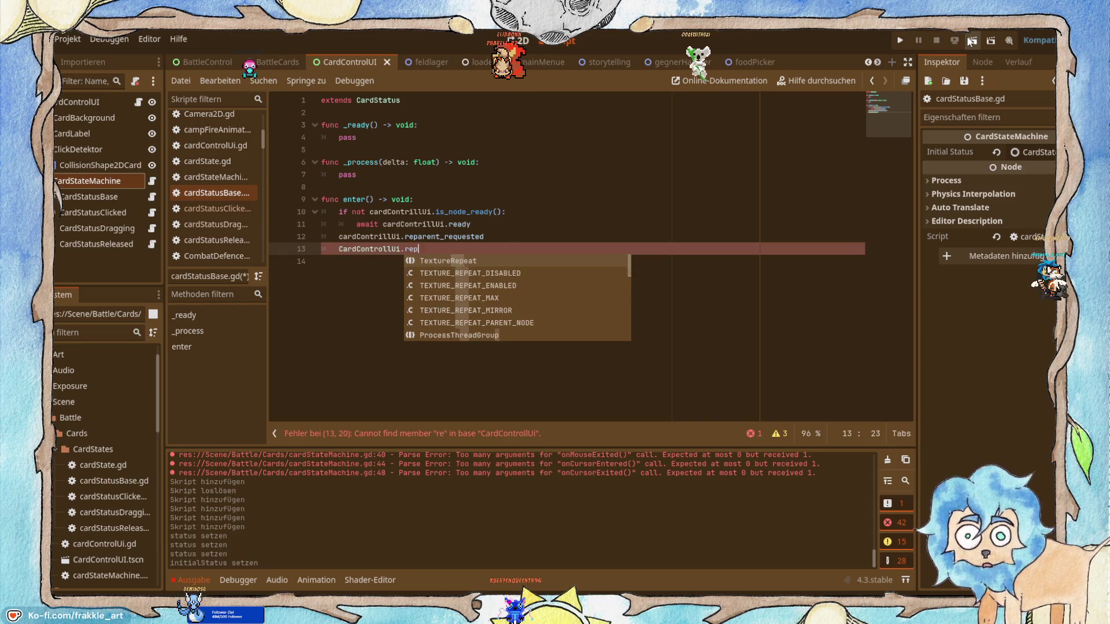
key(BackSpace)
key(BackSpace)
key(BackSpace)
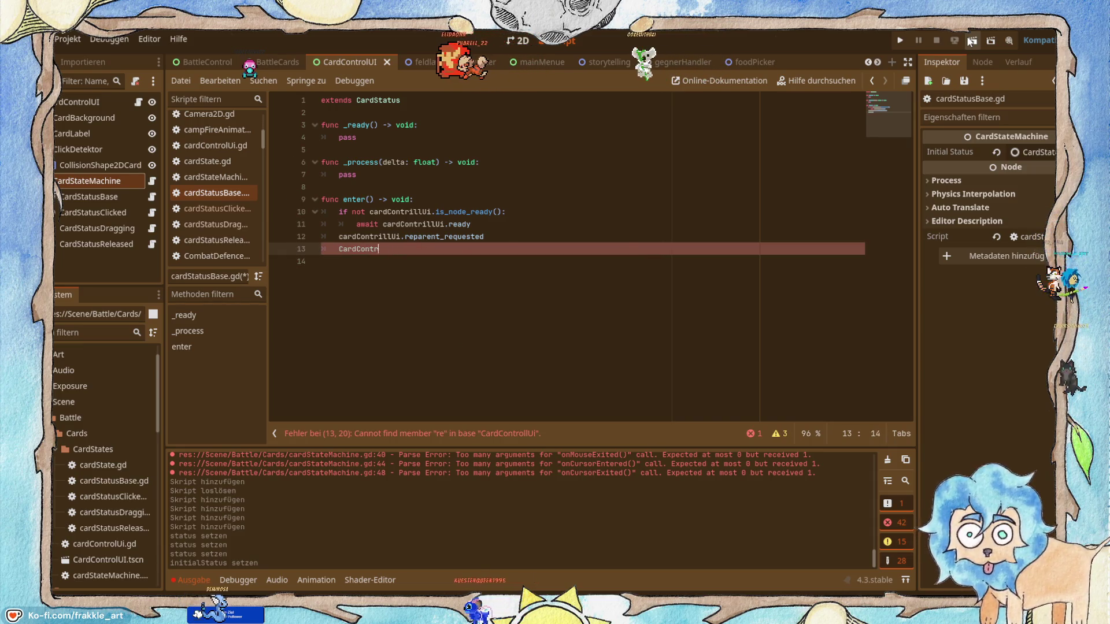
key(BackSpace)
key(BackSpace)
key(BackSpace)
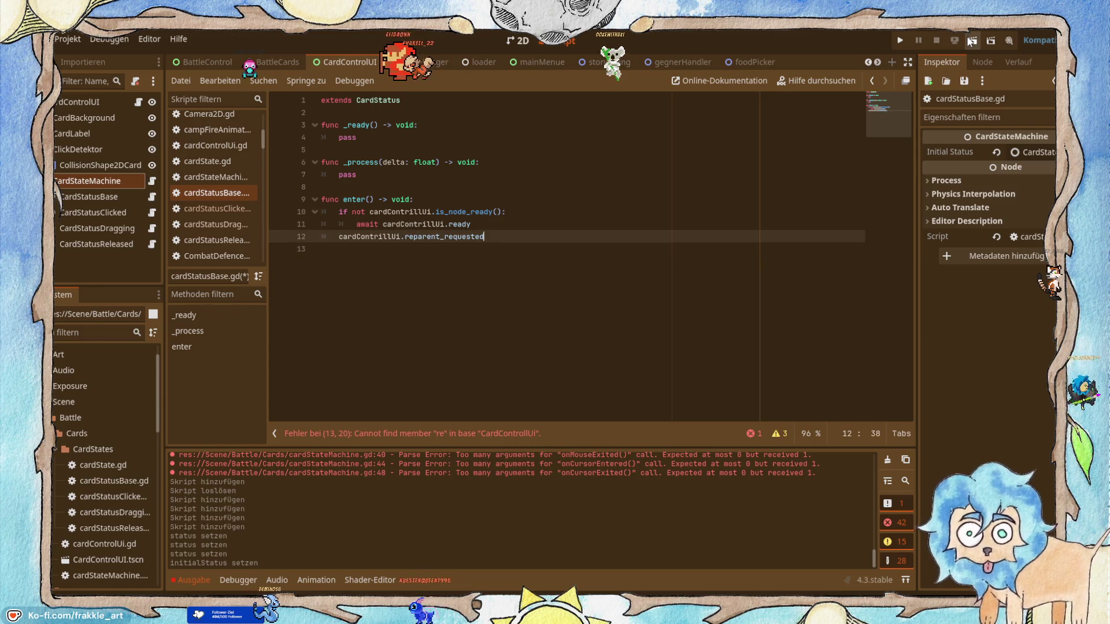
key(alt+Tab)
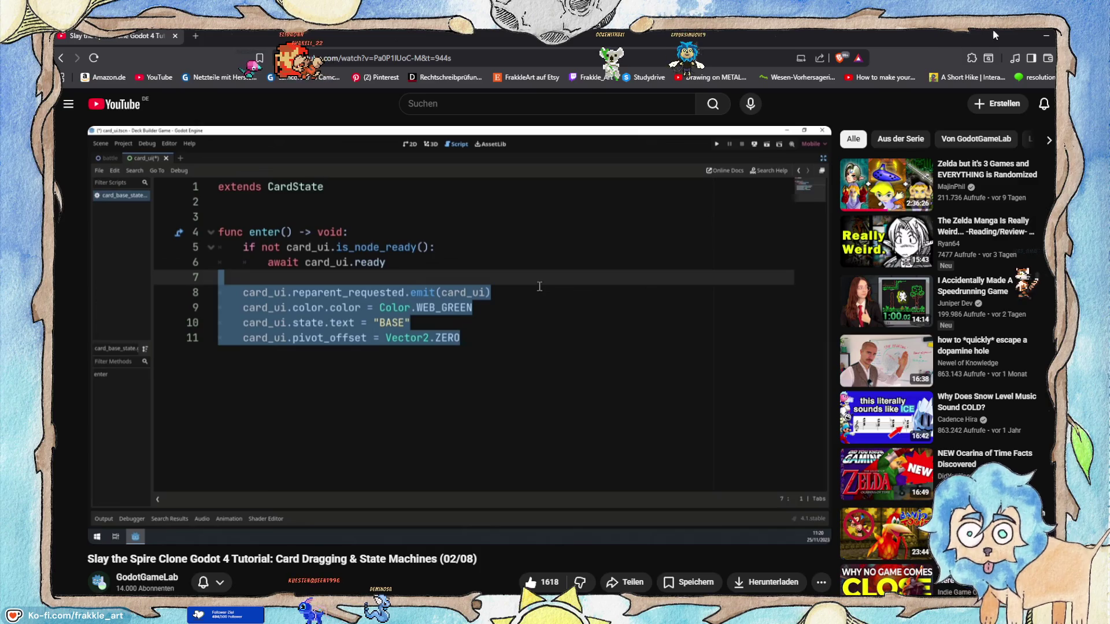
Step: Append .emit(cardContrillUi) to line 12 so reparent_requested is emitted with the card UI
click(1045, 36)
text(.emit)
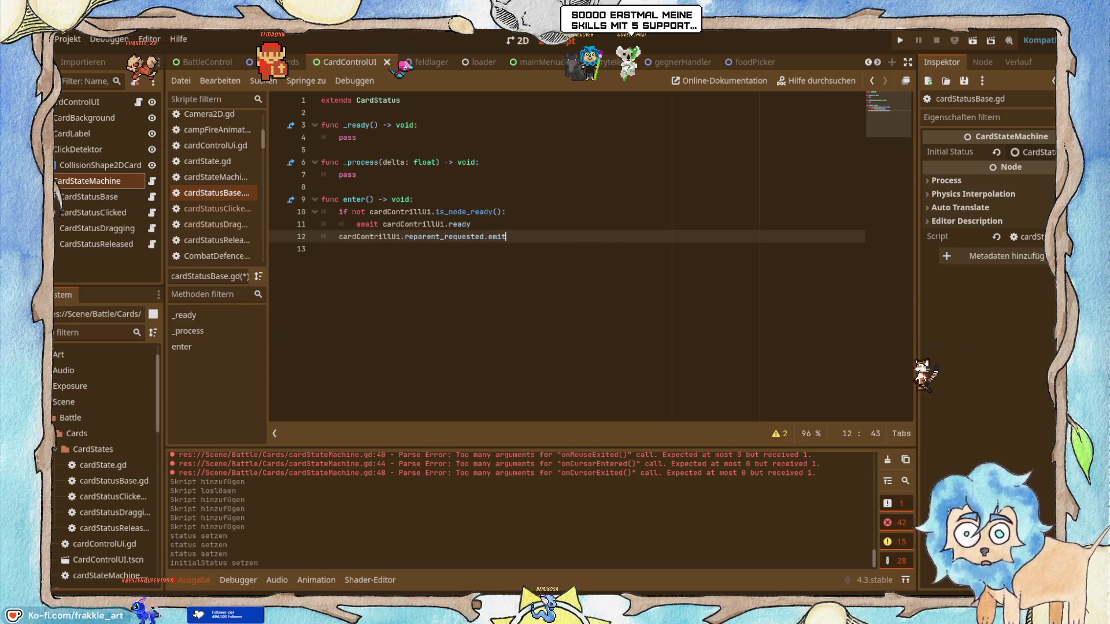
click(1045, 34)
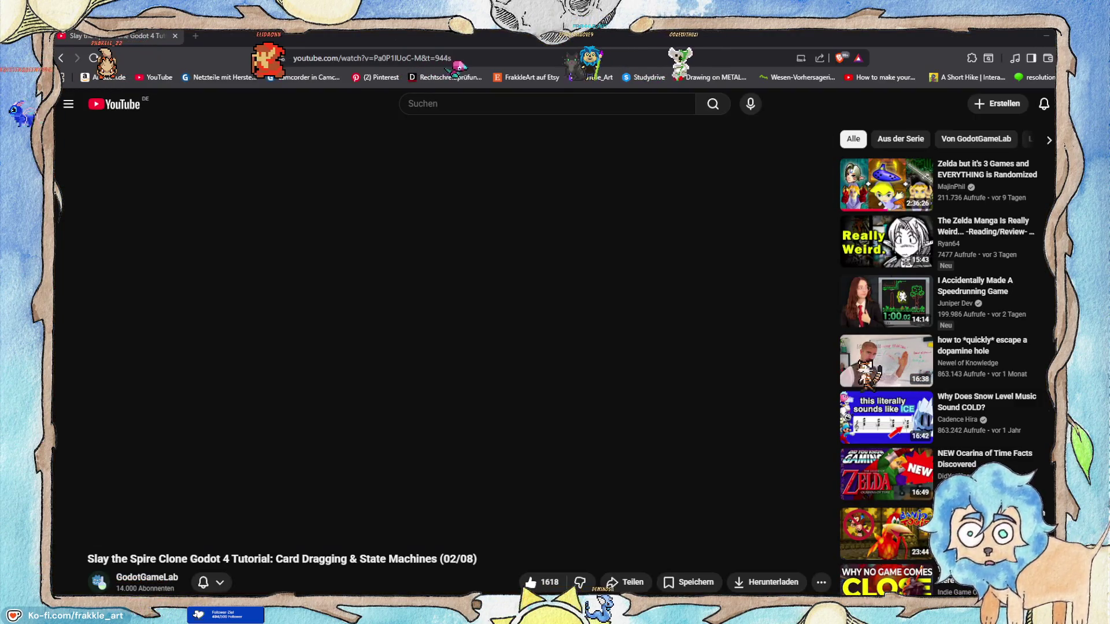
click(1045, 35)
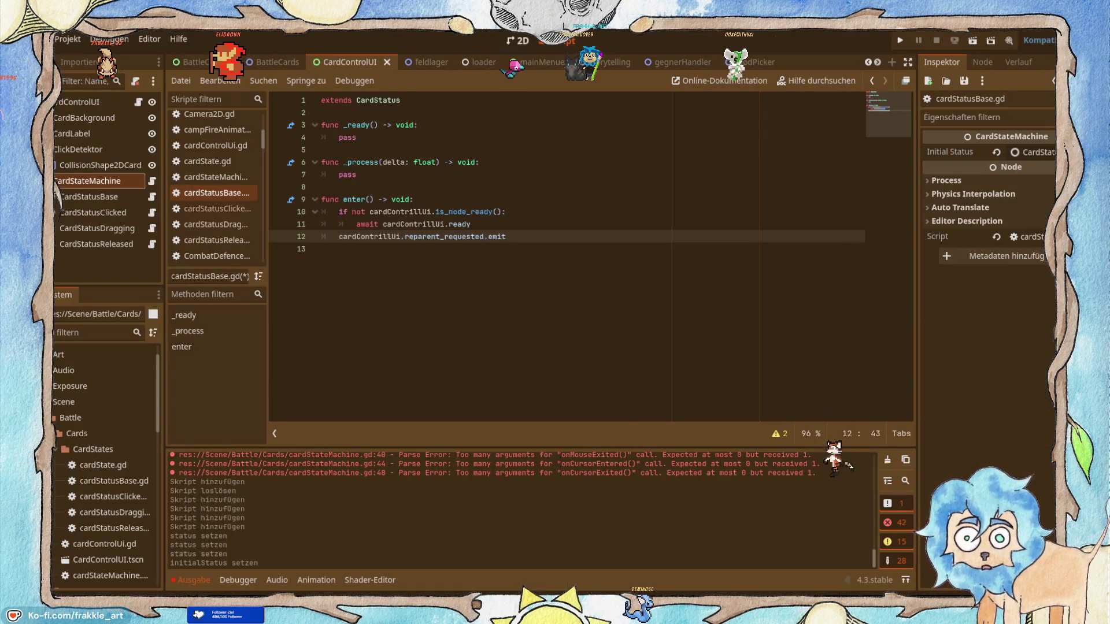
text((c)
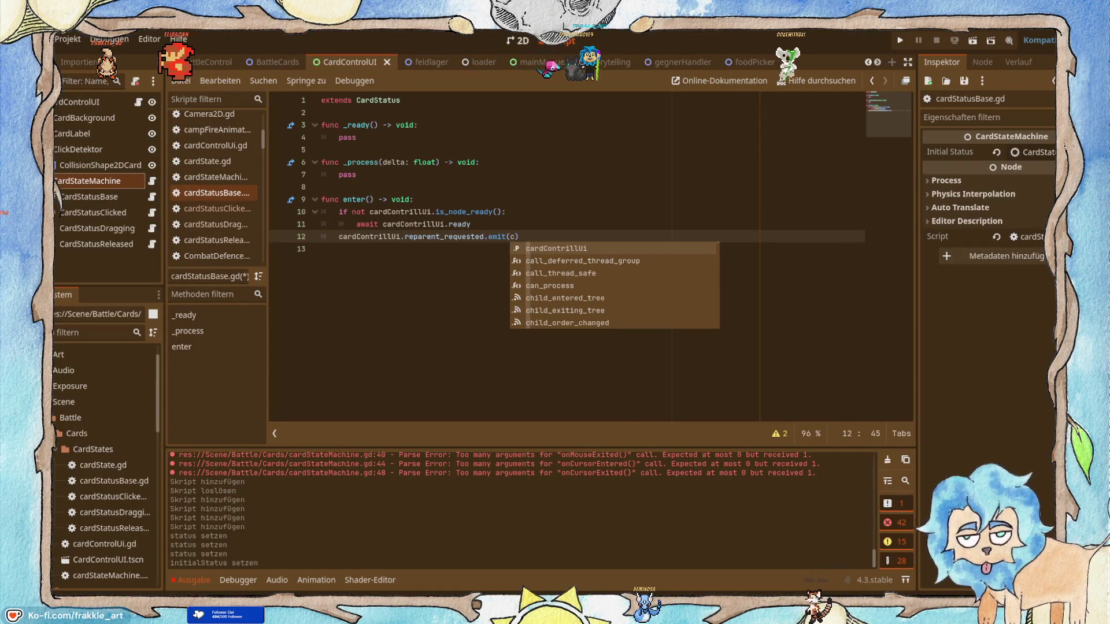
key(Return)
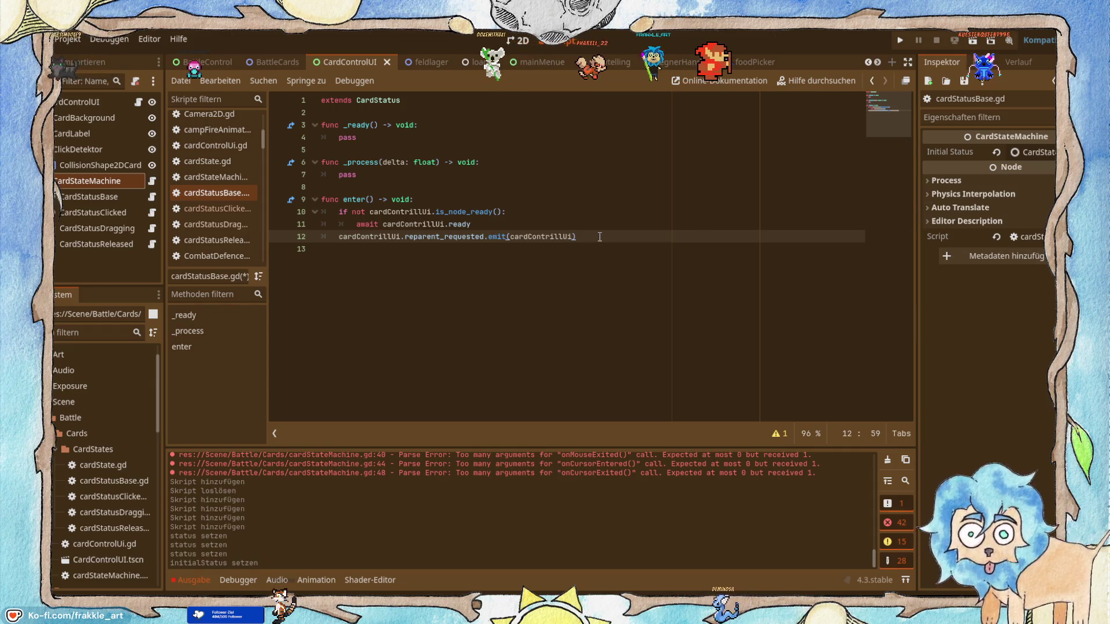
key(alt+Tab)
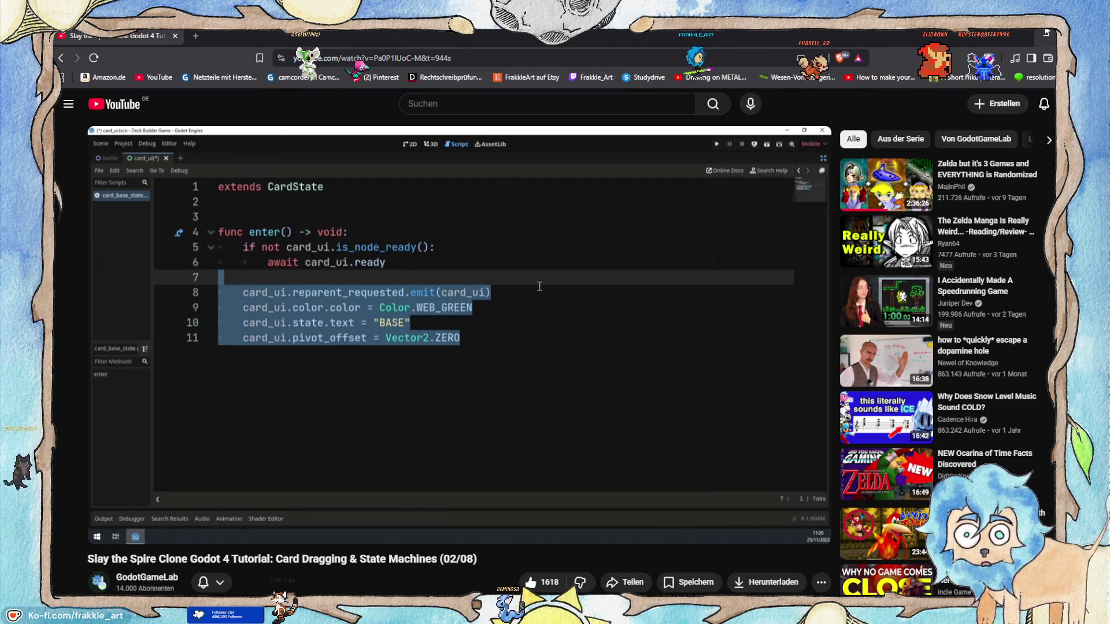
Step: Start line 13 as 'cardContrillUi.Farbe.color =' using autocomplete, checking the tutorial's value
key(alt+Tab)
text(car)
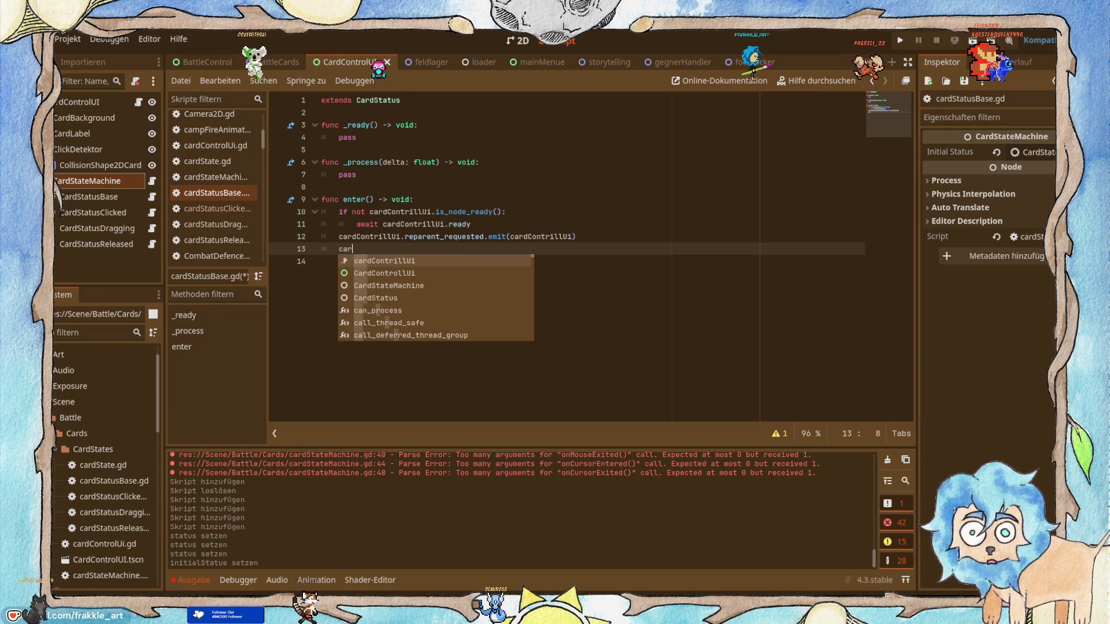
key(Return)
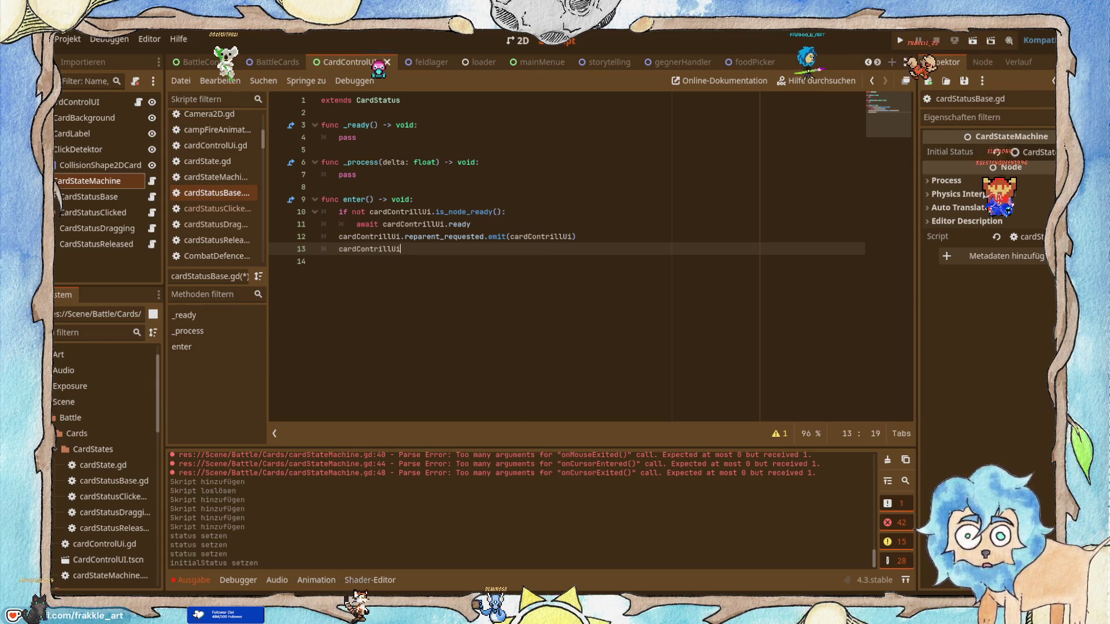
text(.)
key(Return)
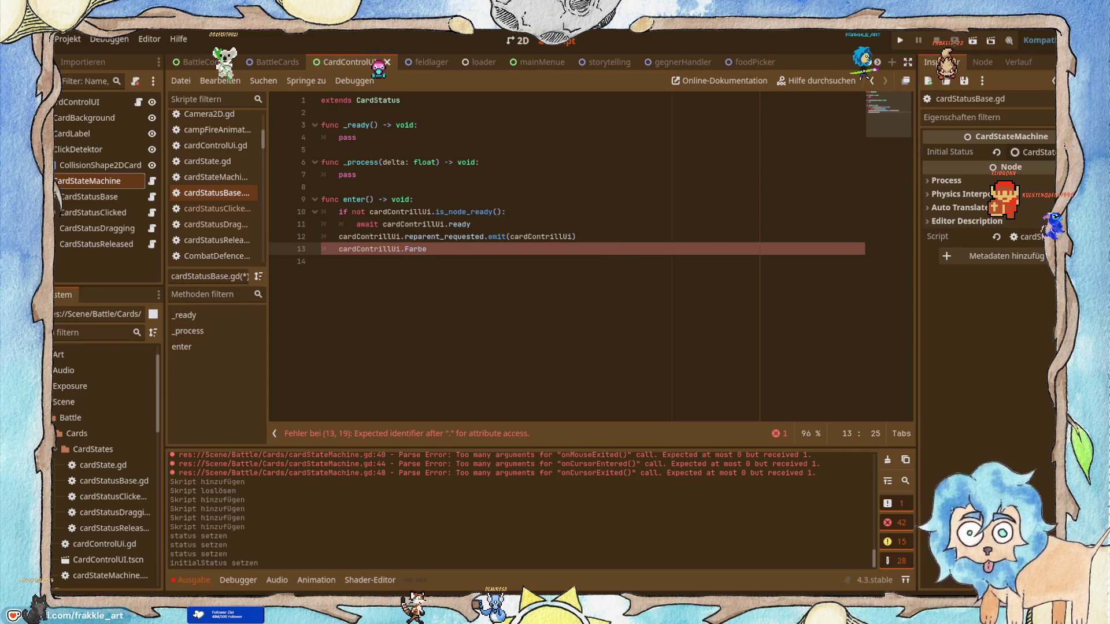
text(color)
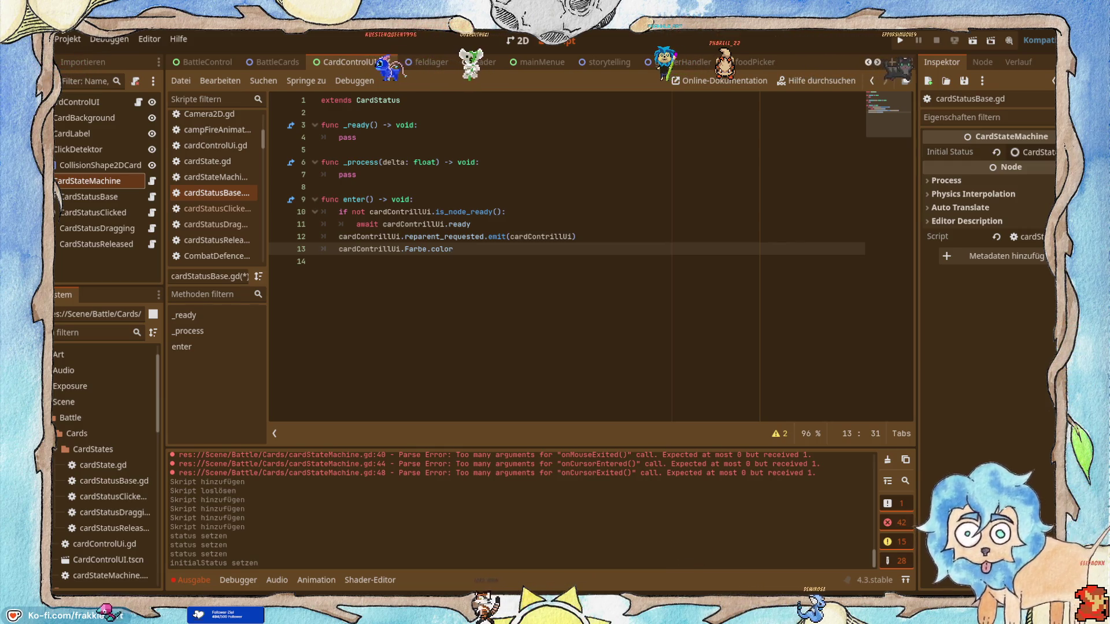
key(alt+Tab)
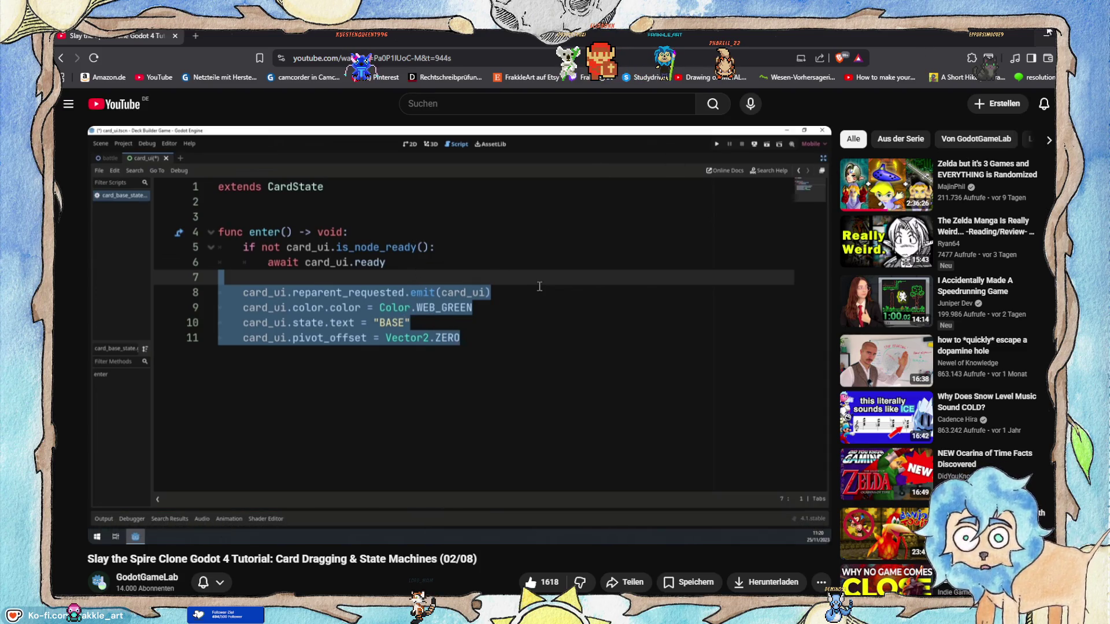
click(1052, 32)
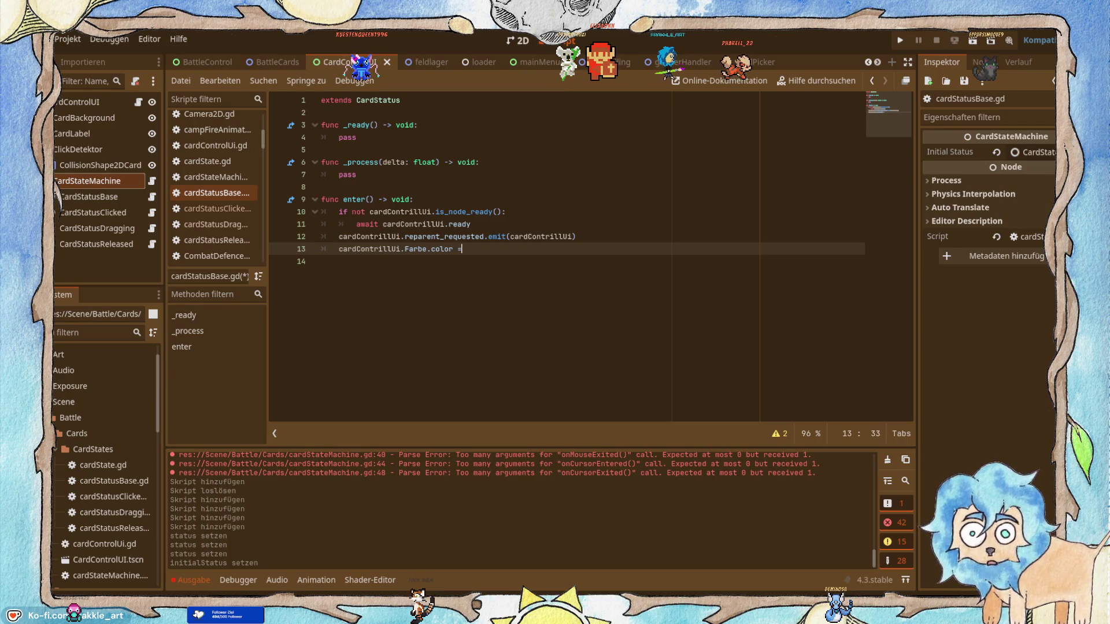
Step: Complete line 13 as cardContrillUi.Farbe.color = Color.WEB_GREEN, picking WEB_GREEN from the colour constants
text(colo)
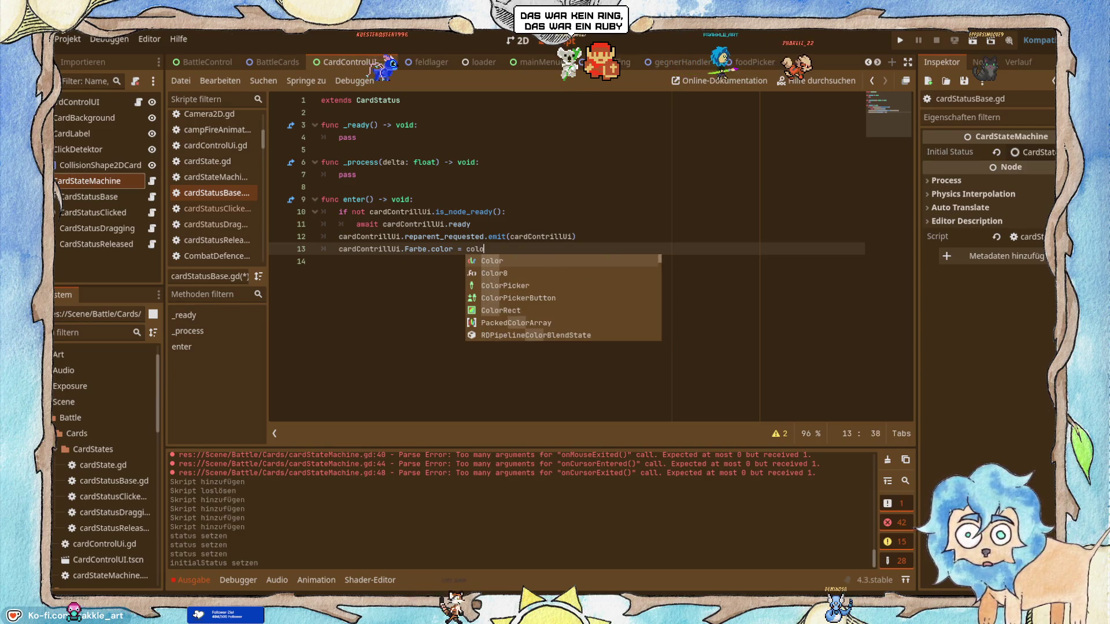
key(Return)
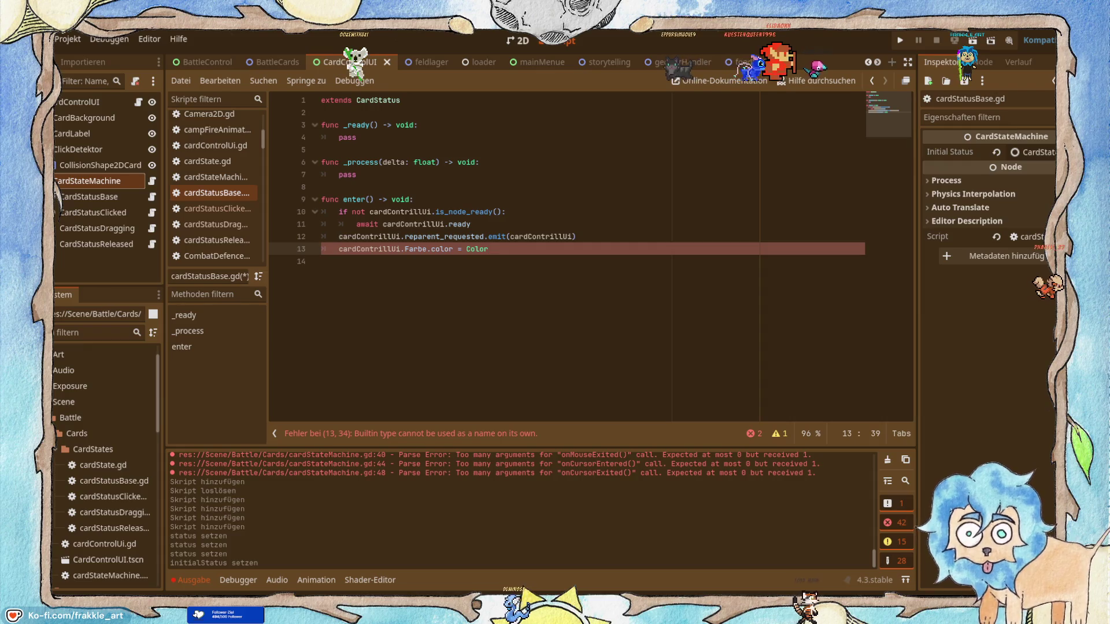
text(.)
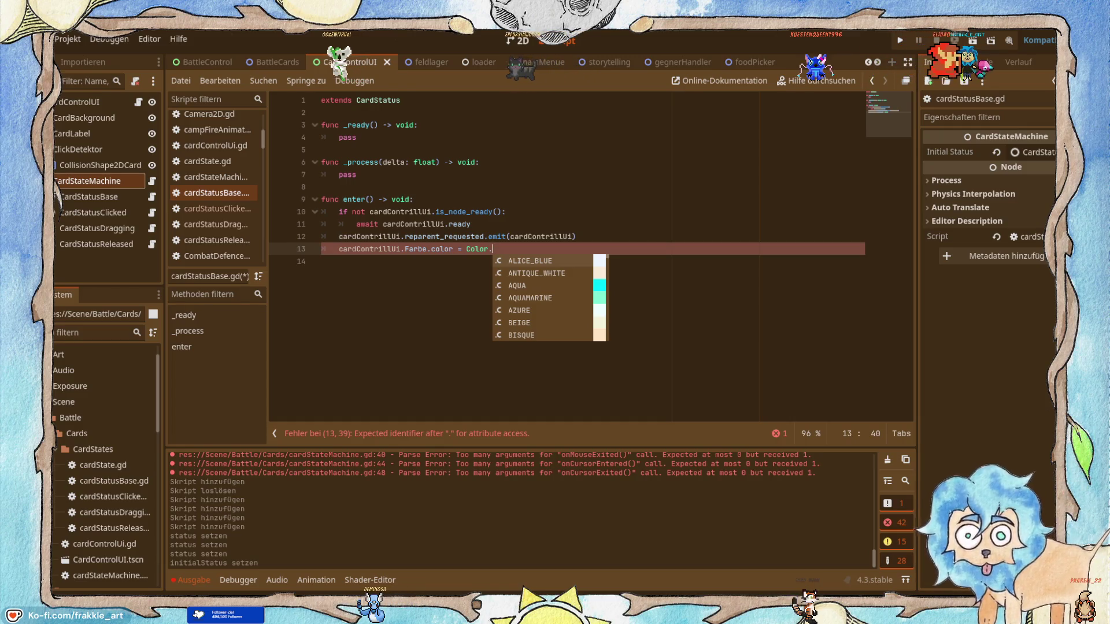
scroll(533, 300, down, 4)
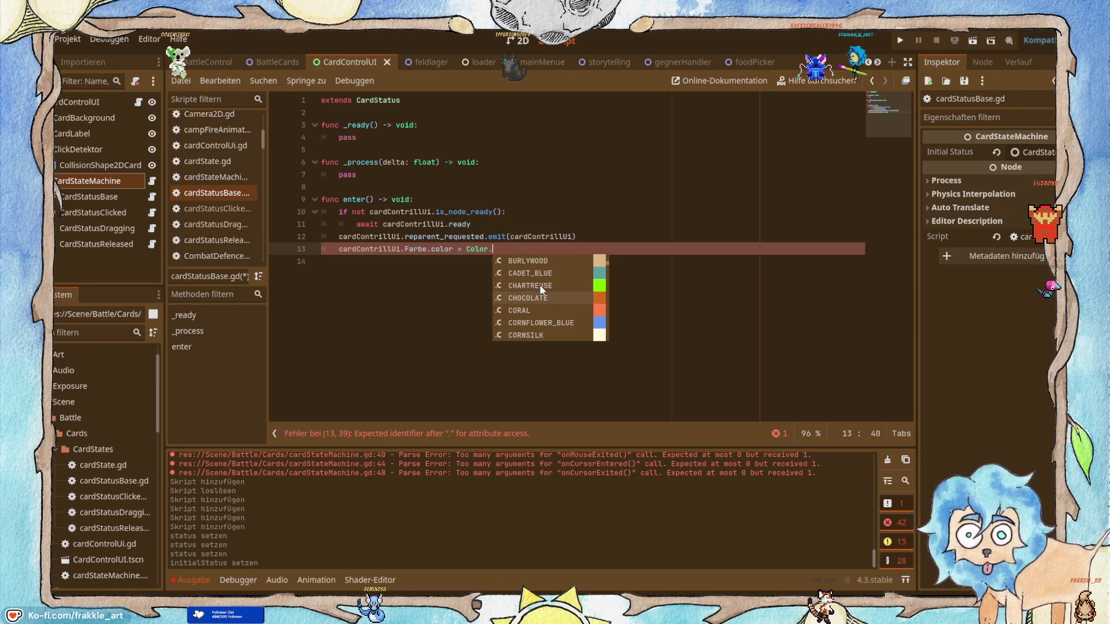
scroll(532, 298, down, 1)
scroll(529, 274, down, 4)
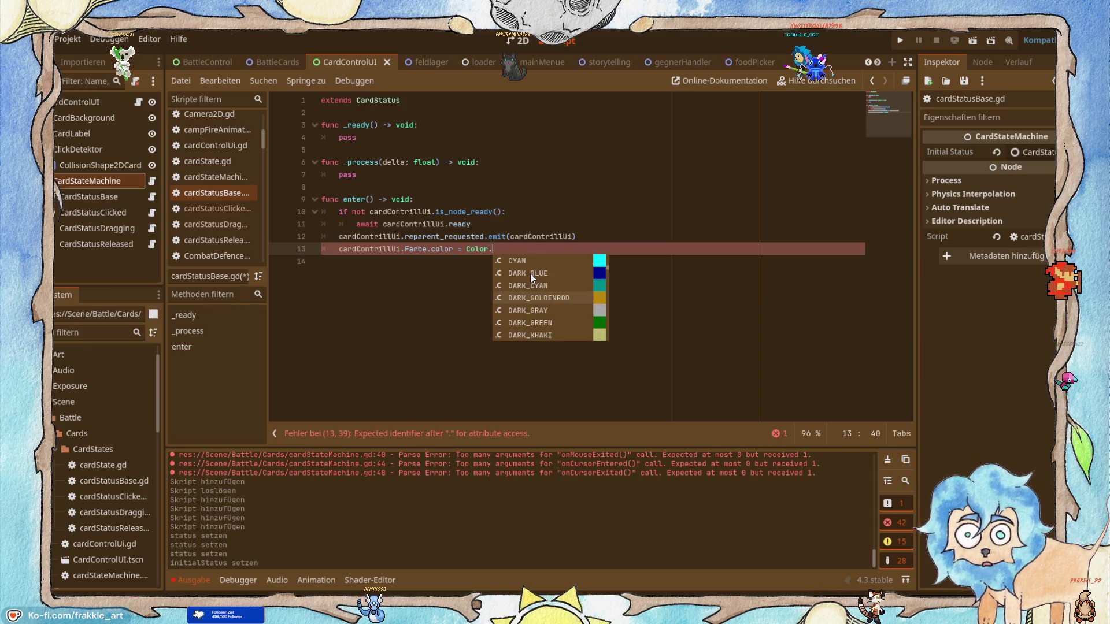
scroll(527, 282, down, 1)
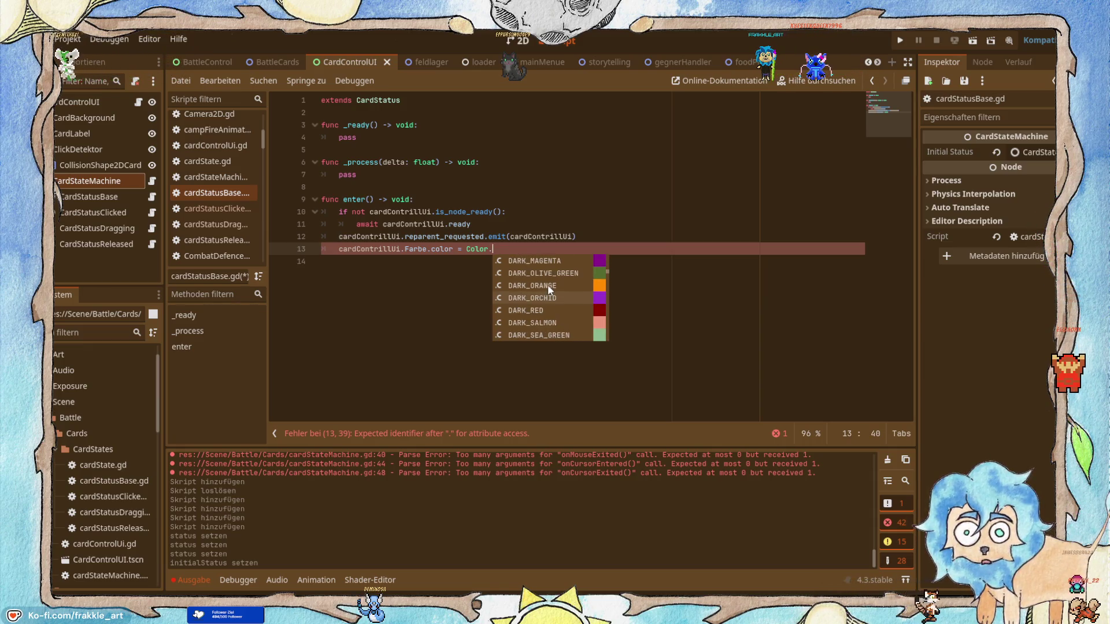
scroll(550, 290, down, 3)
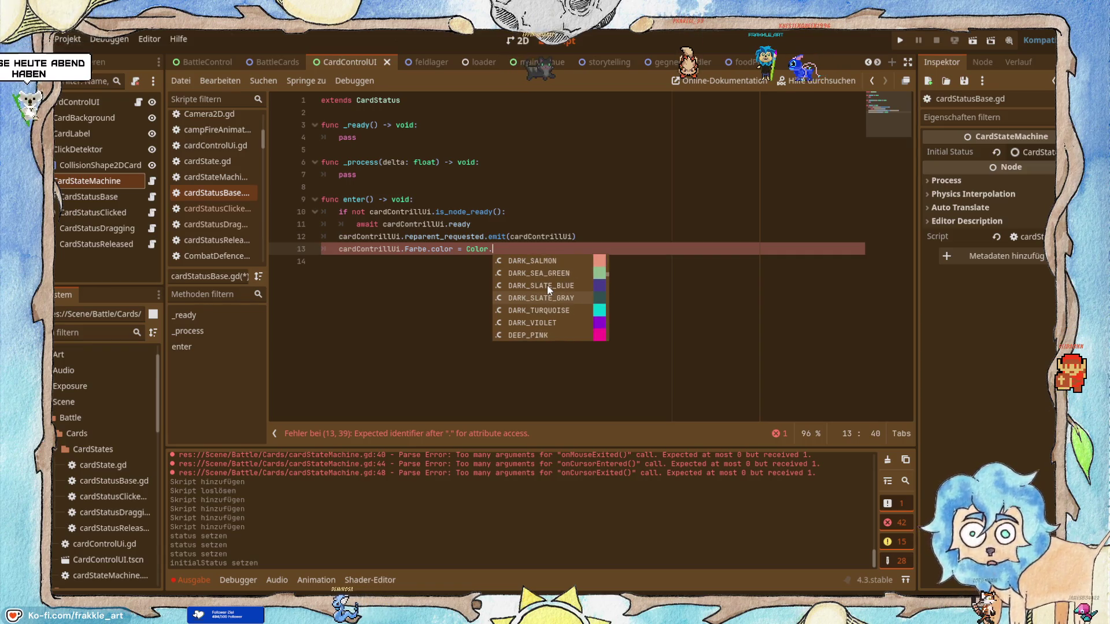
scroll(549, 291, down, 6)
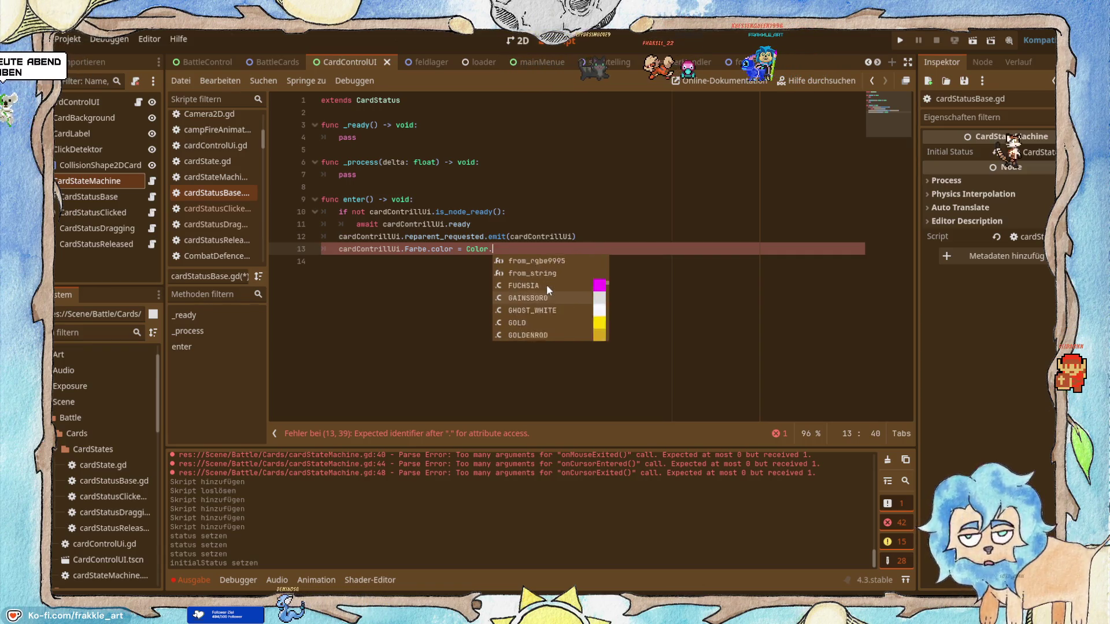
scroll(549, 290, down, 10)
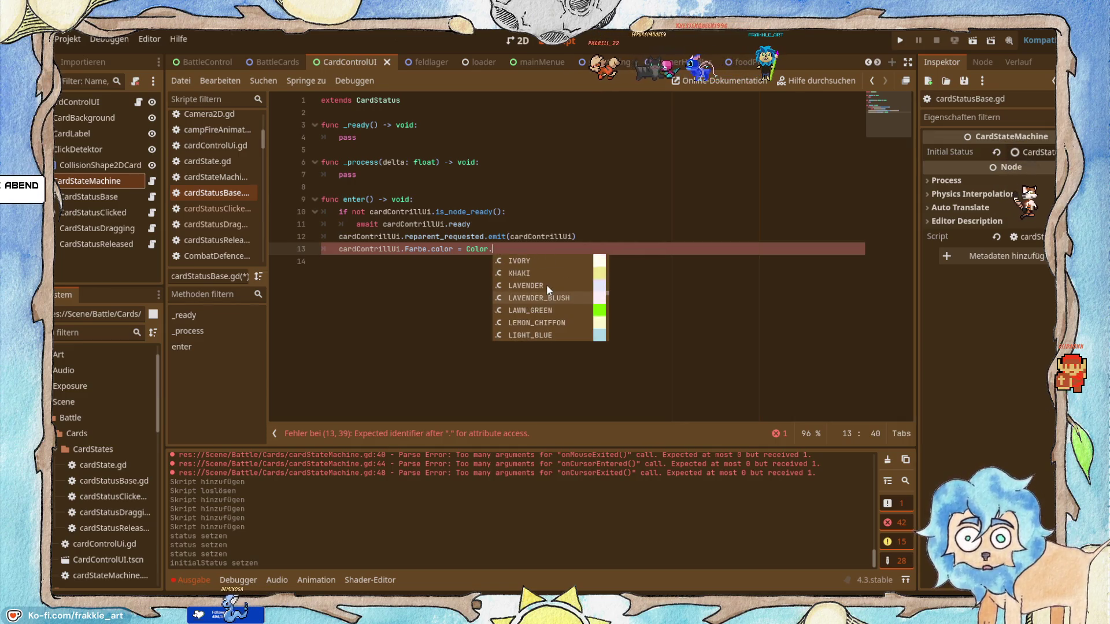
scroll(549, 289, down, 12)
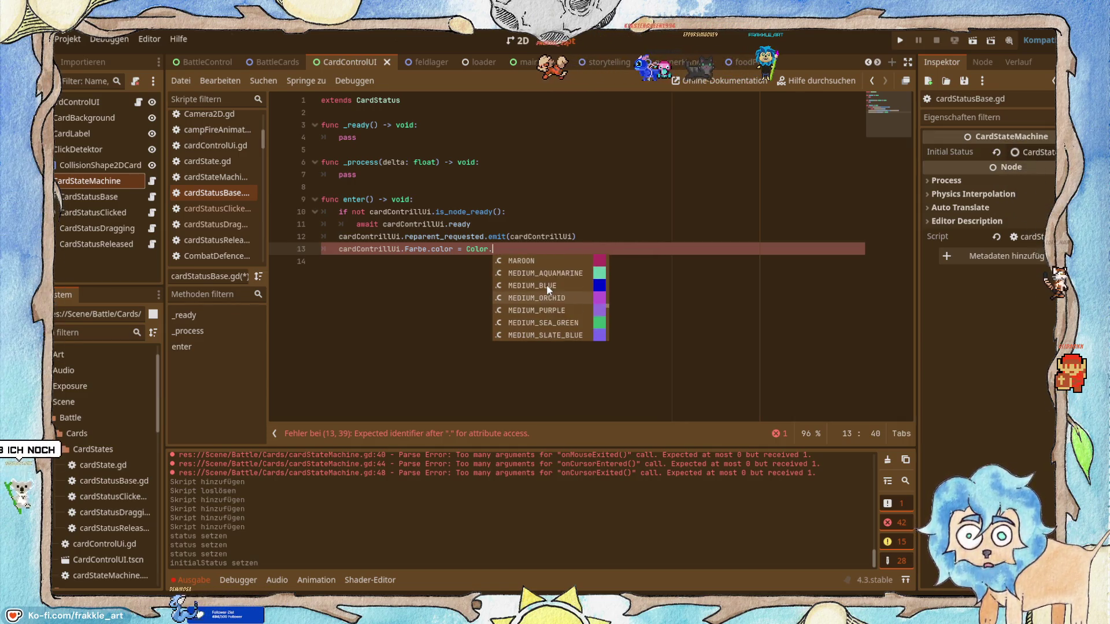
scroll(550, 291, down, 12)
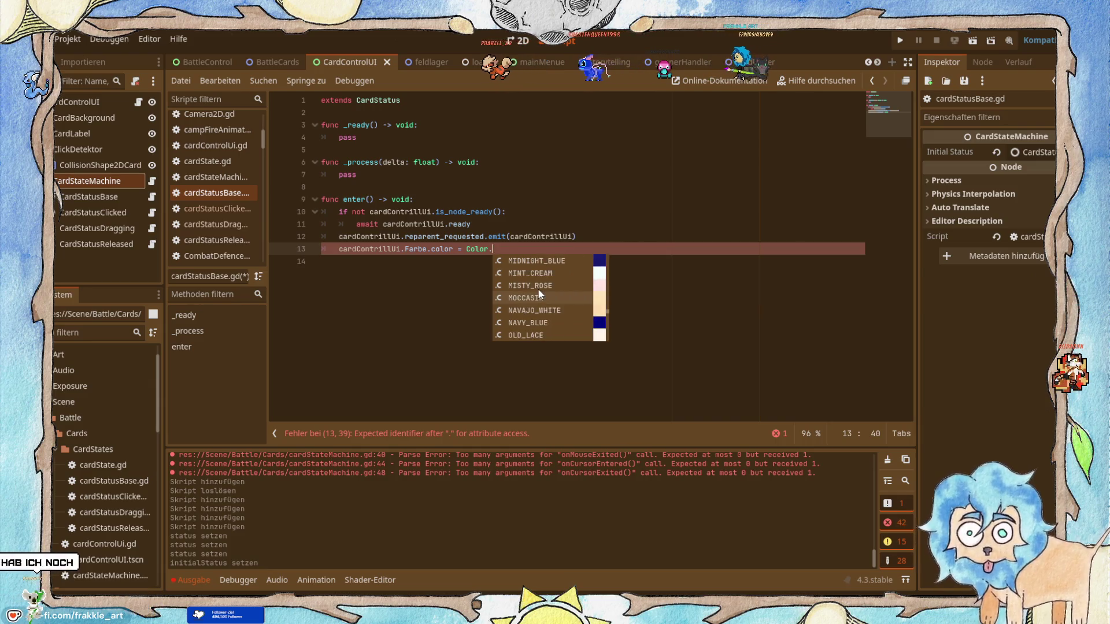
scroll(539, 289, down, 20)
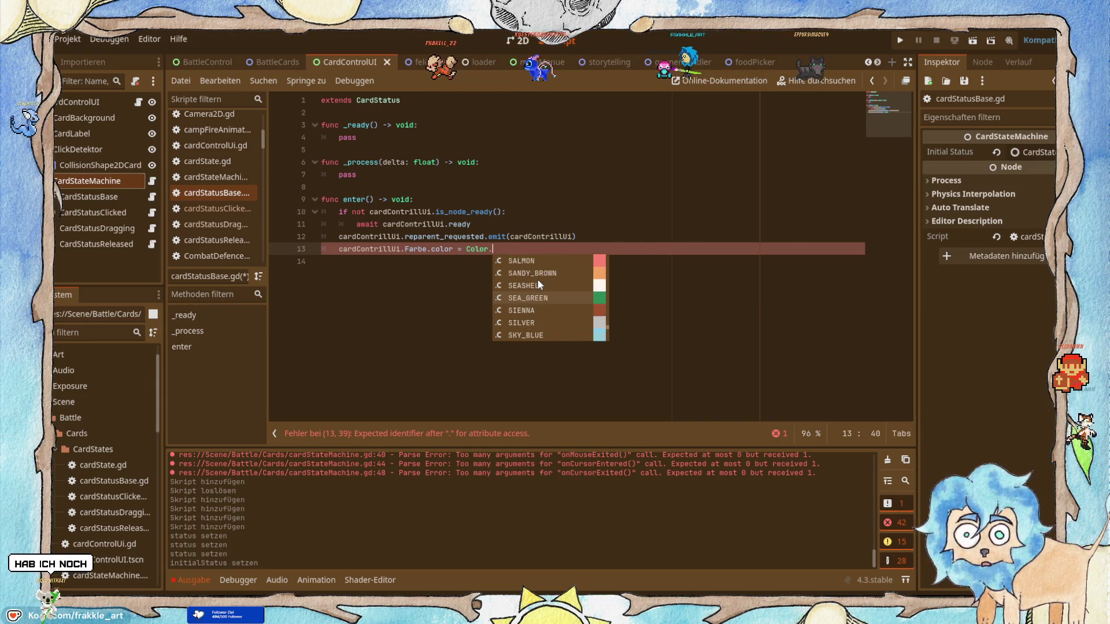
scroll(538, 284, down, 13)
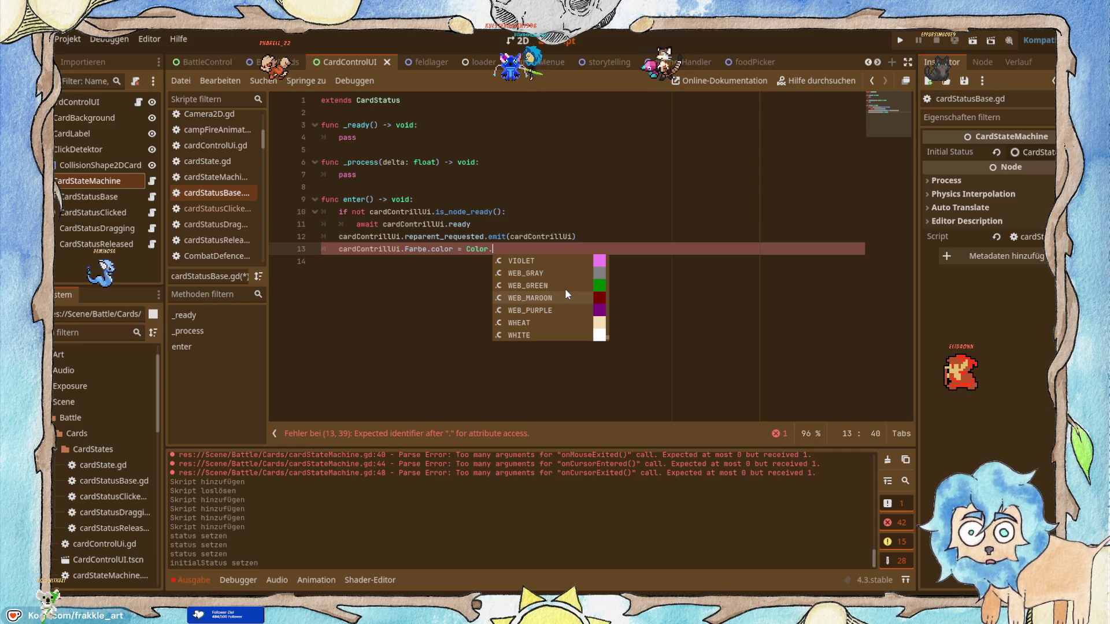
double_click(534, 285)
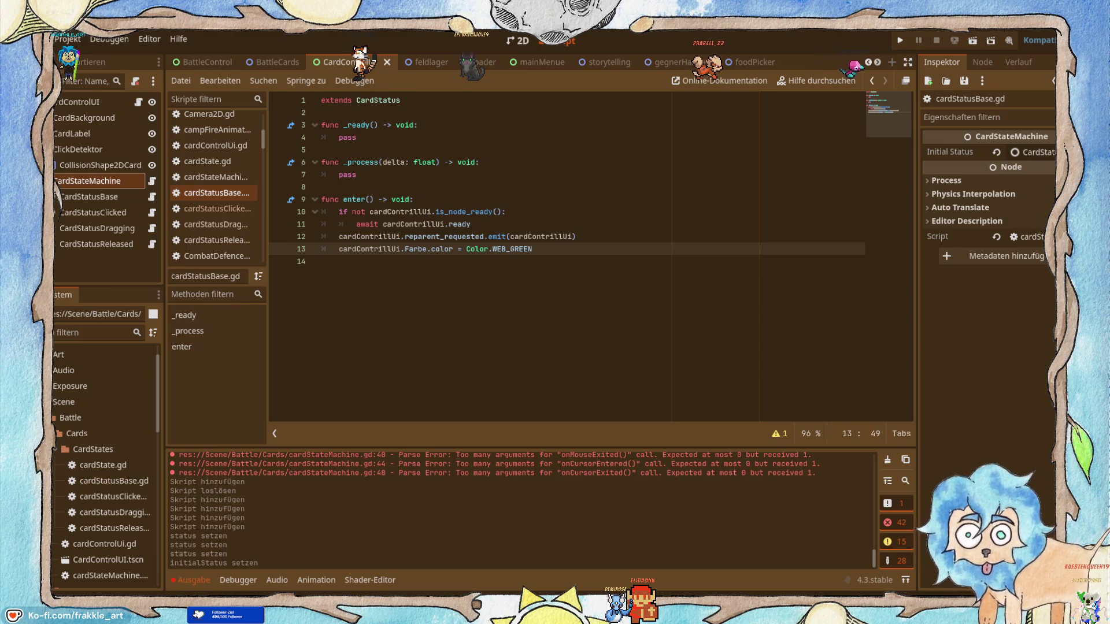
Step: Pause the tutorial video and start a new line 14 with cardContrillUi
key(alt+Tab)
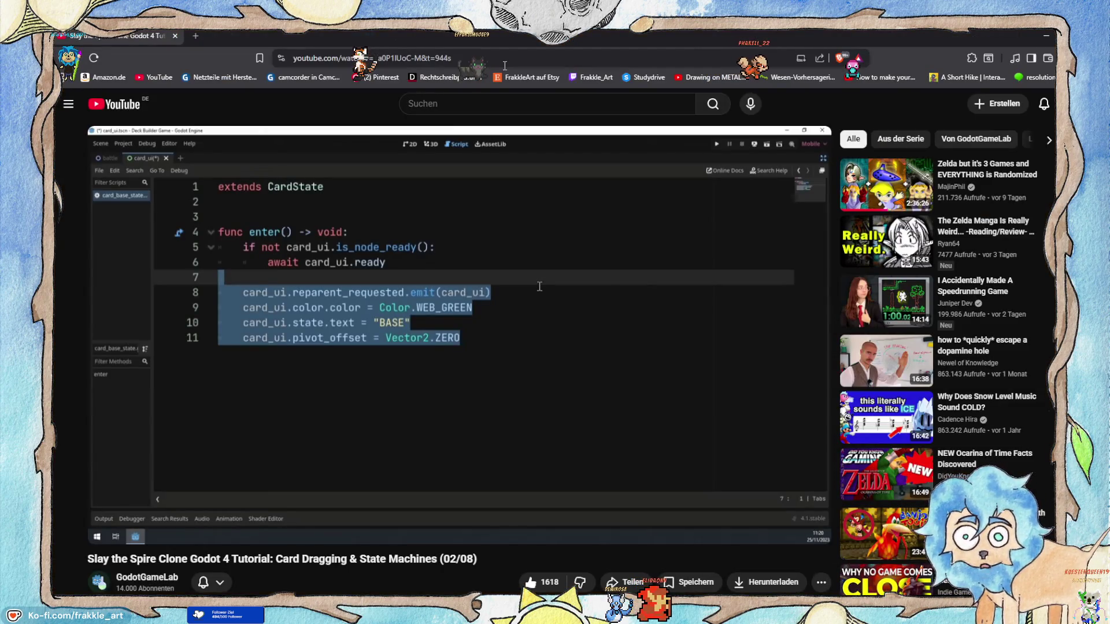
click(301, 342)
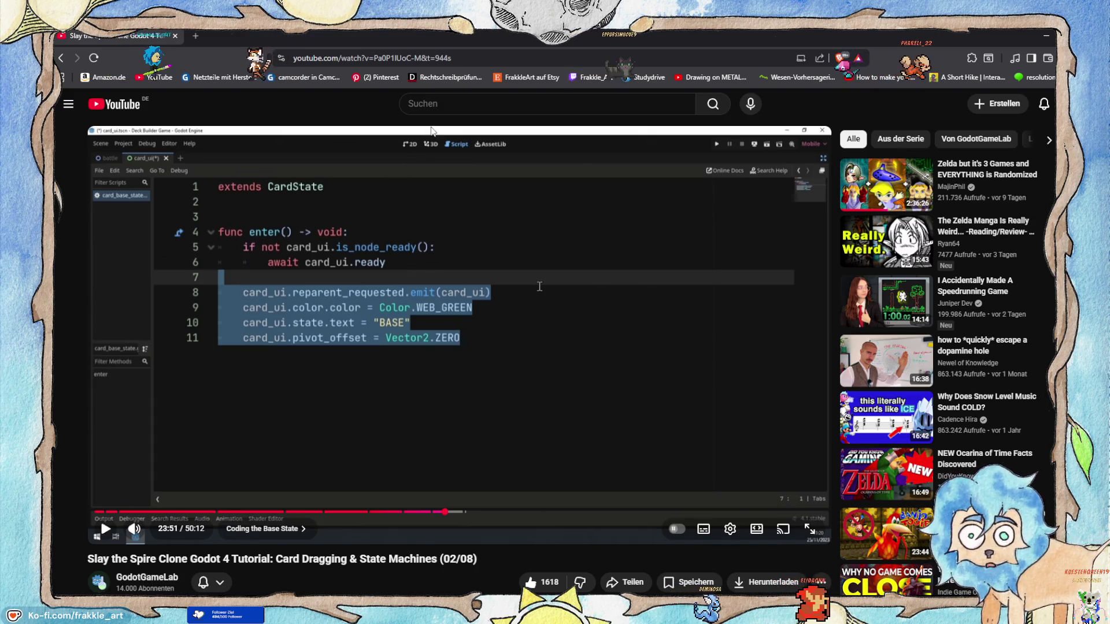
click(1047, 37)
key(Return)
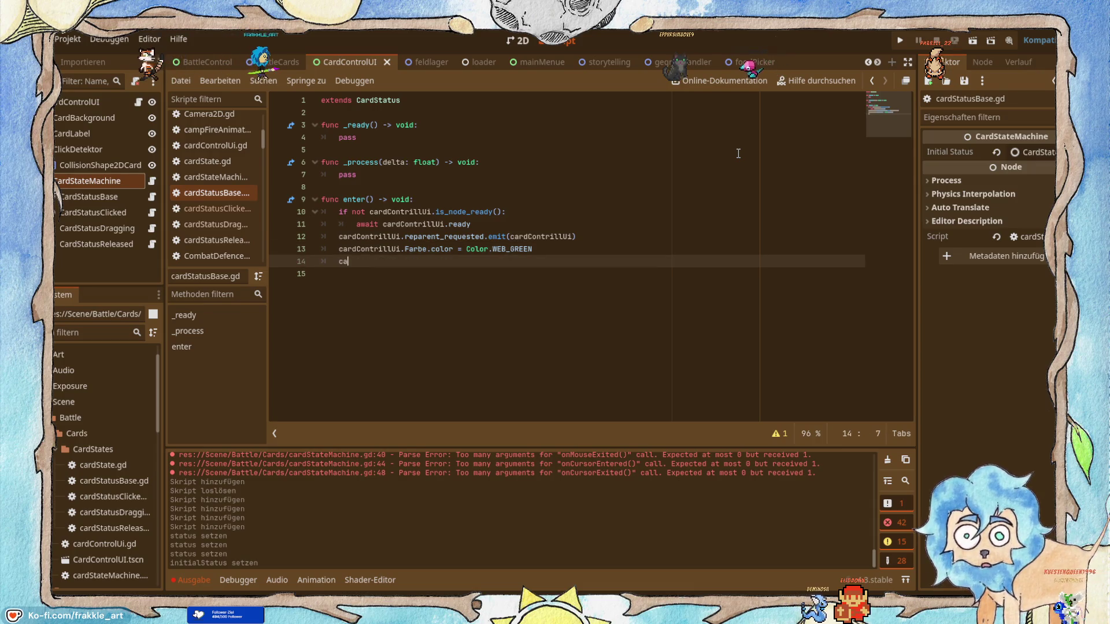
key(Return)
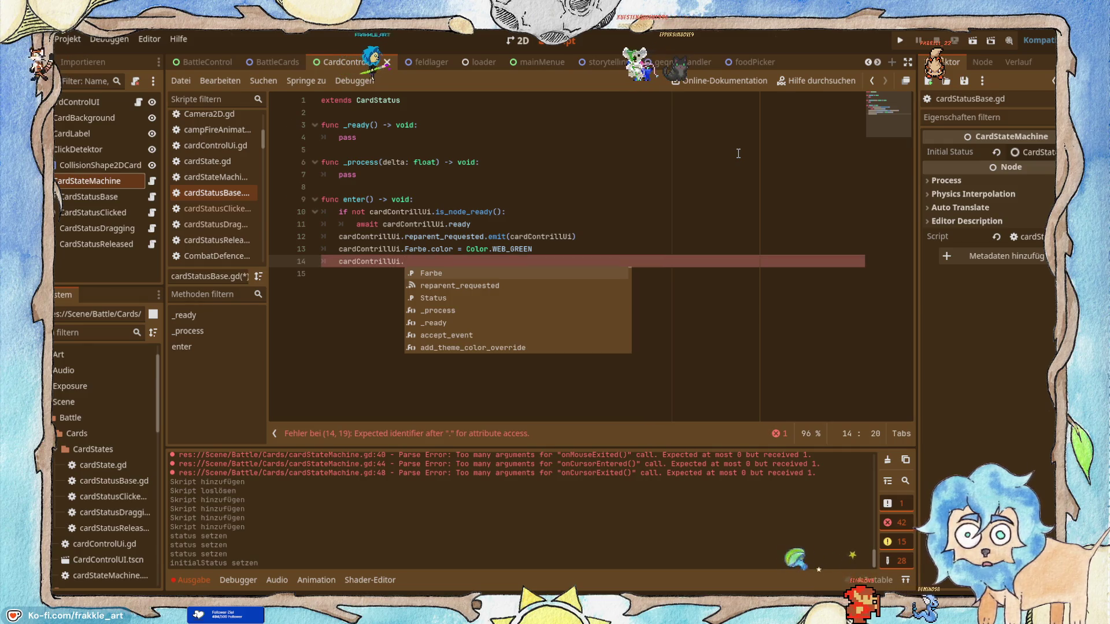
text(la)
key(BackSpace)
key(BackSpace)
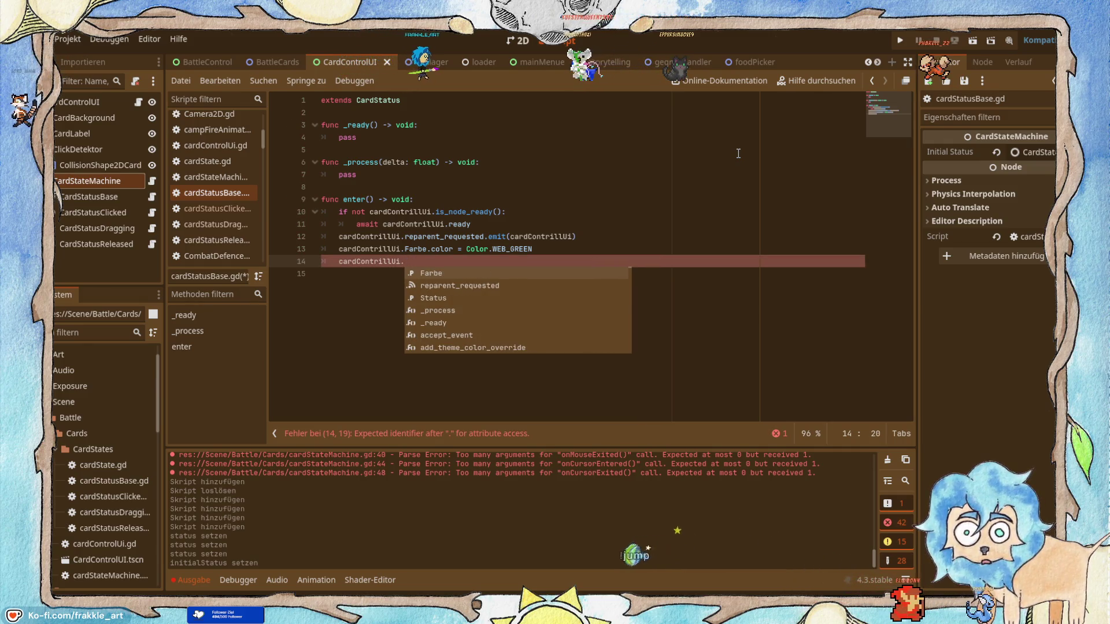
Step: Following the tutorial, write cardContrillUi.Status.text and begin the string value "Bas
key(alt+Tab)
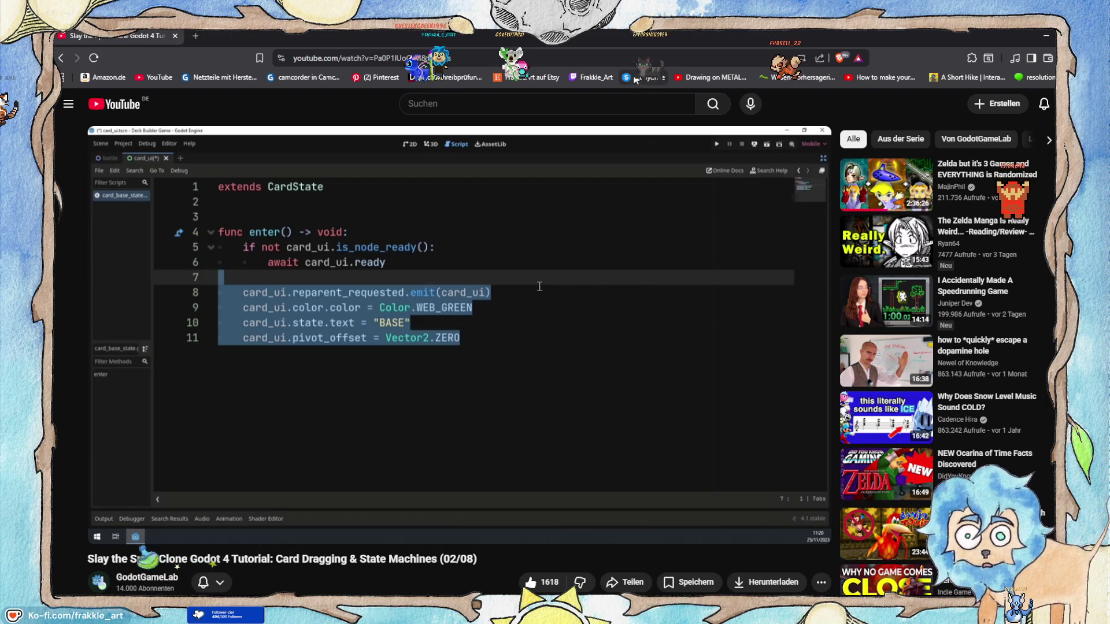
key(alt+Tab)
text(S)
key(Return)
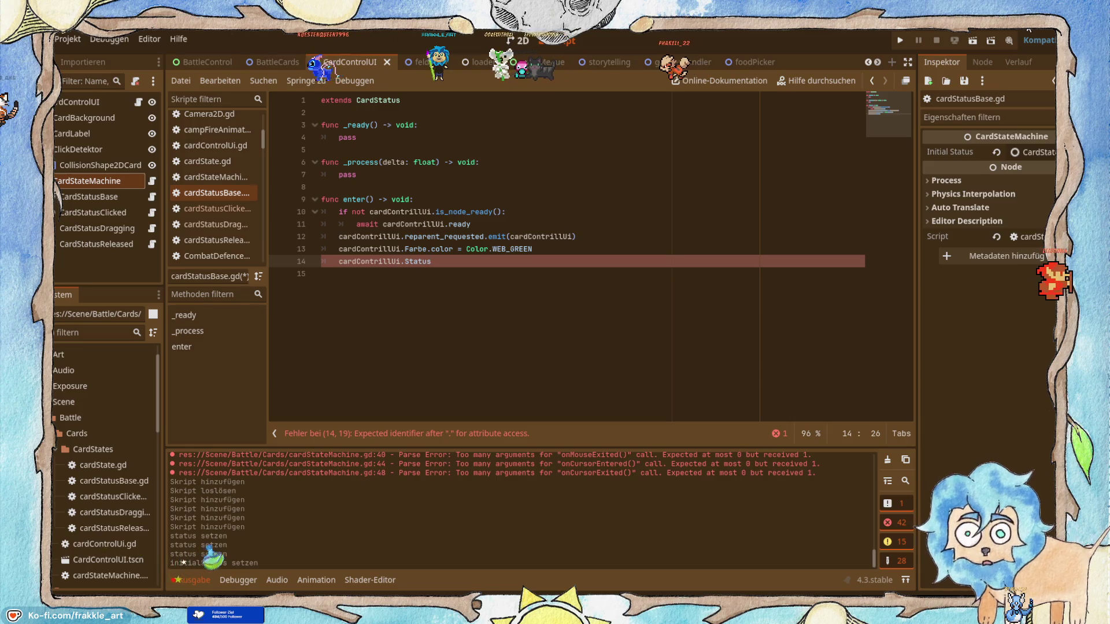
text(.t)
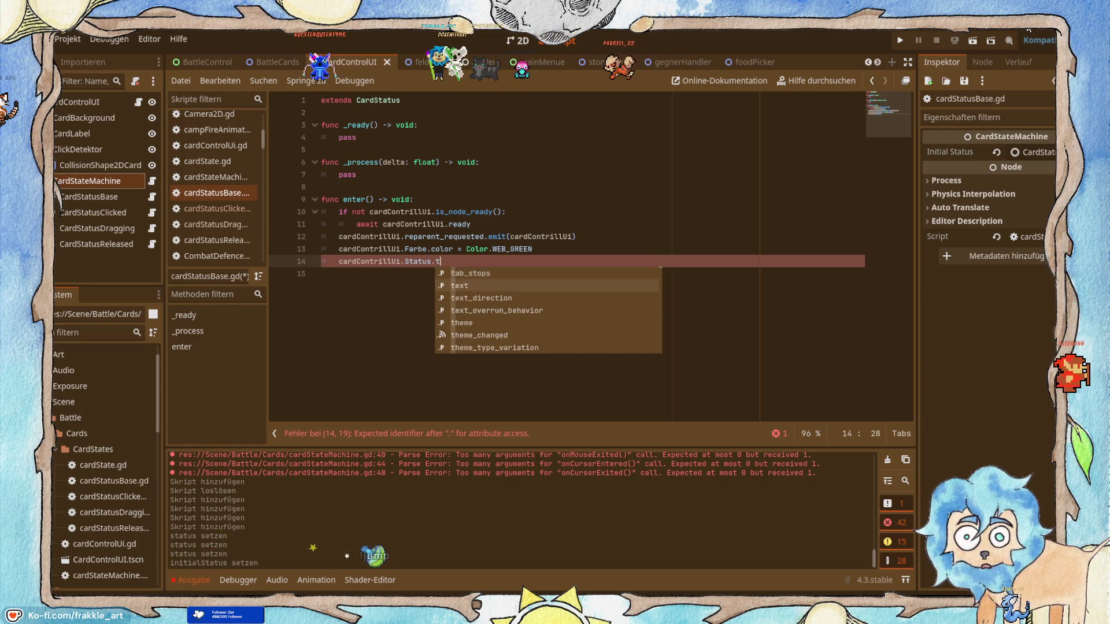
key(Return)
key(alt+Tab)
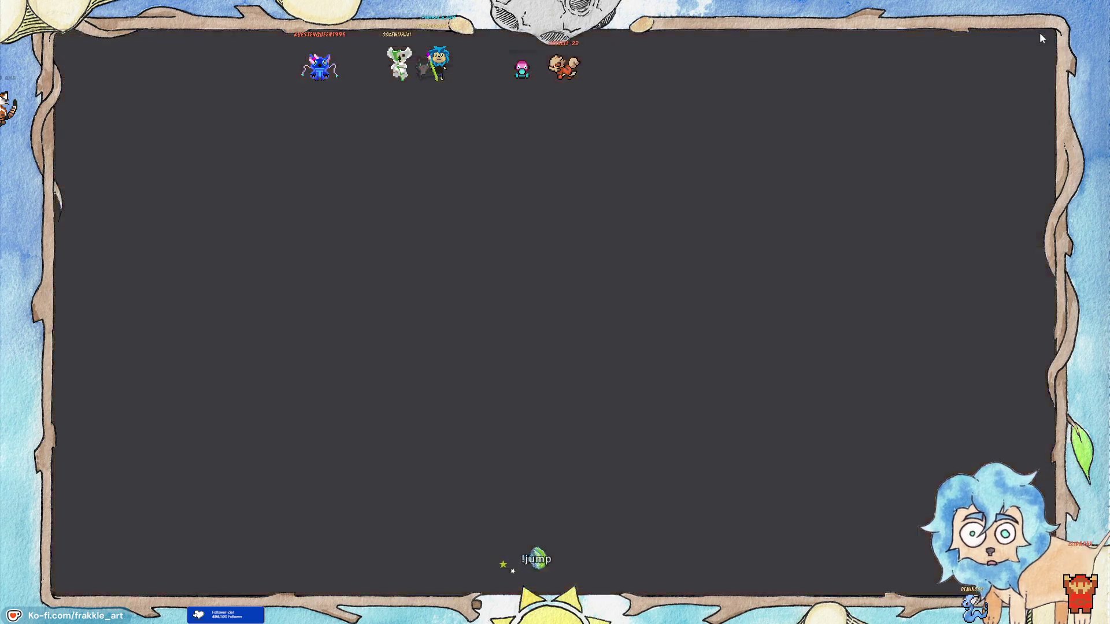
key(alt+Tab)
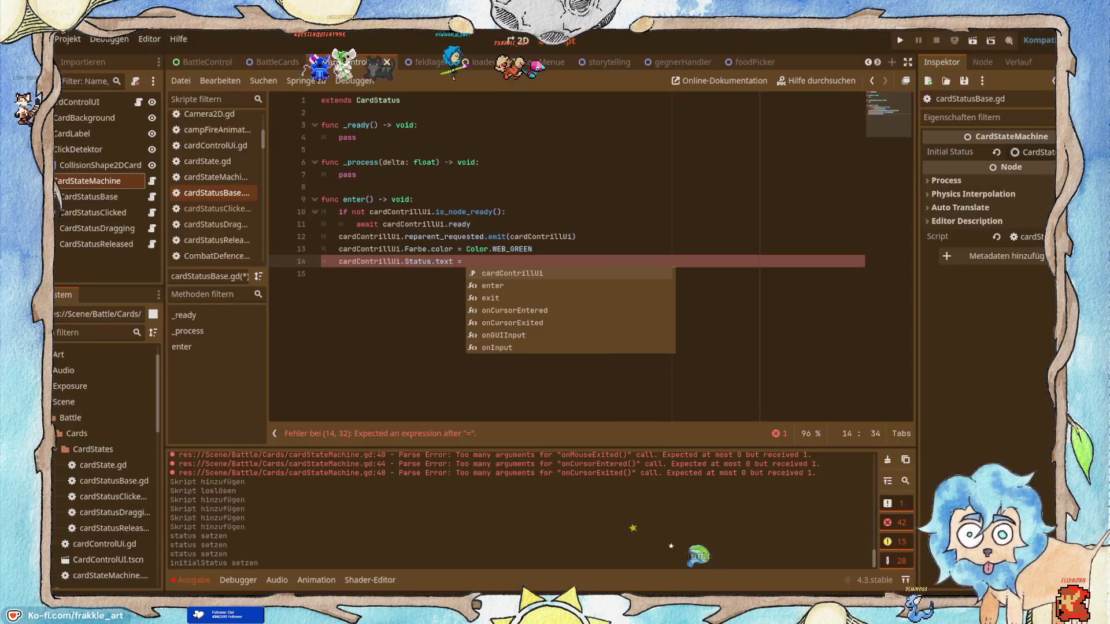
text(")
text(Bas)
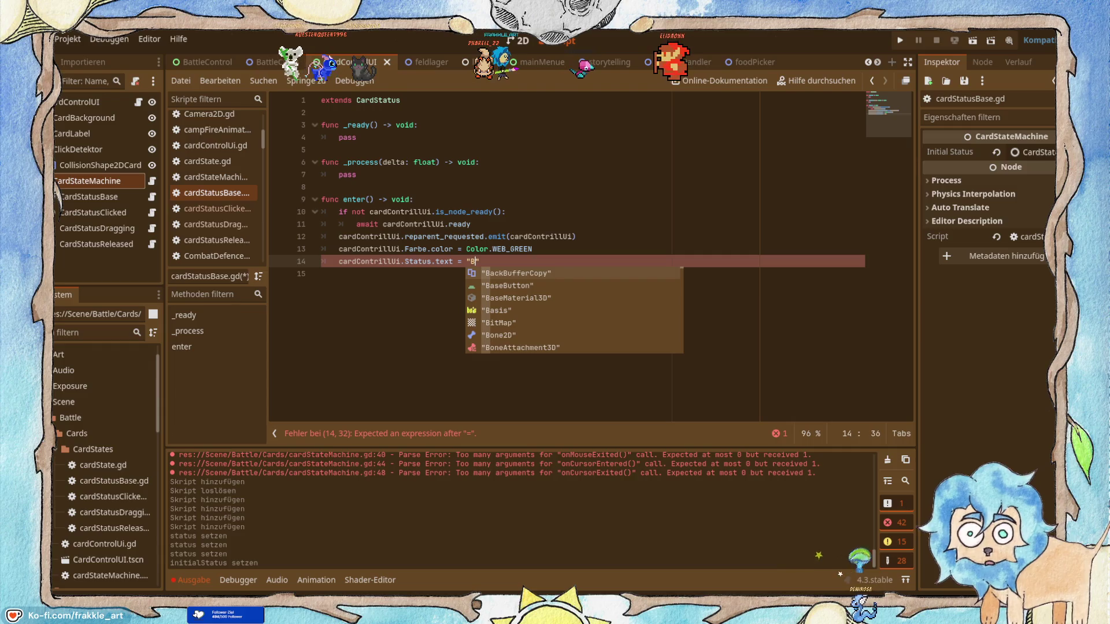